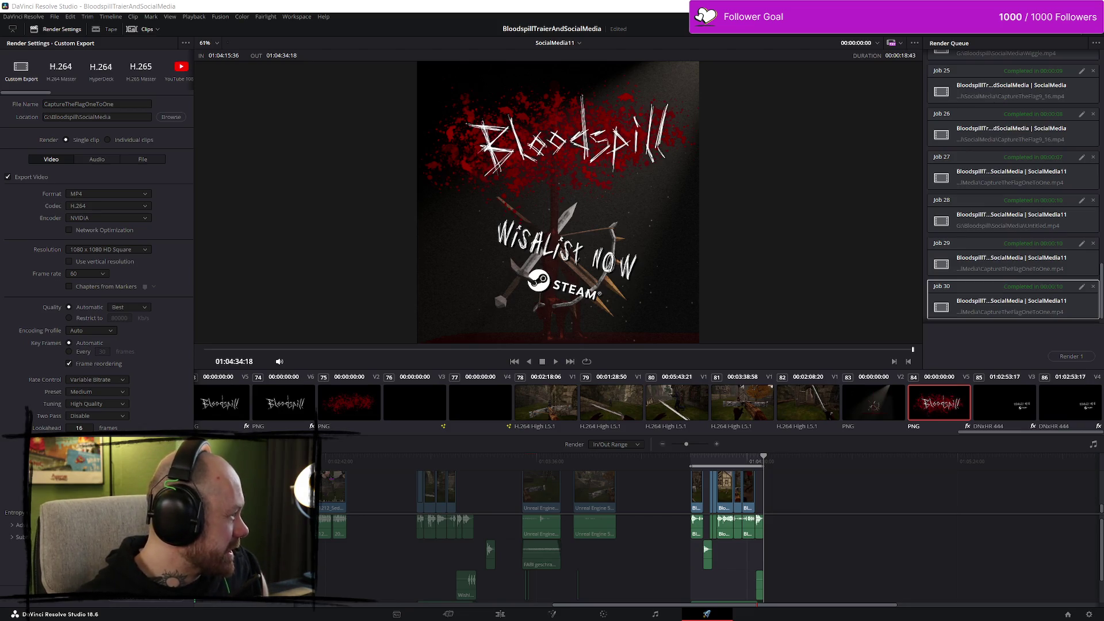
Step: Bring the Firefox window playing the Twitch VOD in front of Resolve's Deliver page
key("alt+Tab")
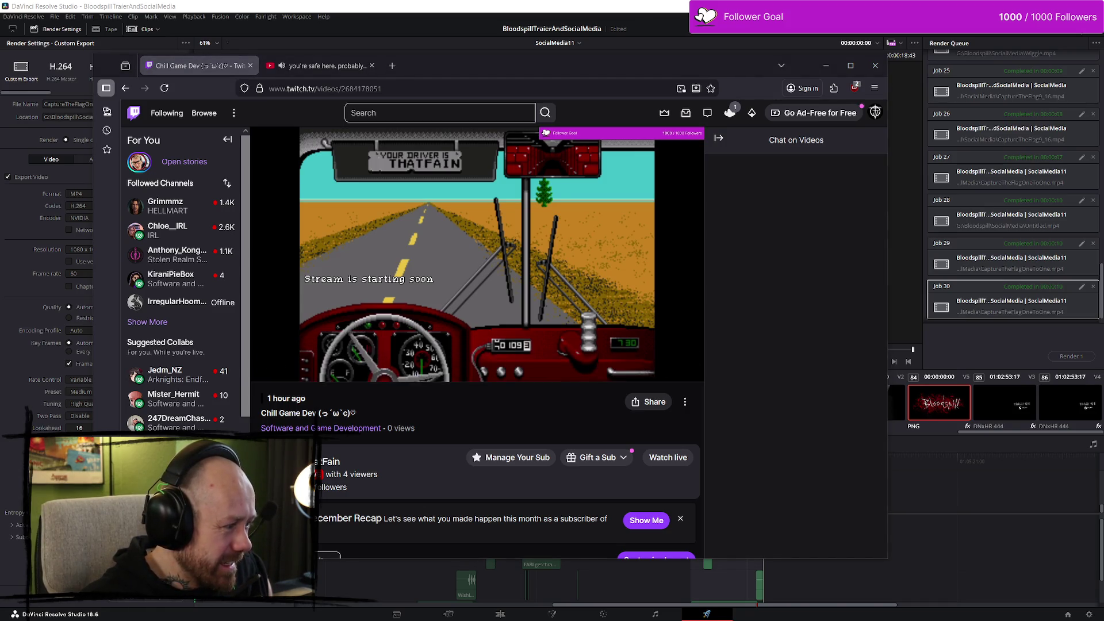
Step: Nudge the Twitch browser window down slightly, then minimize it to reveal Resolve
mouse_move(550, 309)
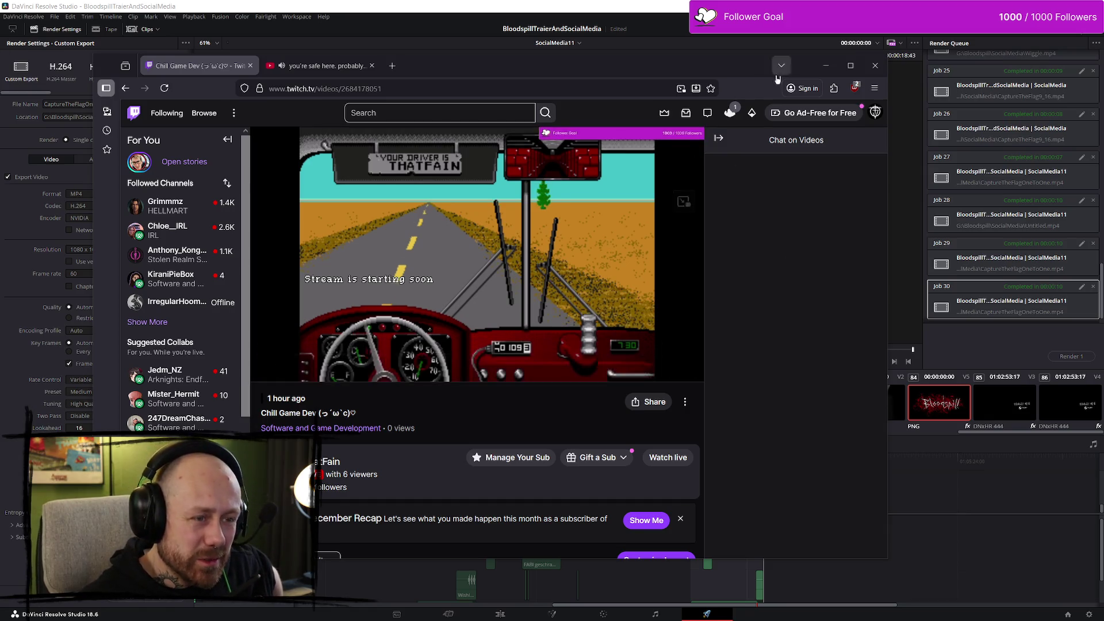
left_click_drag(686, 60, 686, 69)
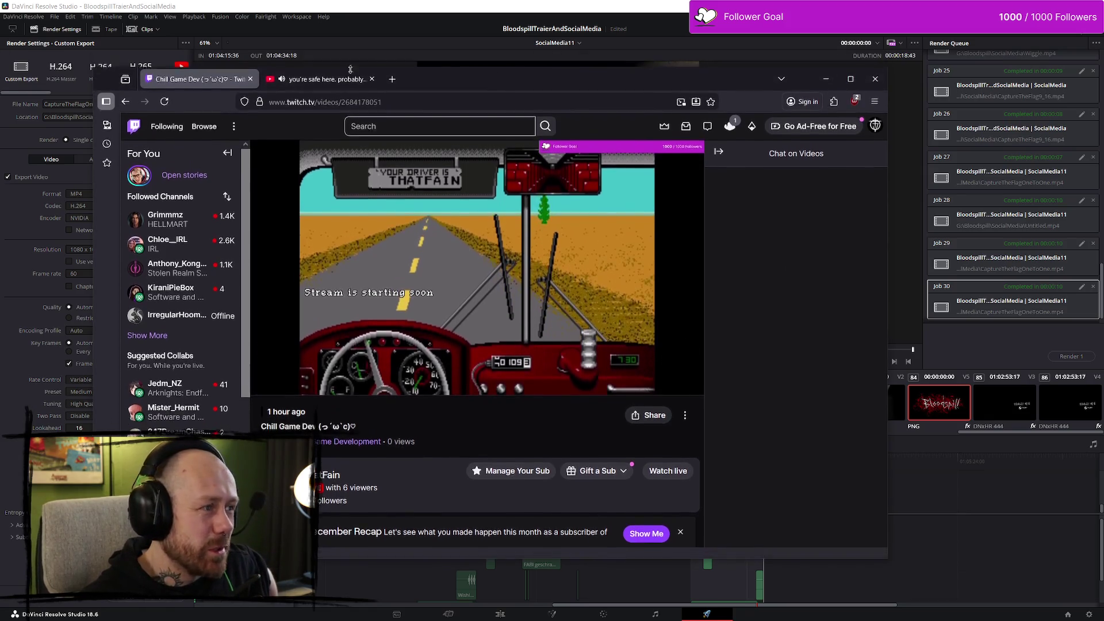
key("super+Down")
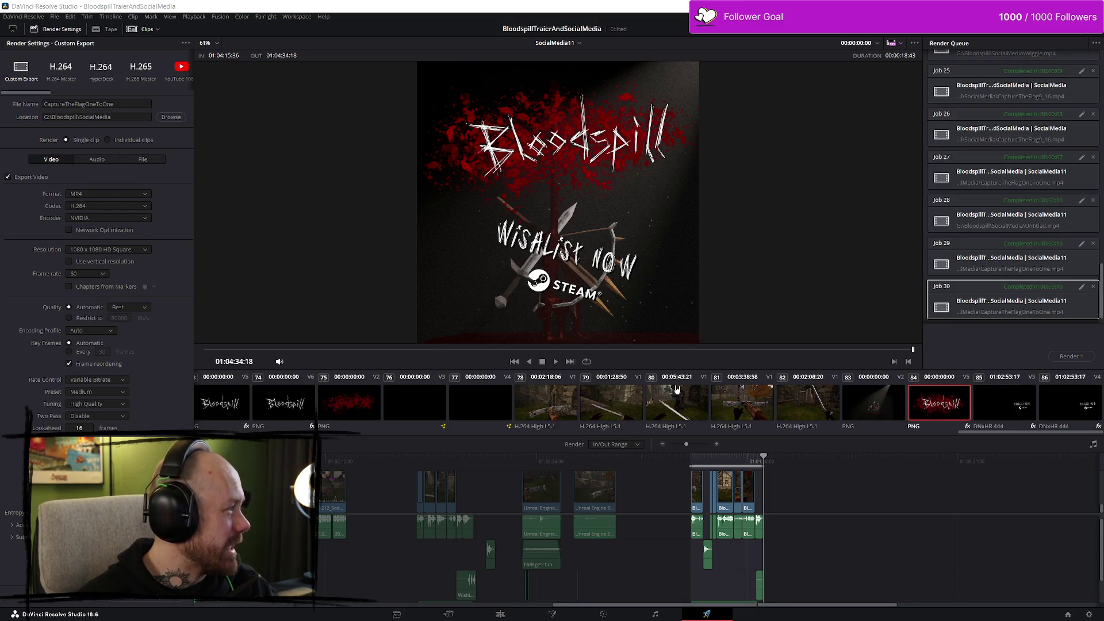
Step: Check the frame with the Bloodspill logo on the timeline, then switch to the Edit page
left_click(702, 462)
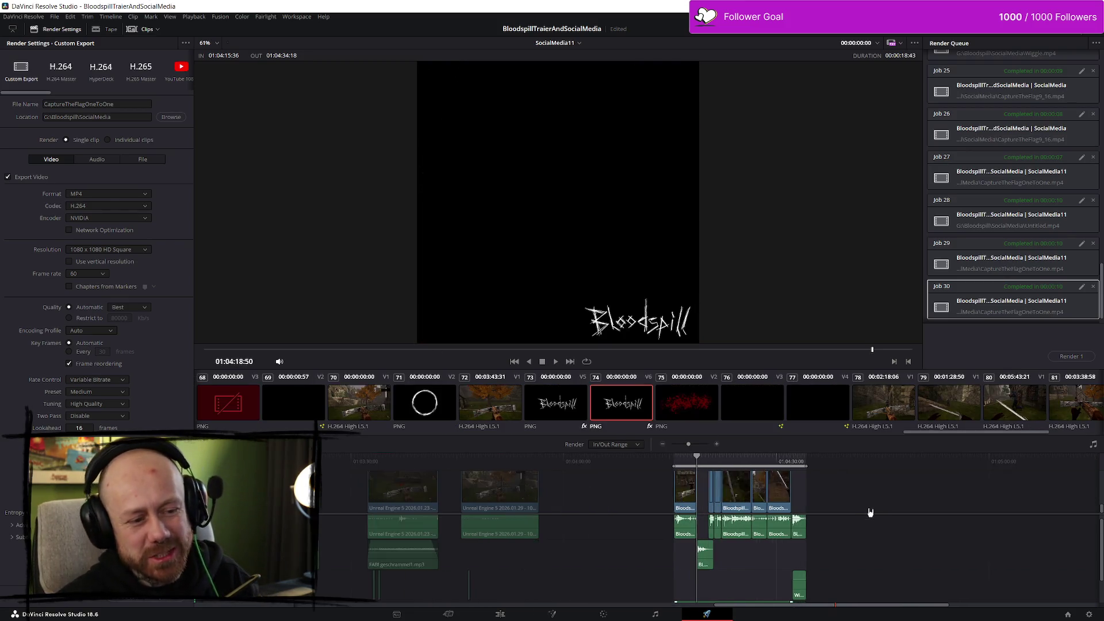
scroll(865, 504, "up", 3)
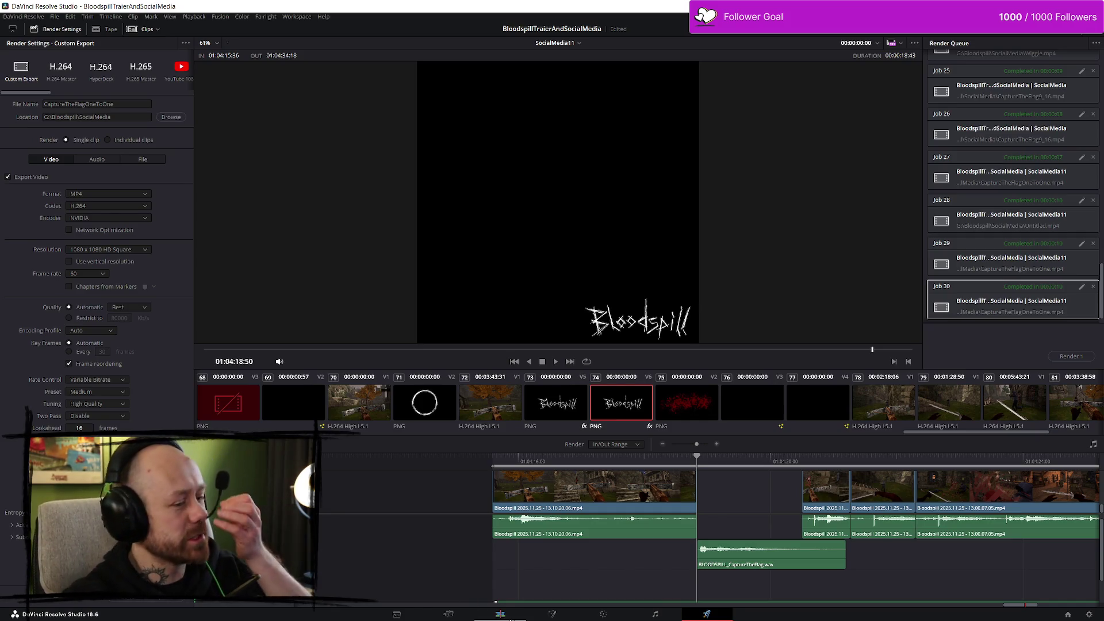
left_click(500, 614)
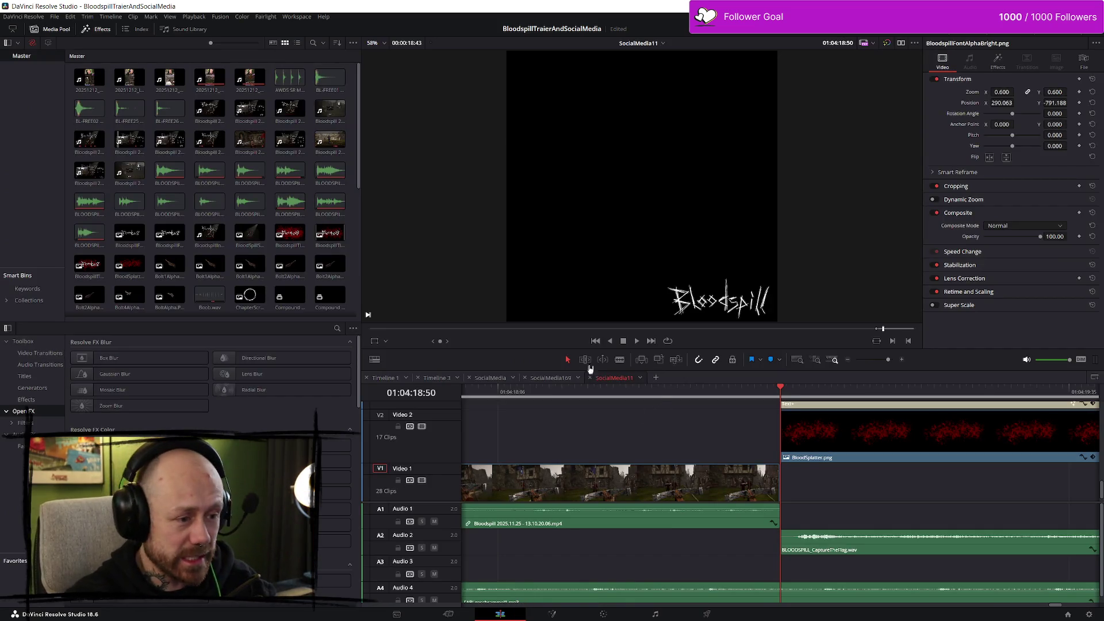
Step: Open the SocialMedia169 timeline and play it from the crossbow shot
left_click(554, 377)
scroll(757, 473, "up", 3)
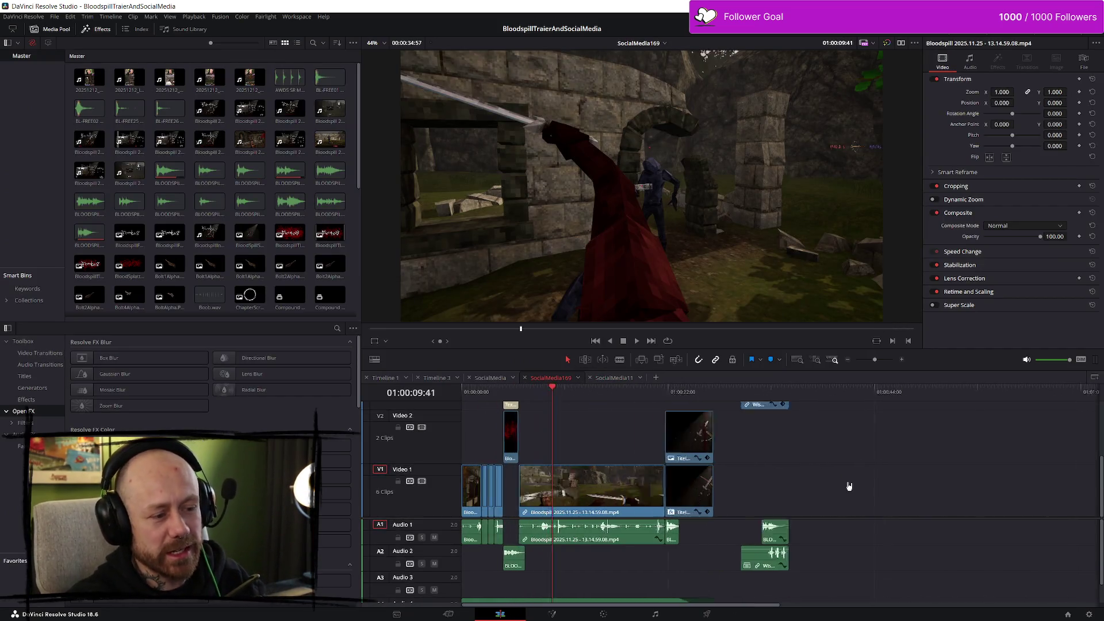
scroll(584, 428, "down", 2)
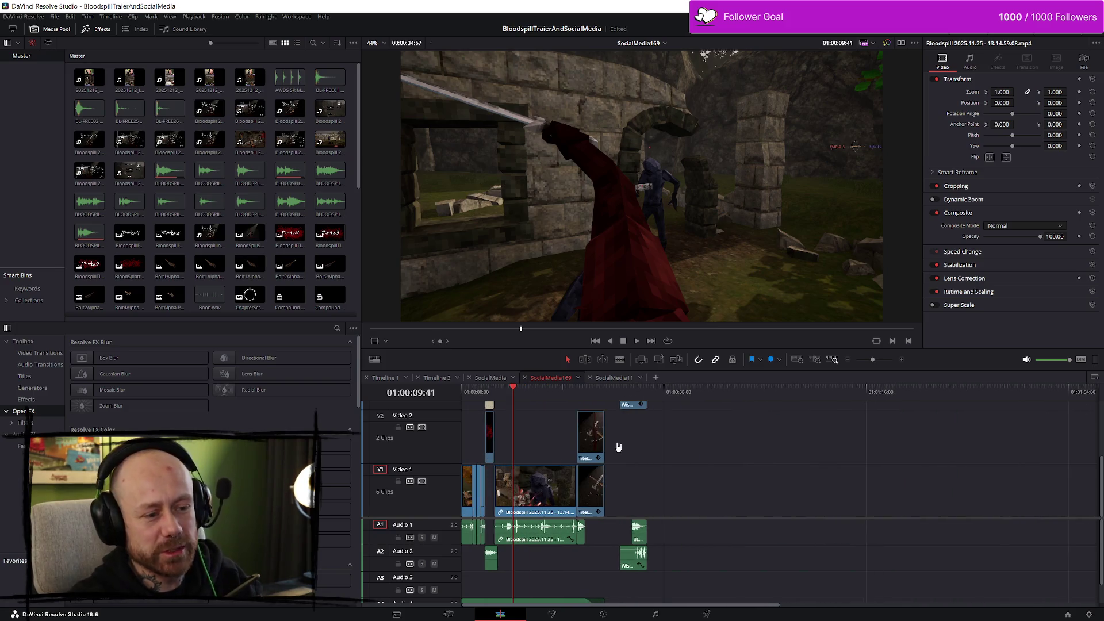
left_click_drag(521, 397, 499, 396)
scroll(572, 410, "up", 2)
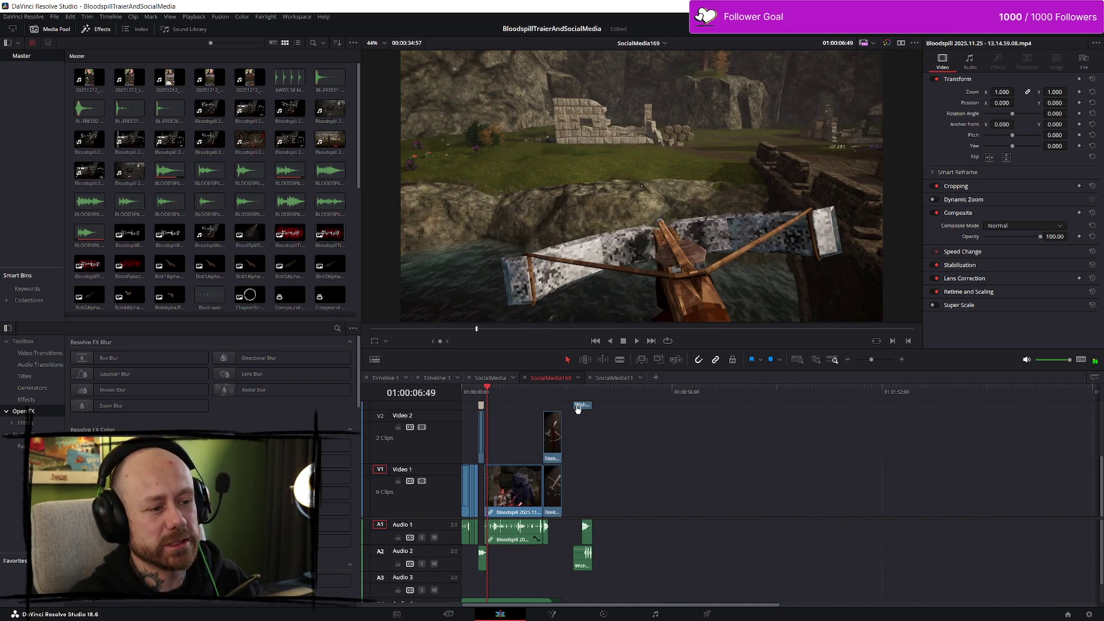
left_click(500, 397)
key("space")
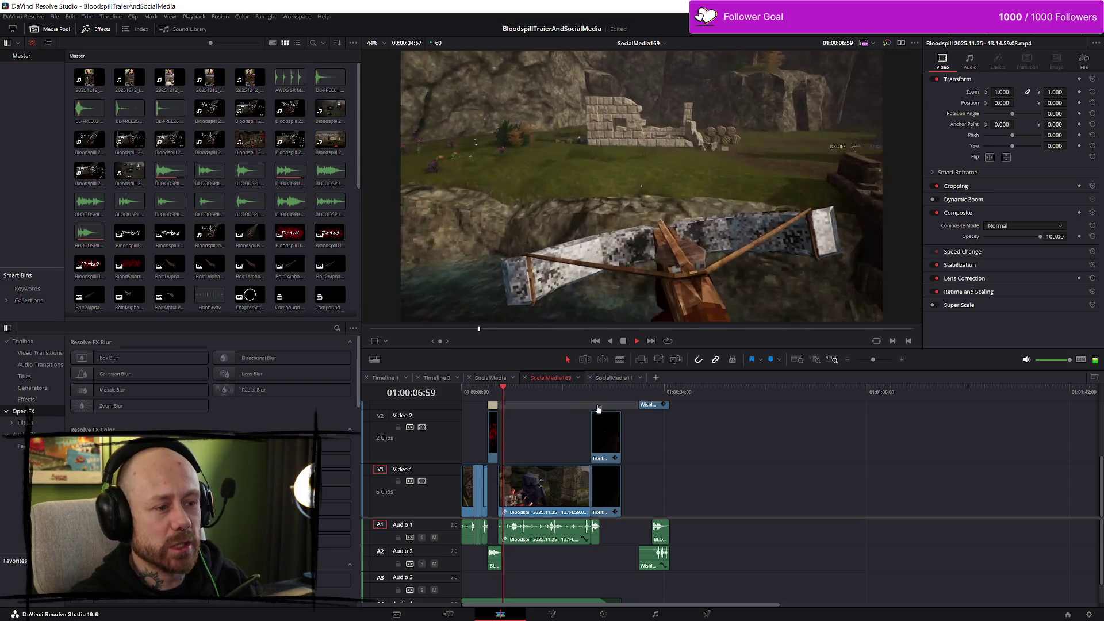
Step: In the SocialMedia timeline, select the V4/V5 Bloodspill logo clips and remove a misplaced paste
left_click(489, 378)
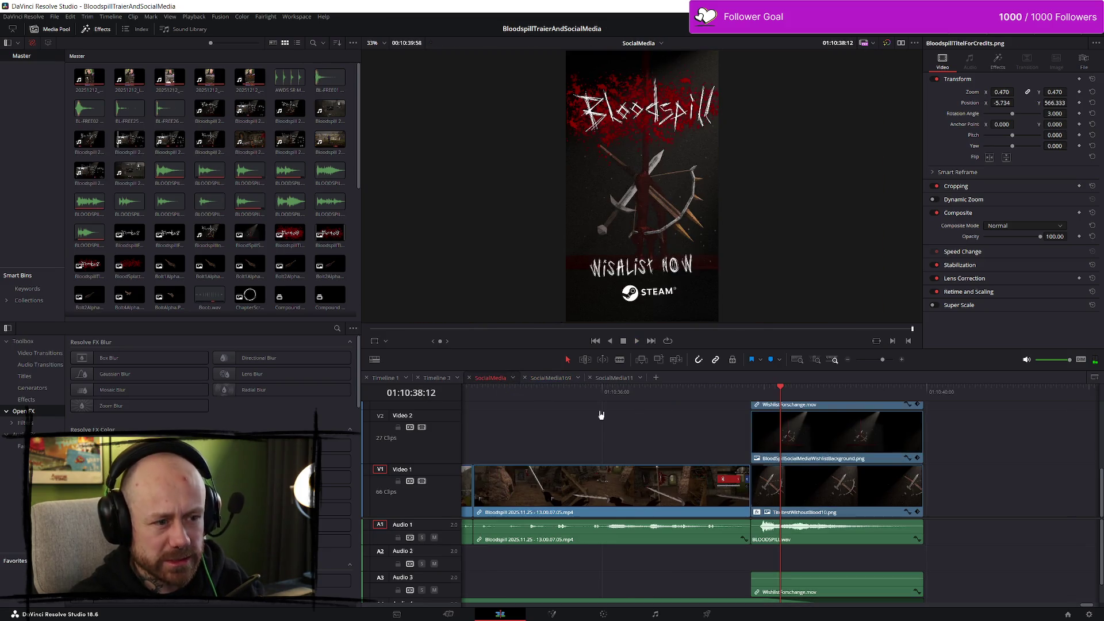
scroll(779, 382, "down", 10)
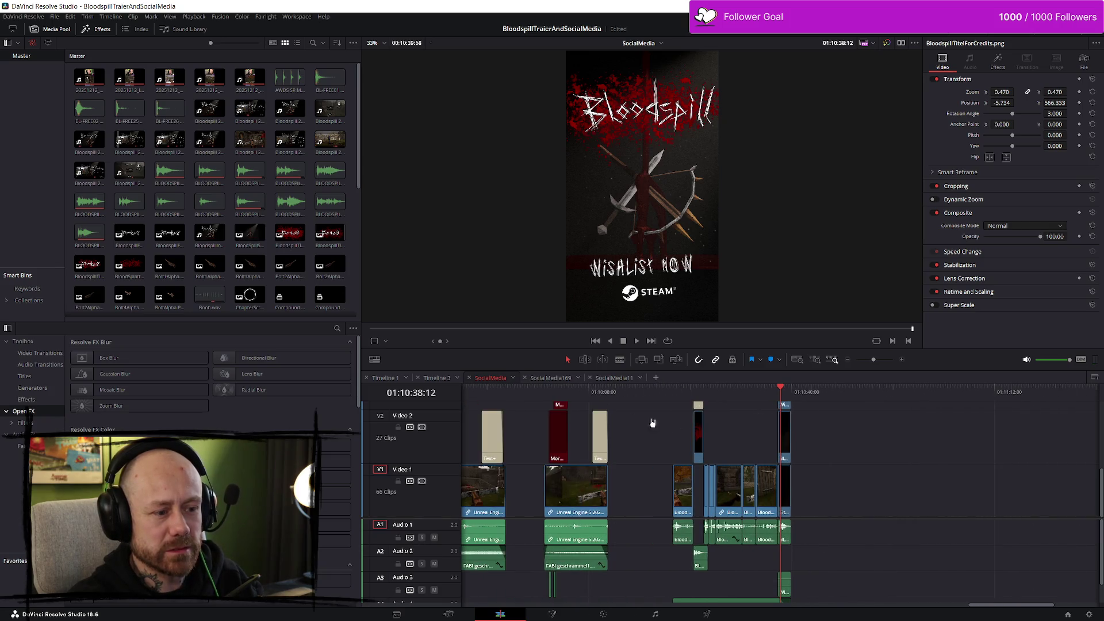
left_click(580, 394)
scroll(636, 445, "up", 5)
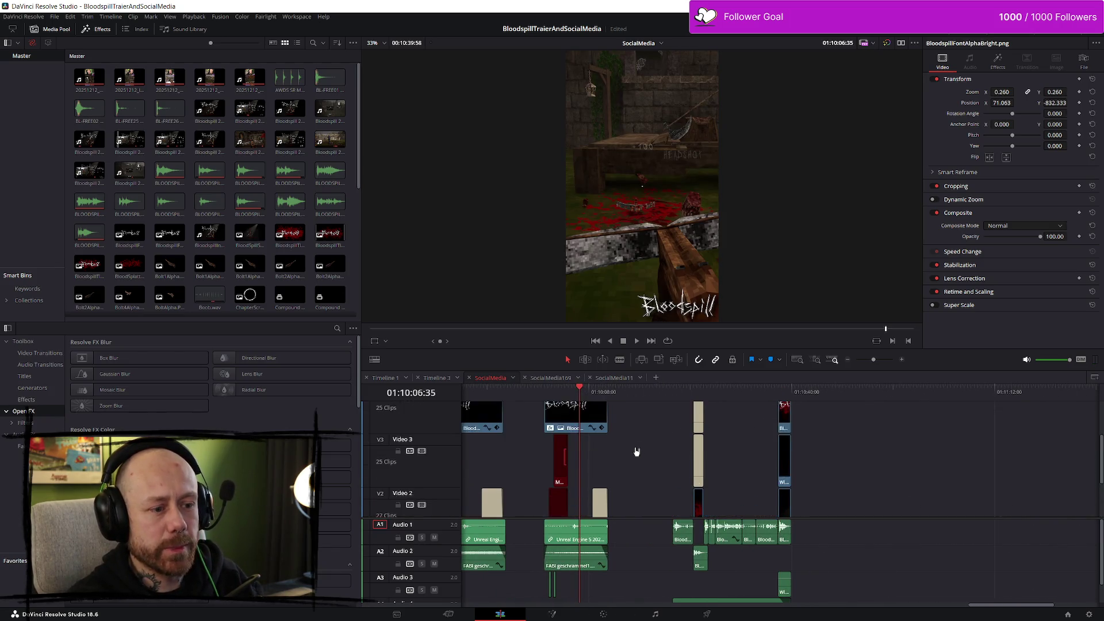
left_click_drag(641, 486, 572, 430)
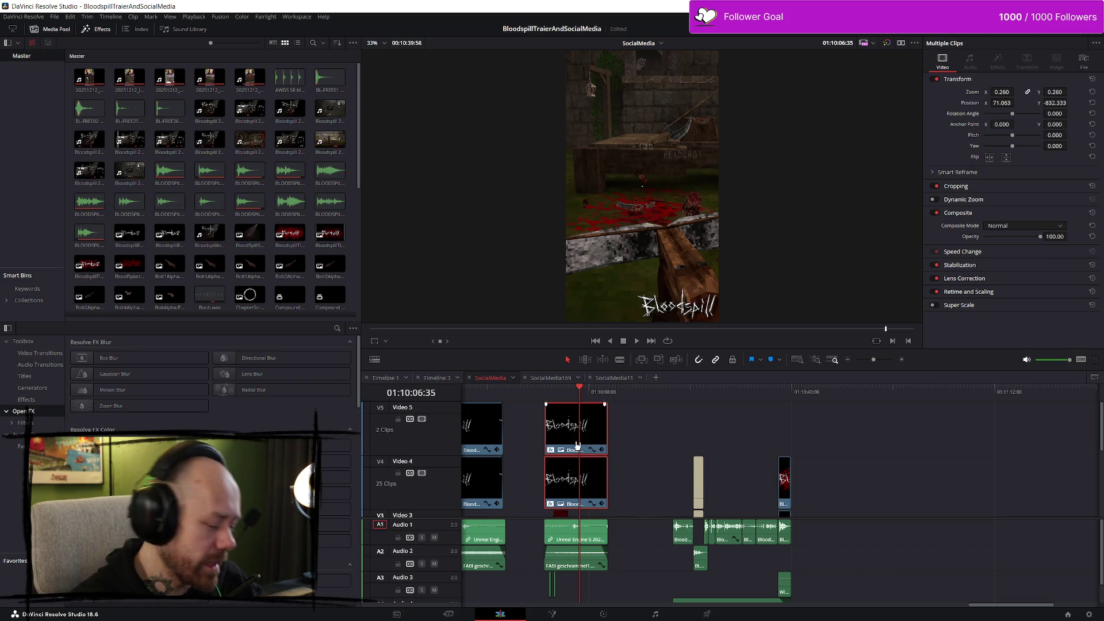
left_click(771, 439)
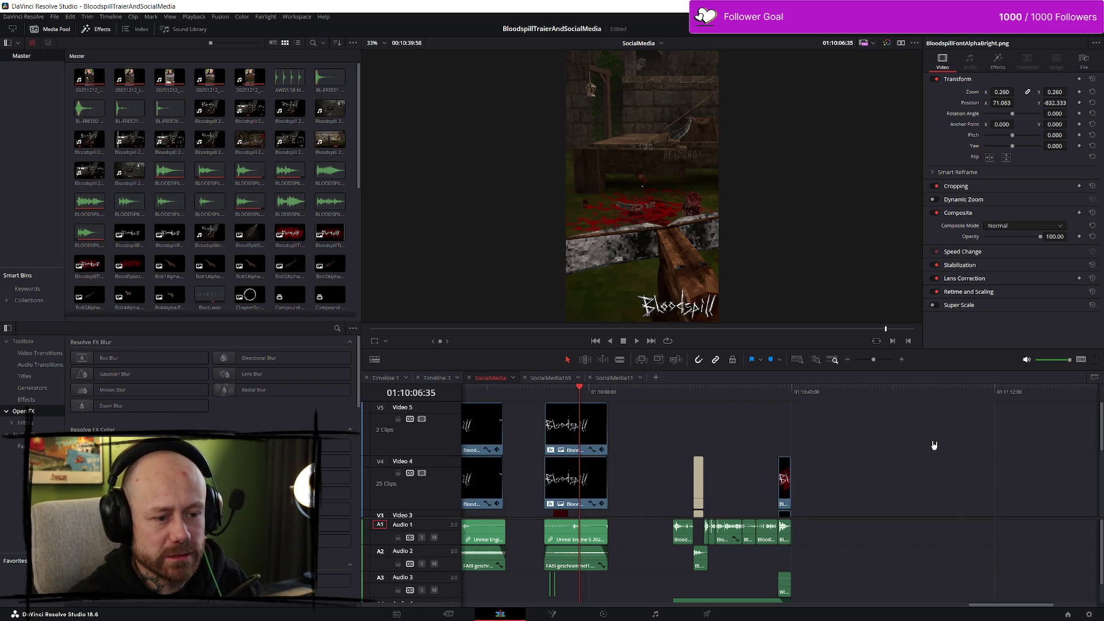
key("ctrl+v")
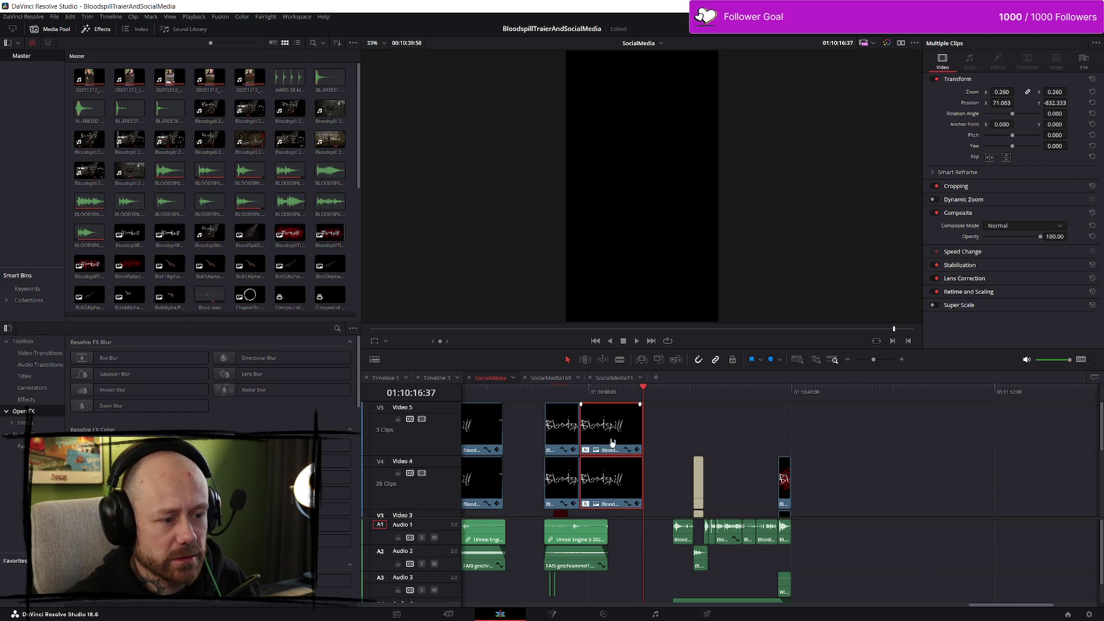
key("Delete")
Step: Paste the logo clips further along, align them at 01:10:21:16, and trim the upper clip's start
mouse_move(653, 397)
left_mouse_down()
mouse_move(929, 396)
mouse_move(867, 397)
left_mouse_up()
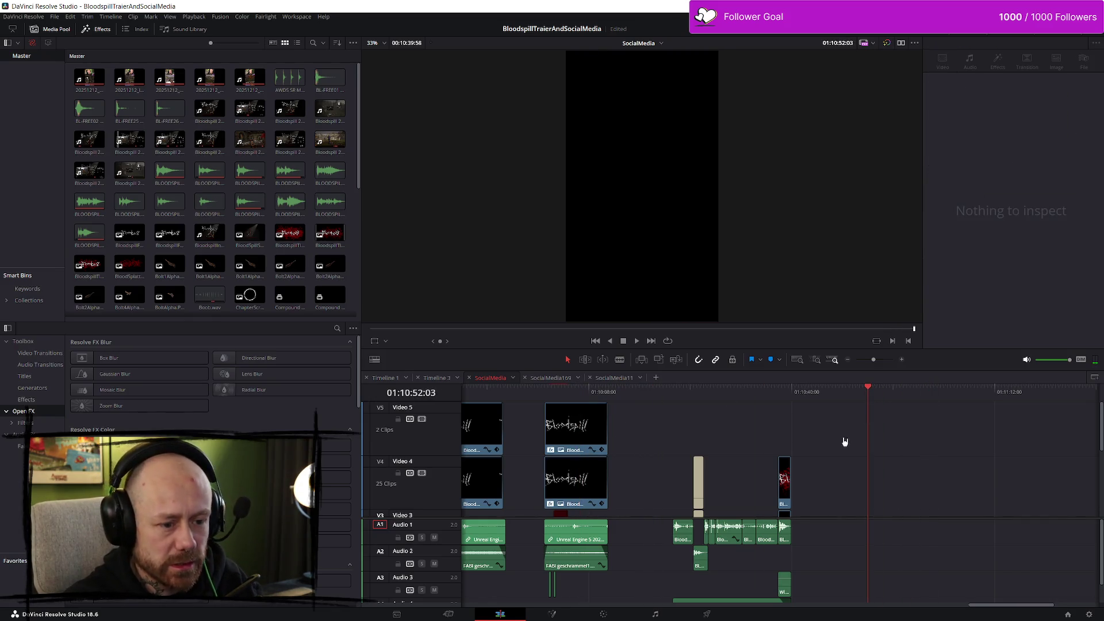
key("ctrl+v")
mouse_move(903, 448)
left_mouse_down()
mouse_move(862, 448)
mouse_move(791, 420)
mouse_move(894, 457)
left_mouse_up()
scroll(889, 483, "down", 1)
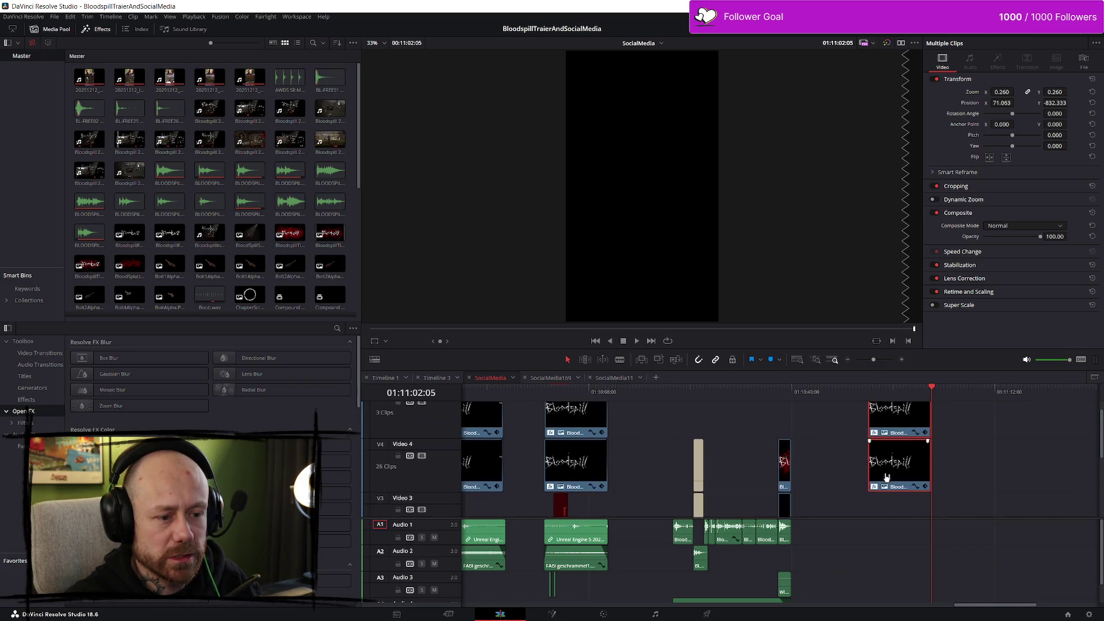
scroll(888, 480, "up", 1)
mouse_move(900, 435)
left_mouse_down()
mouse_move(886, 422)
mouse_move(888, 403)
mouse_move(891, 460)
mouse_move(777, 483)
mouse_move(775, 443)
mouse_move(728, 446)
left_mouse_up()
left_click_drag(695, 393, 674, 394)
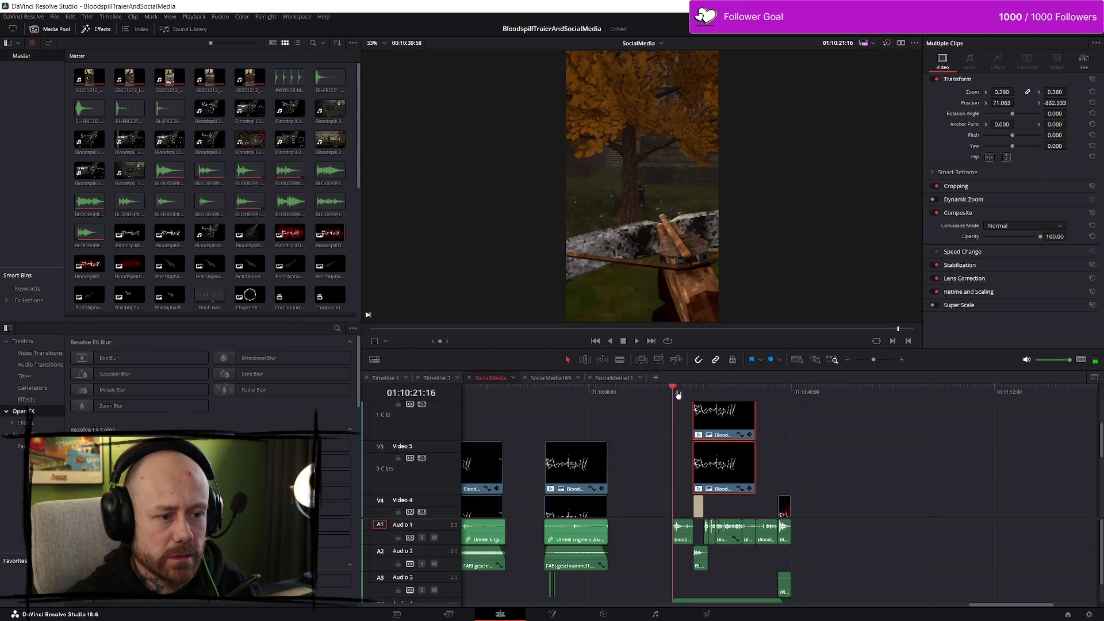
mouse_move(726, 463)
left_mouse_down()
mouse_move(706, 466)
mouse_move(773, 464)
left_mouse_up()
scroll(805, 462, "up", 5)
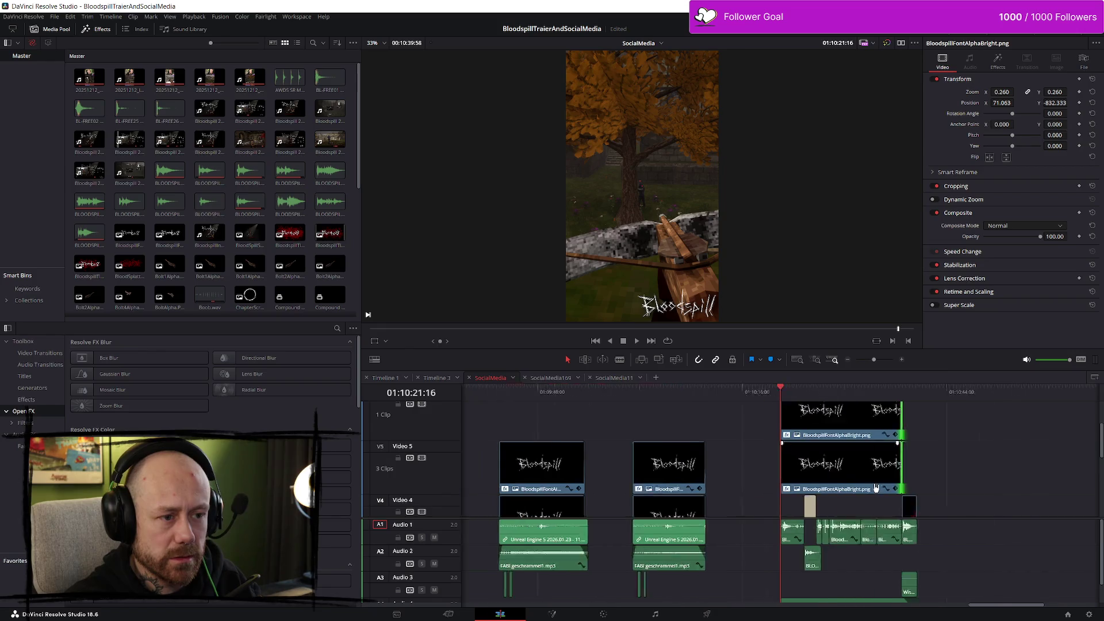
scroll(864, 495, "up", 2)
left_click_drag(784, 415, 784, 415)
Step: Play back the section to check the logo watermark through to the end card
key("space")
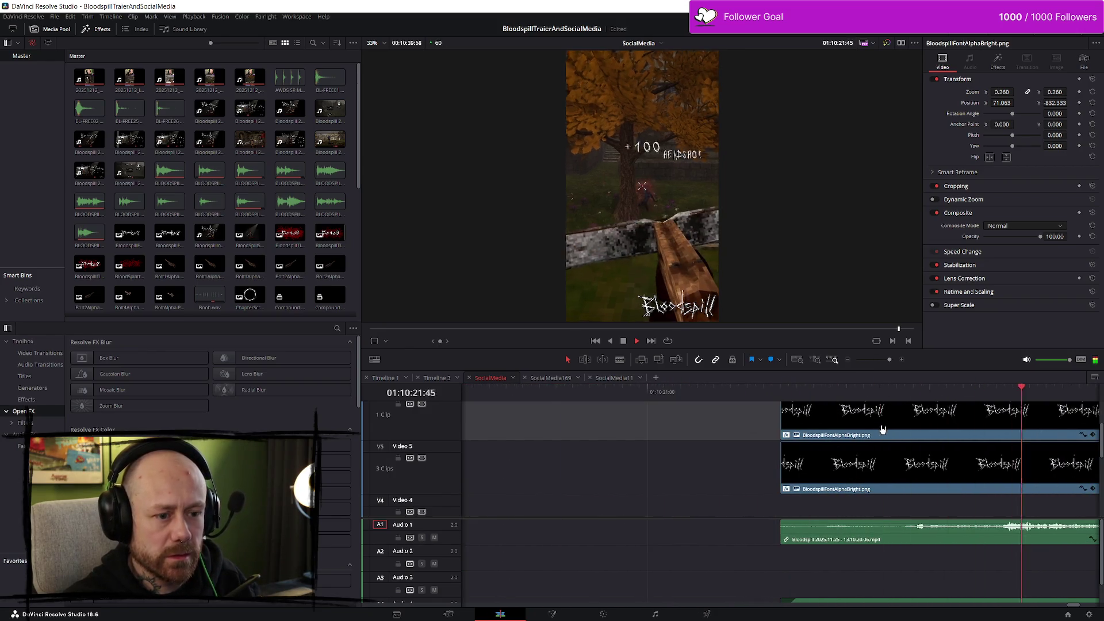
scroll(897, 423, "down", 5)
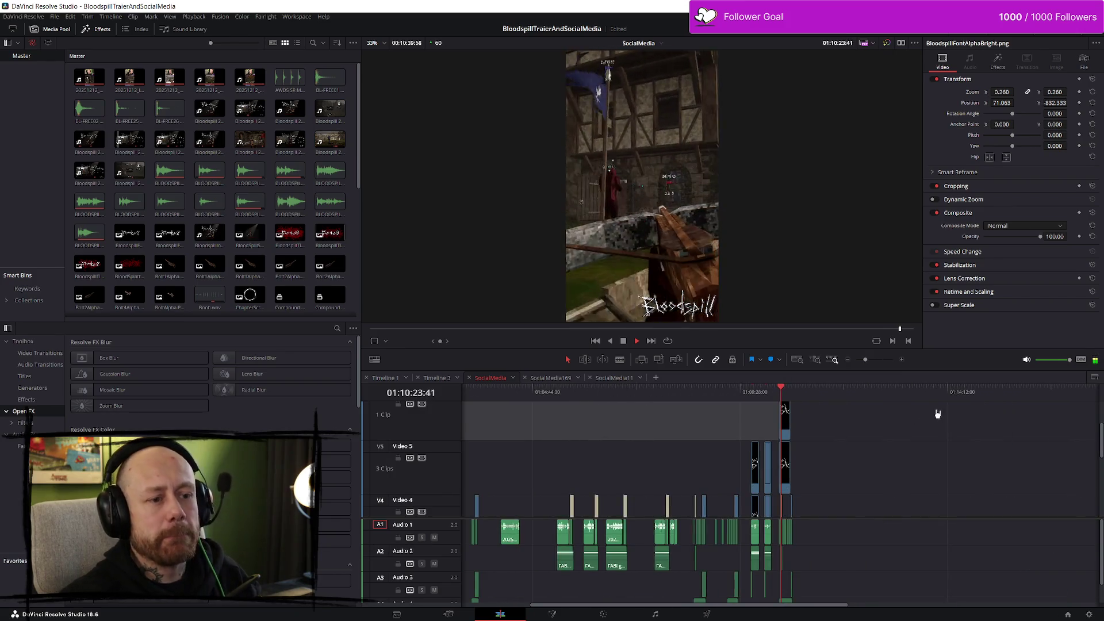
scroll(943, 431, "up", 5)
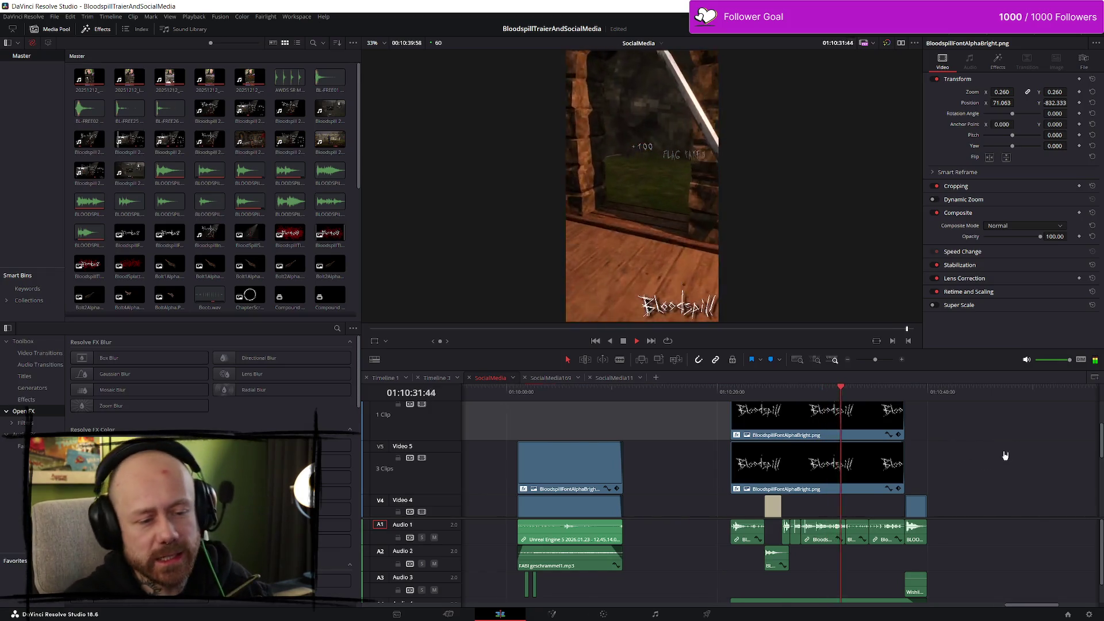
scroll(1029, 489, "up", 1)
scroll(1030, 494, "up", 4)
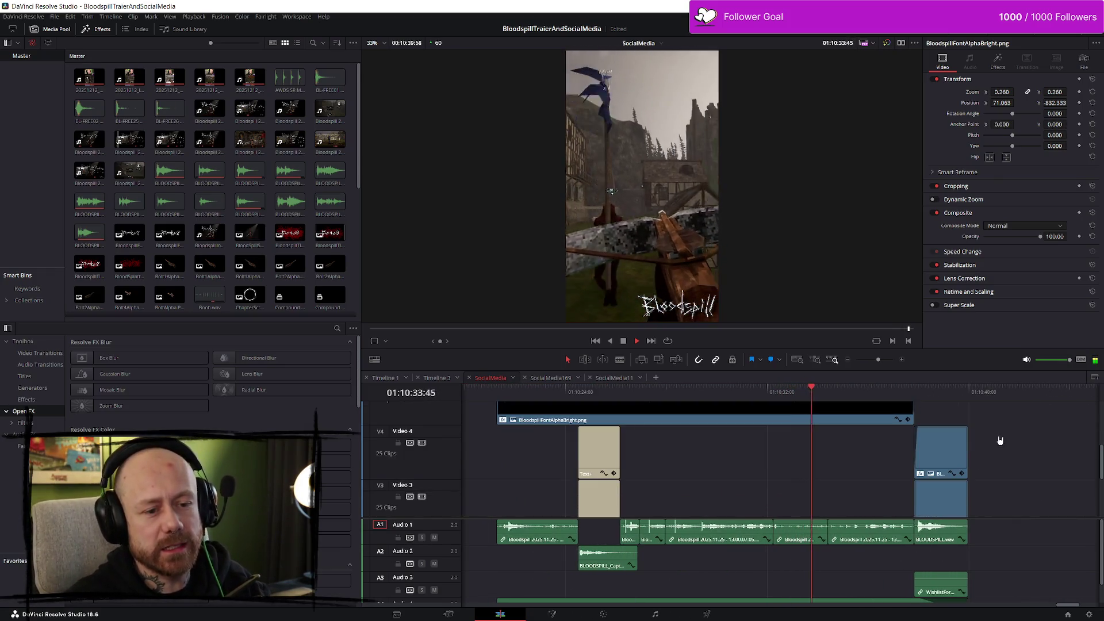
scroll(1016, 457, "down", 3)
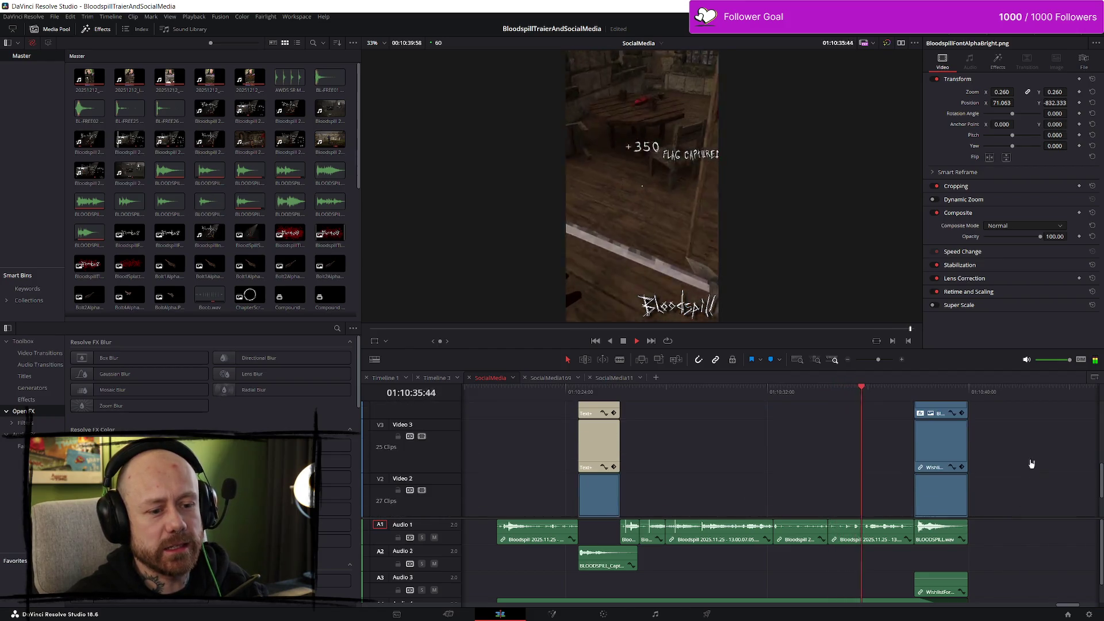
scroll(856, 542, "down", 2)
scroll(960, 540, "up", 5)
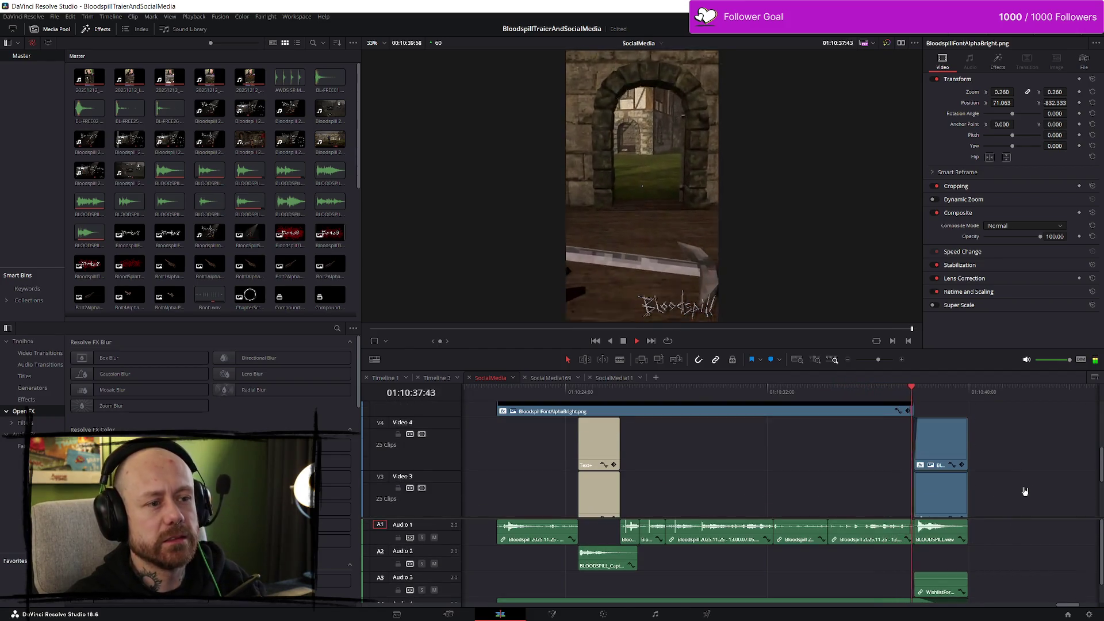
key("space")
scroll(1020, 489, "down", 3)
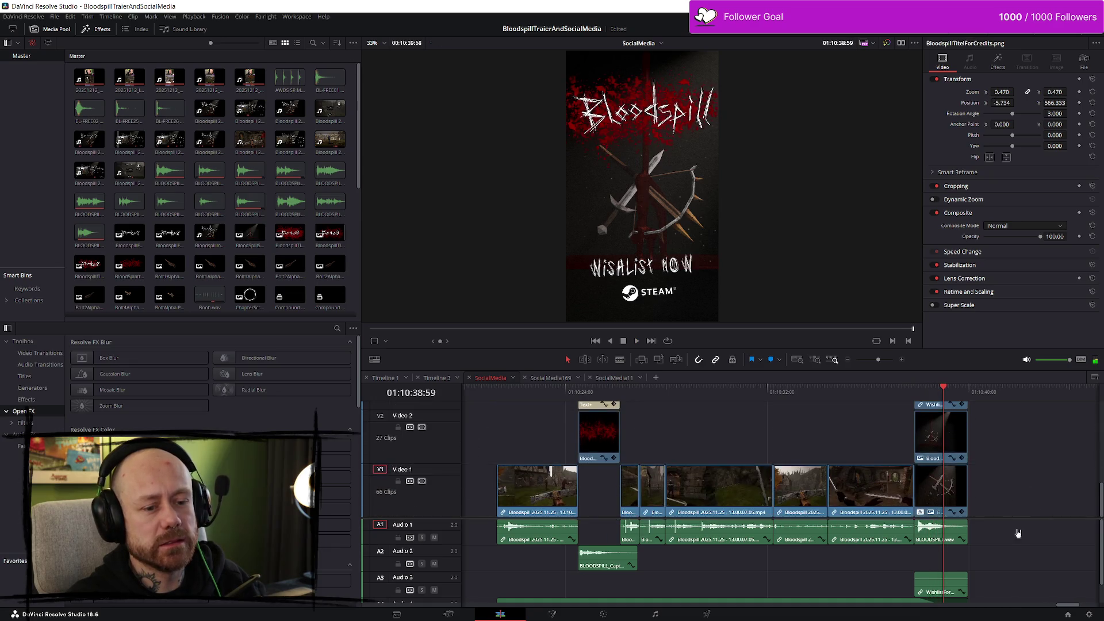
Step: Set the FABI geschrammel1.mp3 music clip on A4 to -15 volume and play it back
scroll(1006, 551, "down", 2)
left_click(805, 593)
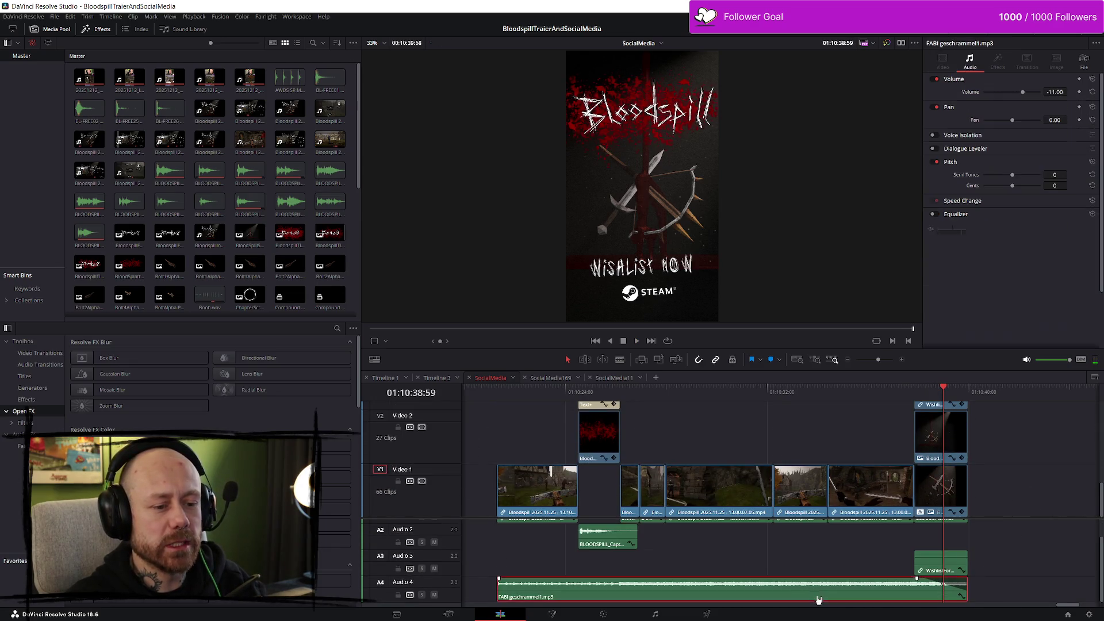
left_click(1056, 92)
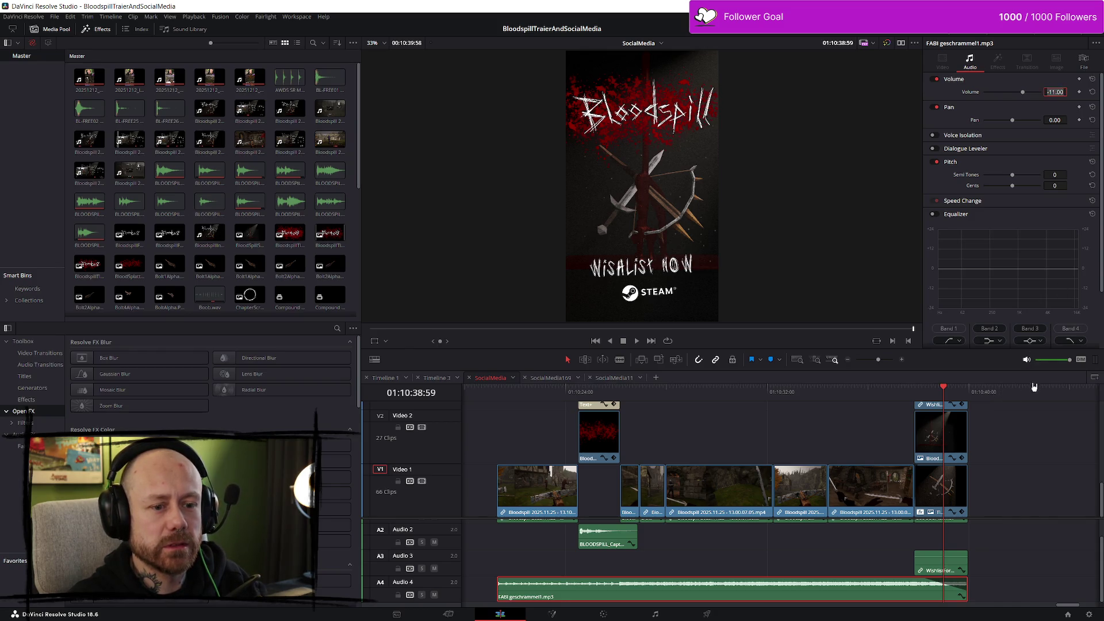
type("-15")
key("Return")
left_click(495, 390)
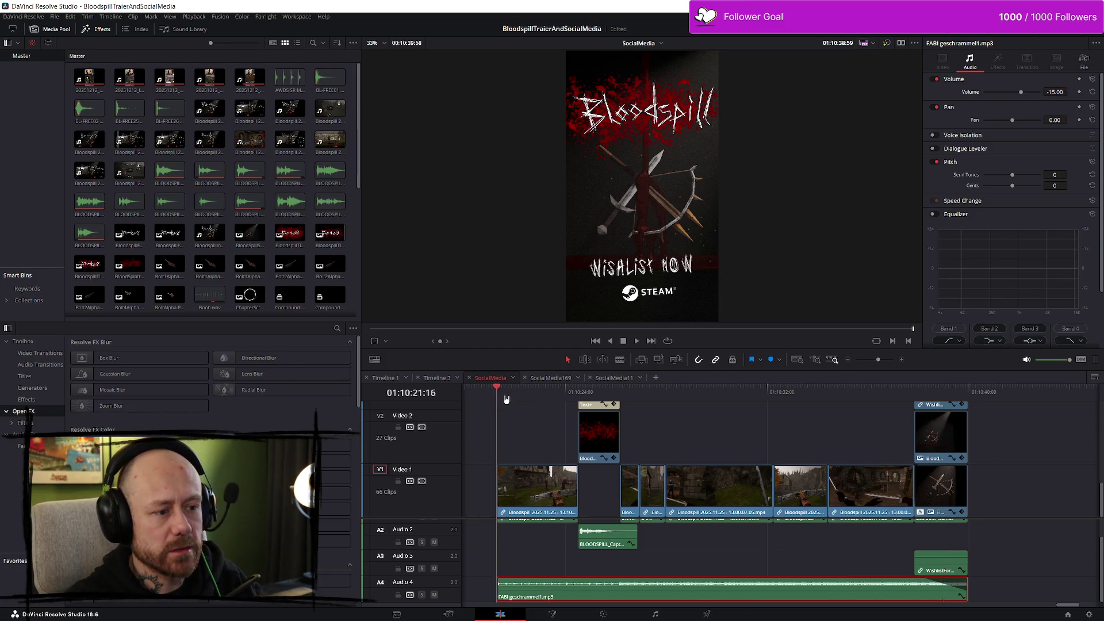
key("space")
Step: Copy the FABI geschrammel1.mp3 clip from SocialMedia11 and paste it onto Audio 4 in SocialMedia
left_click(614, 378)
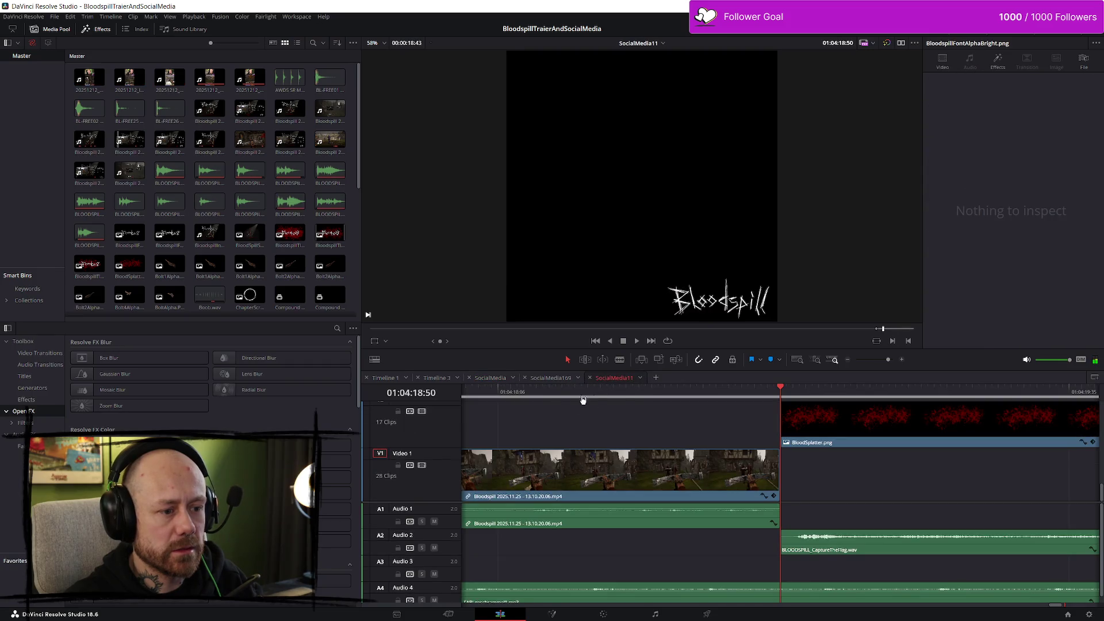
scroll(759, 474, "down", 4)
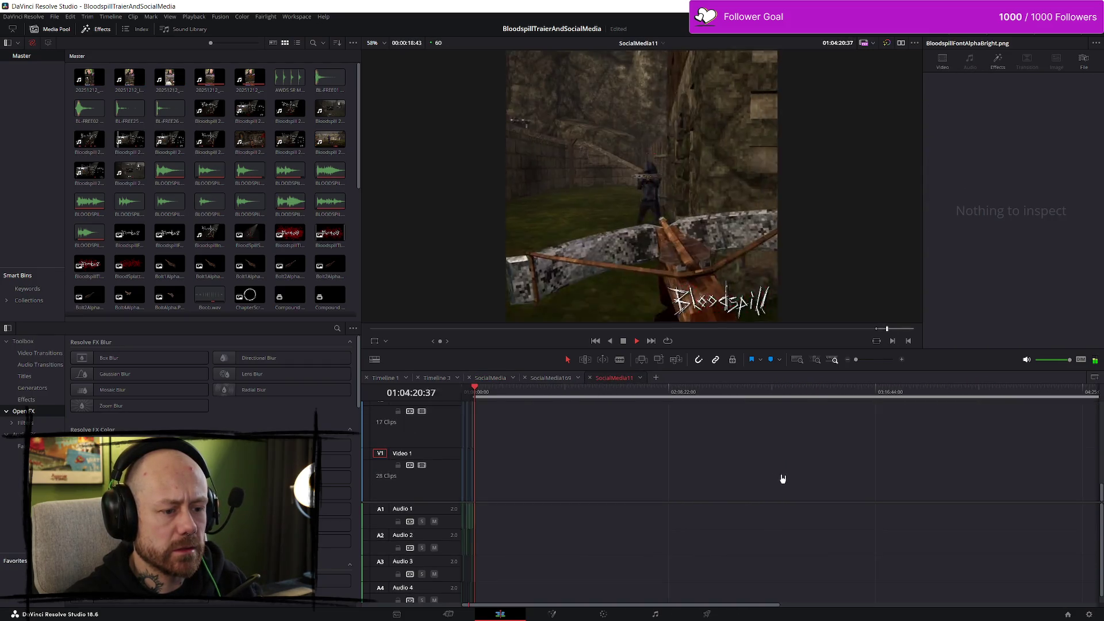
key("space")
left_click(939, 599)
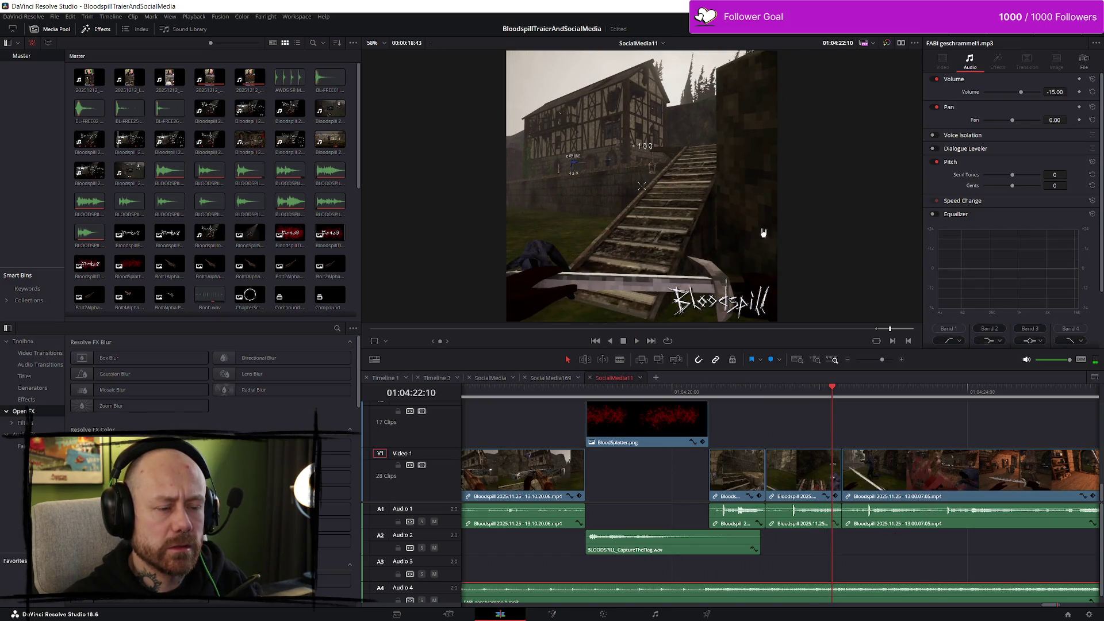
left_click(489, 377)
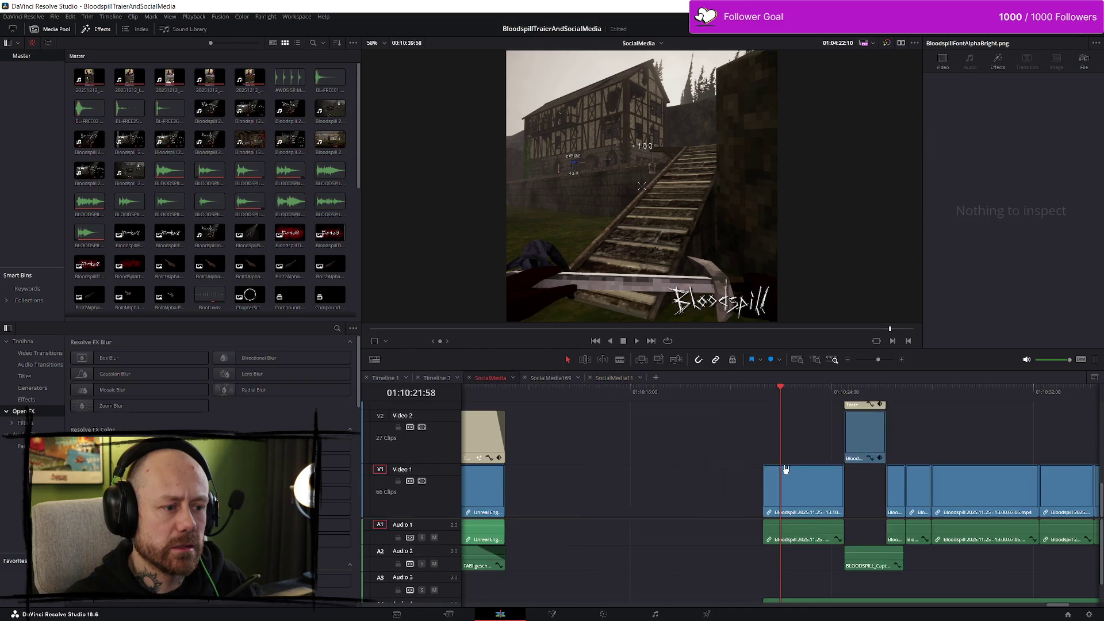
key("ctrl+equal")
key("ctrl+v")
scroll(914, 557, "down", 1)
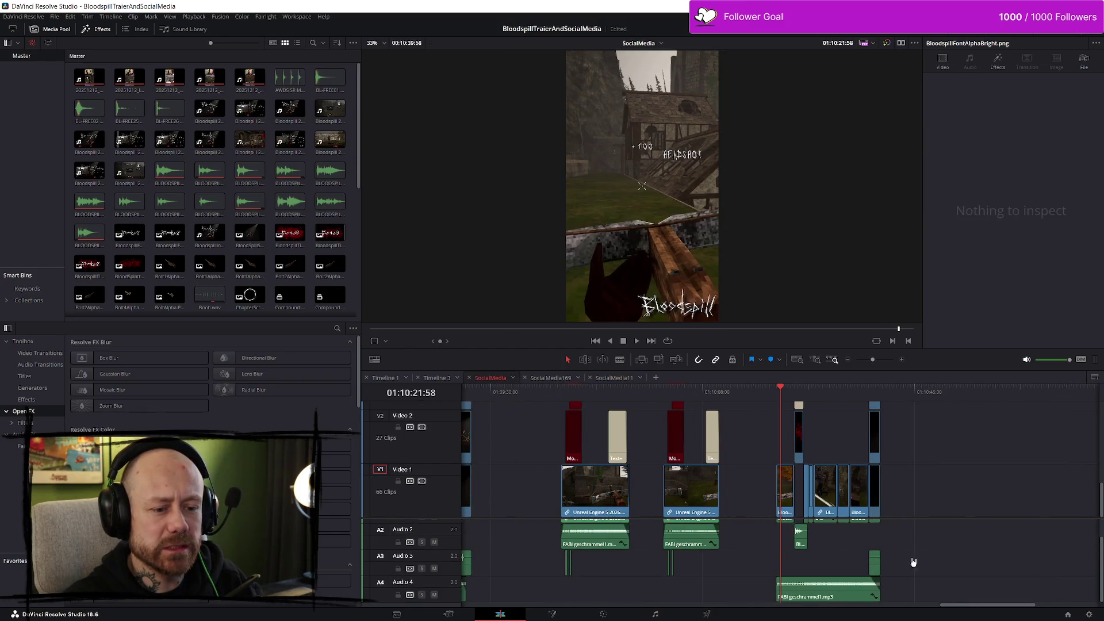
left_click(919, 553)
Step: Normalize the audio levels of the last group of gameplay clips
scroll(928, 551, "up", 1)
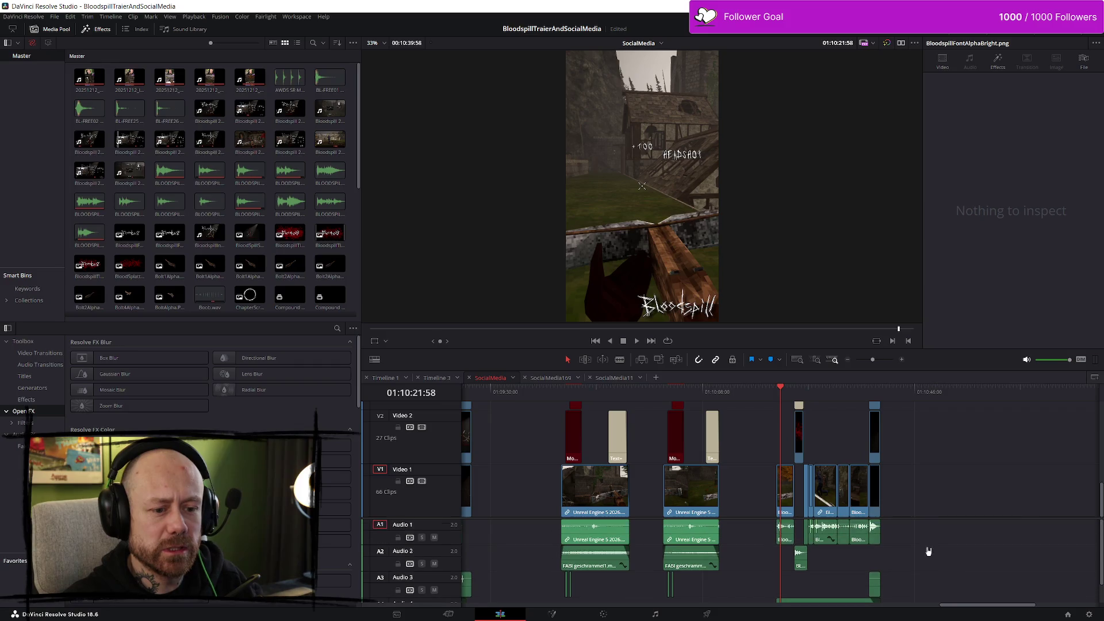
left_click_drag(920, 572, 763, 529)
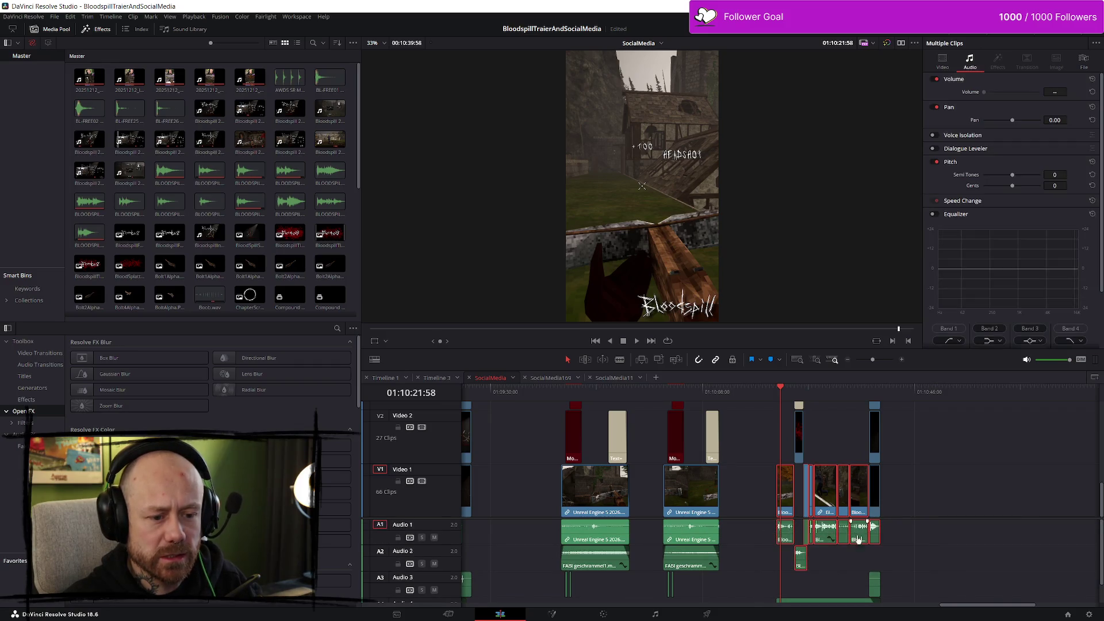
right_click(877, 542)
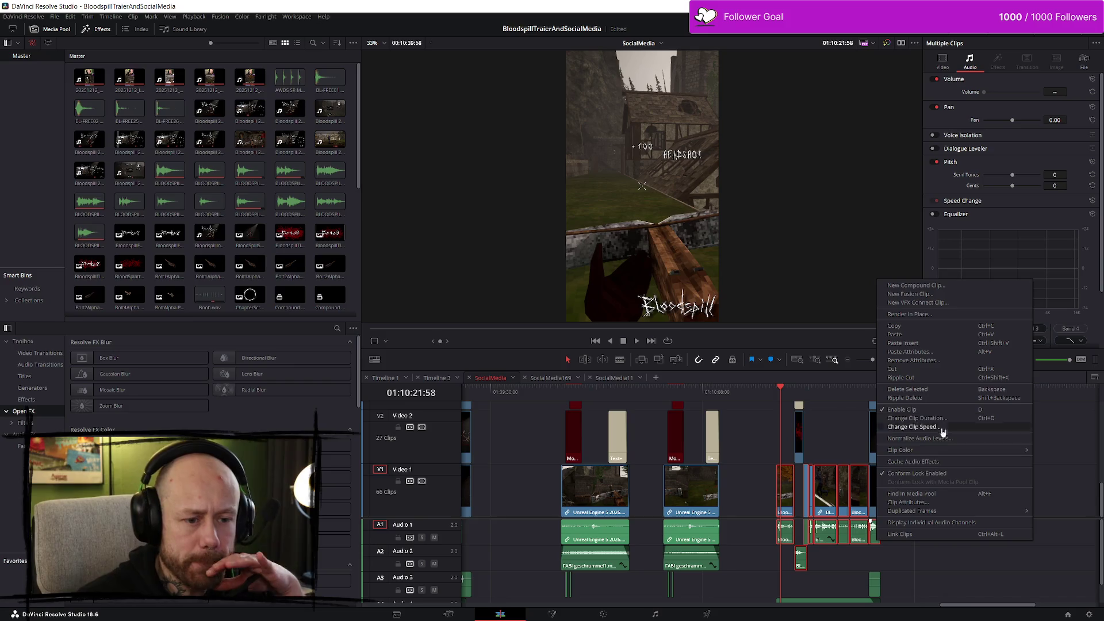
left_click(920, 439)
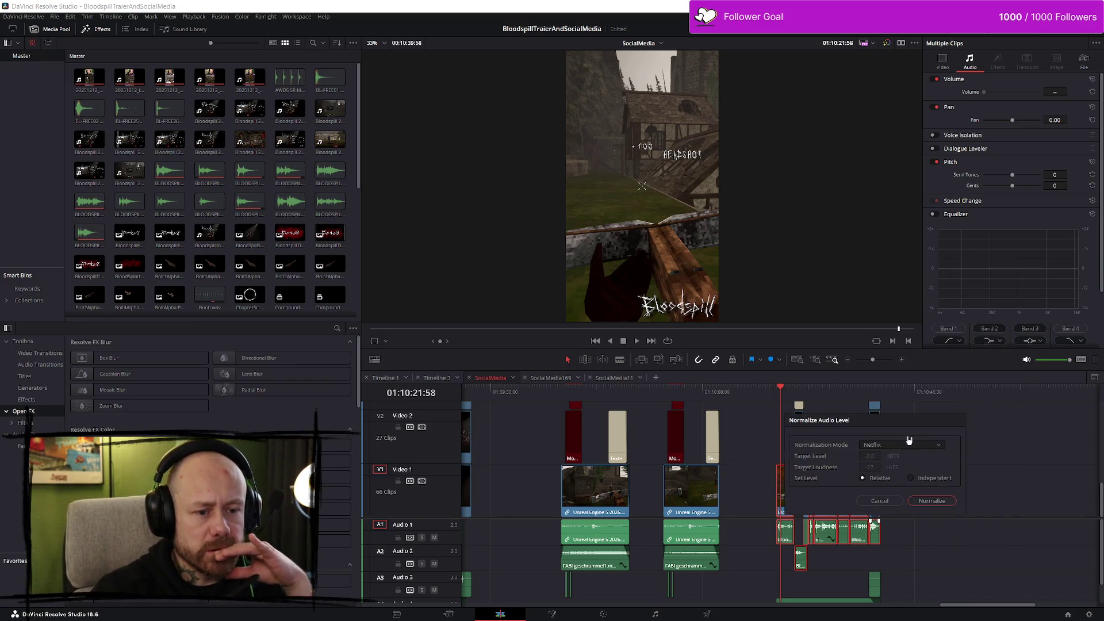
left_click(901, 444)
left_click(897, 541)
left_click(937, 501)
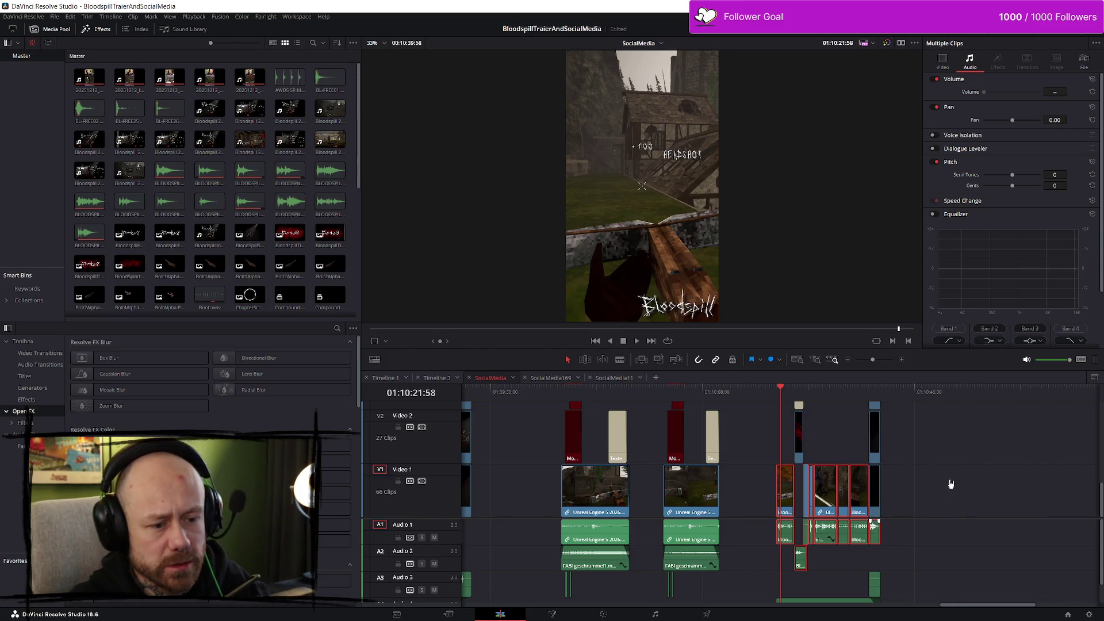
Step: Play back the edit to hear the normalized audio
key("space")
scroll(966, 498, "up", 5)
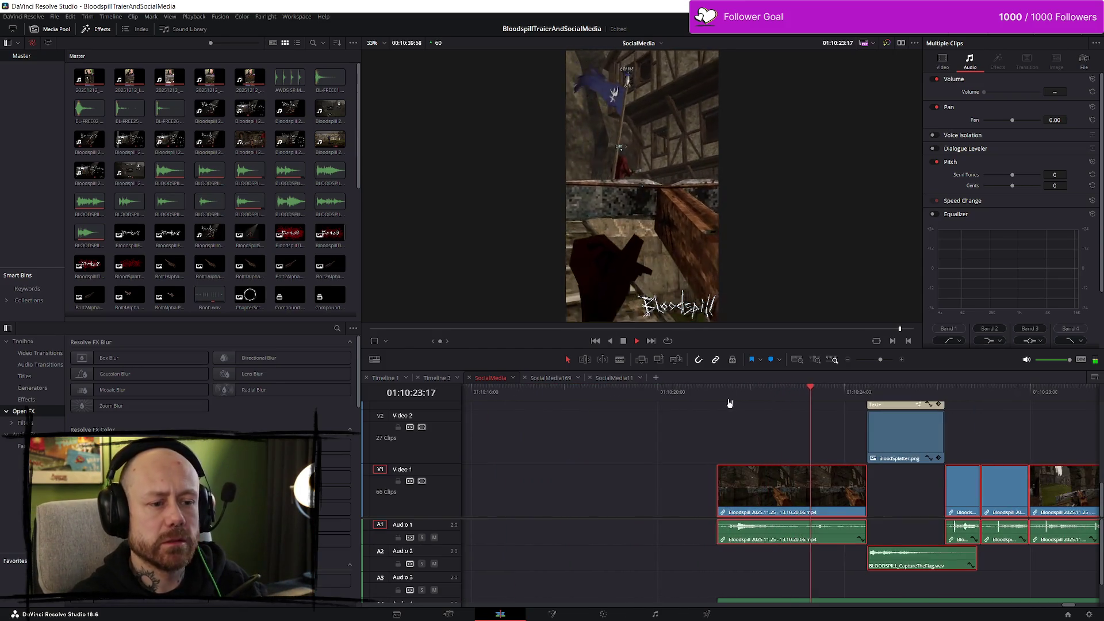
left_click(704, 392)
scroll(977, 446, "down", 3)
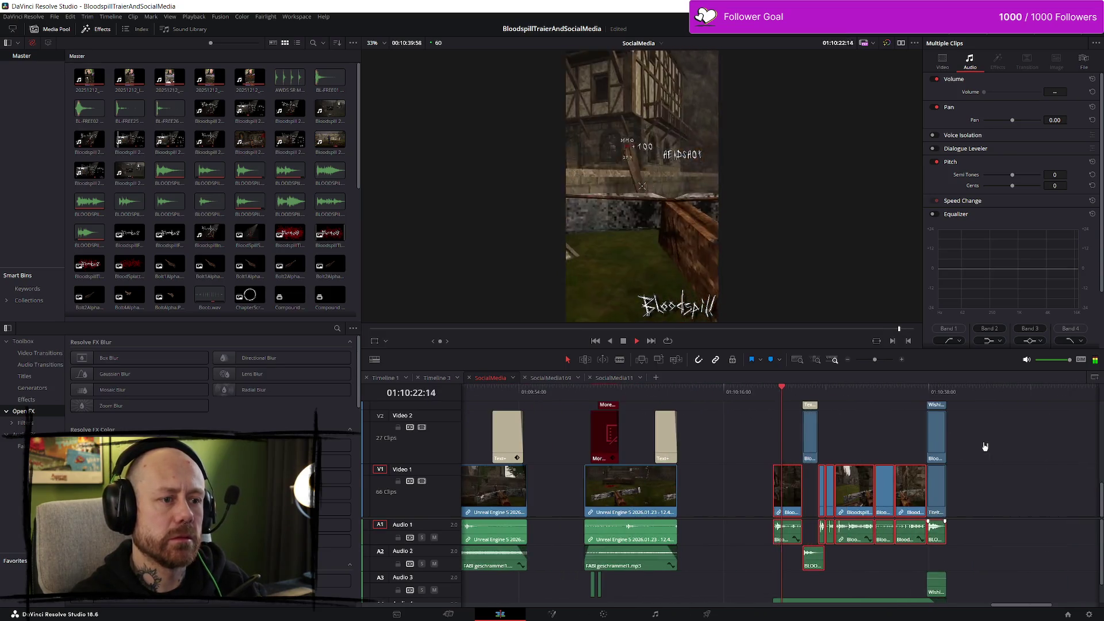
scroll(985, 454, "up", 1)
scroll(1044, 463, "down", 1)
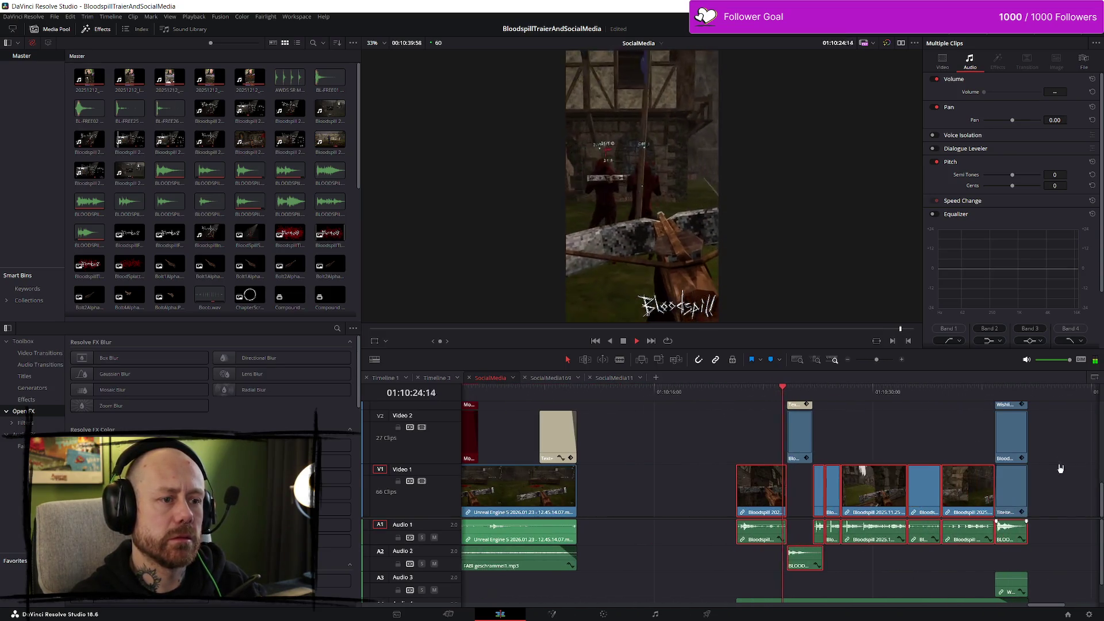
scroll(1055, 460, "down", 2)
scroll(1054, 460, "up", 2)
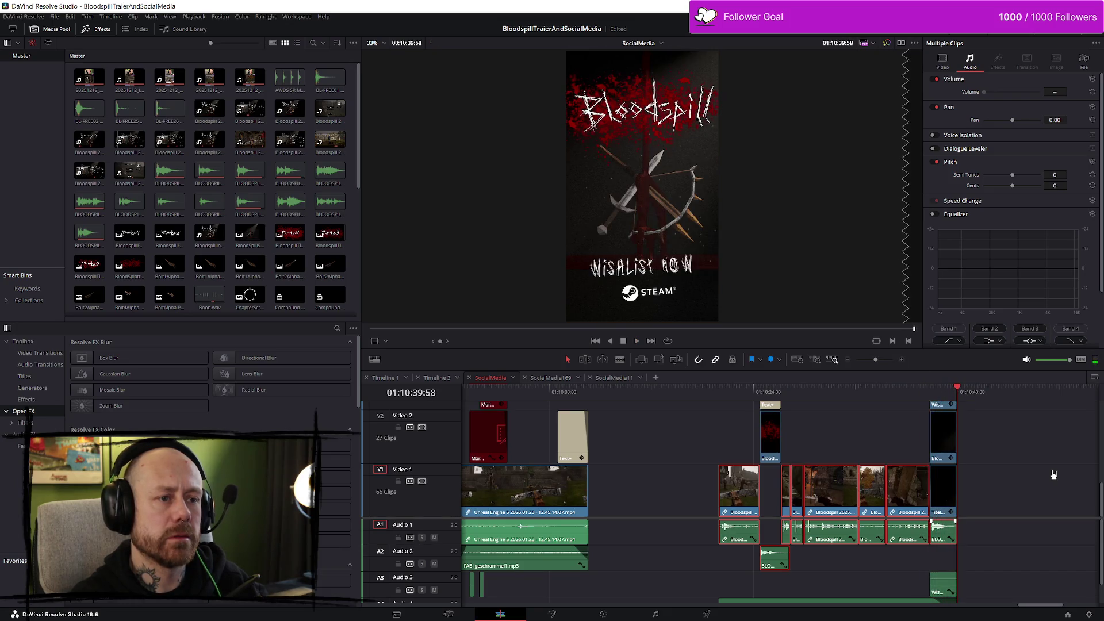
scroll(1063, 478, "up", 3)
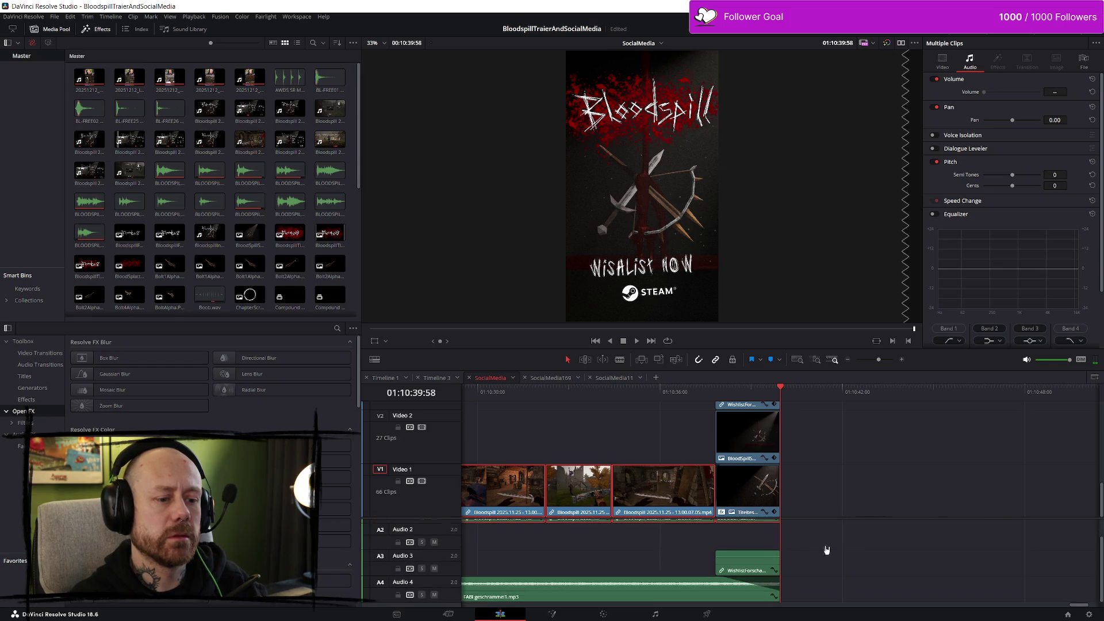
scroll(811, 546, "down", 3)
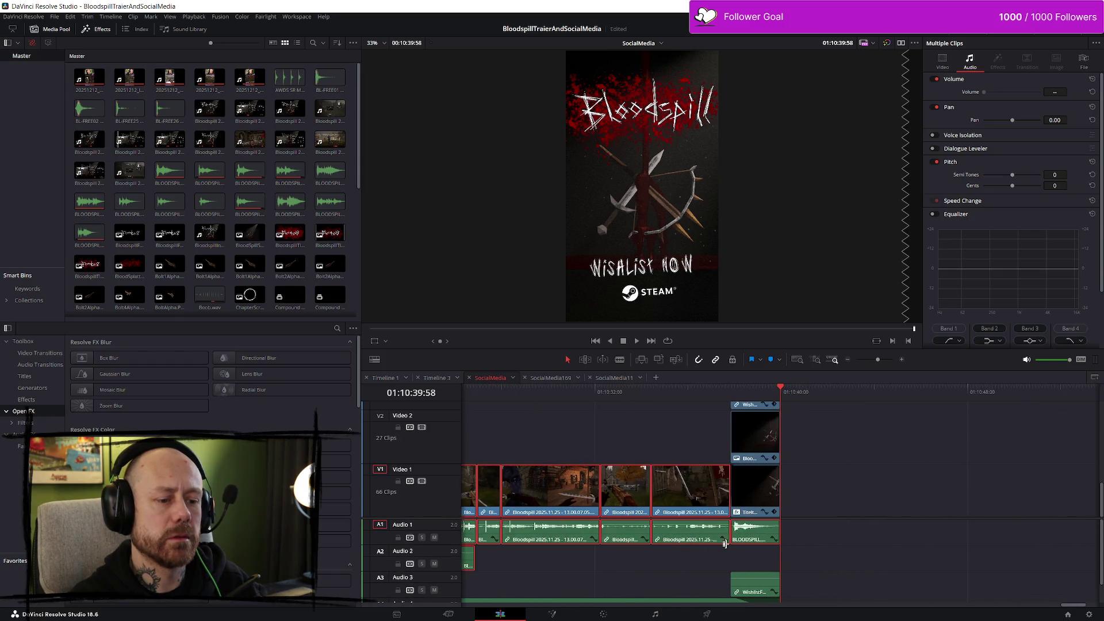
Step: Select the BLOODSPILL.wav clip and replay the edit from 01:10:21:16
left_click(769, 543)
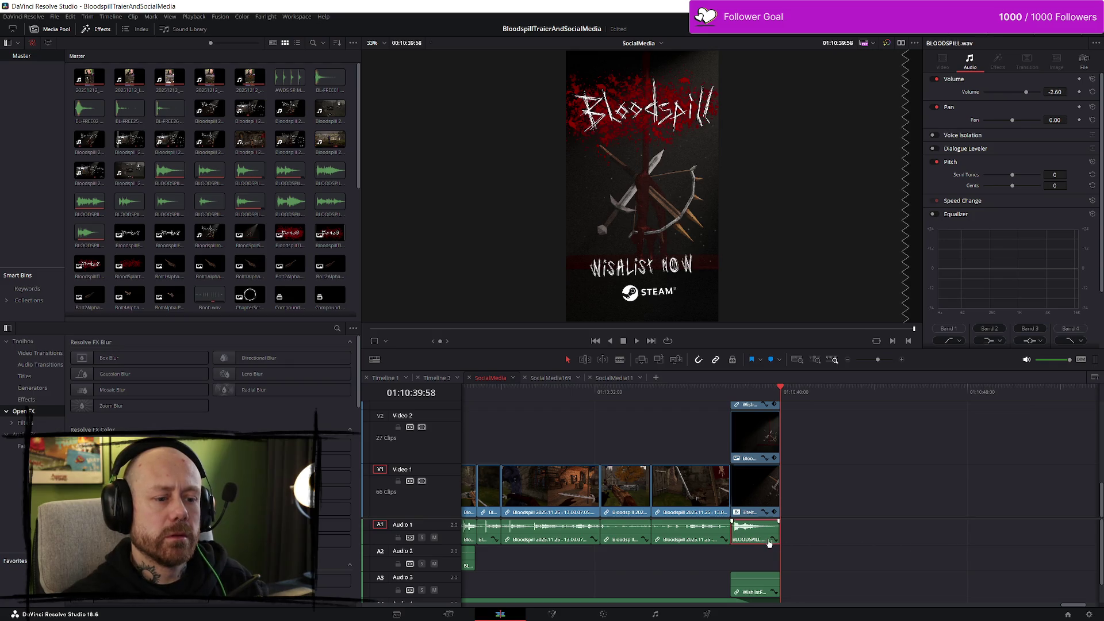
scroll(809, 518, "down", 5)
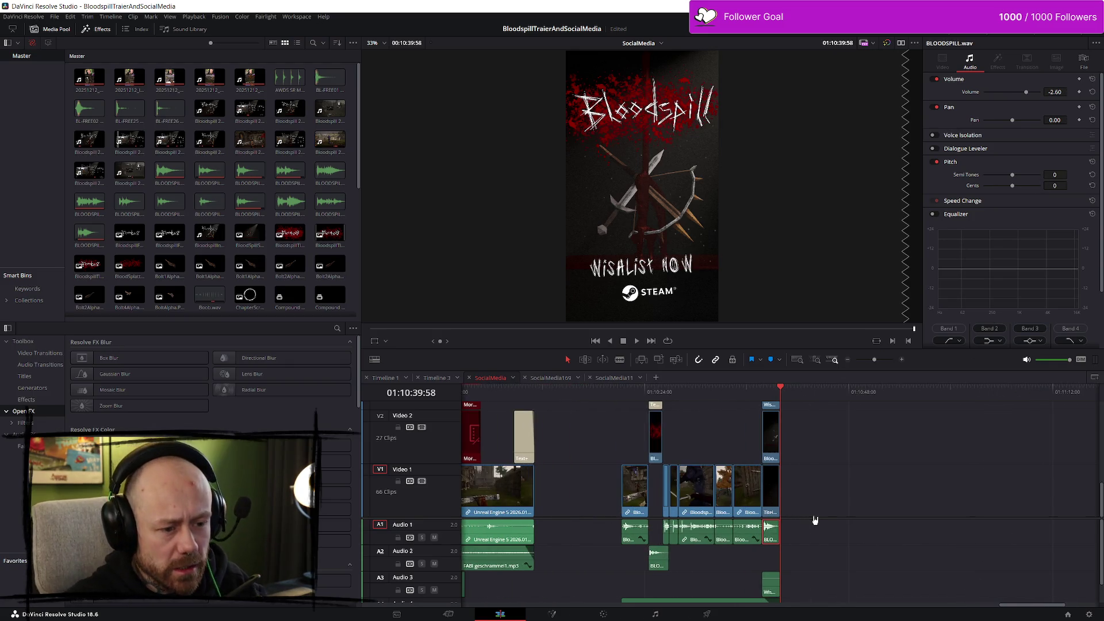
left_click(638, 395)
scroll(757, 439, "up", 8)
left_click(802, 391)
left_click_drag(803, 391, 786, 398)
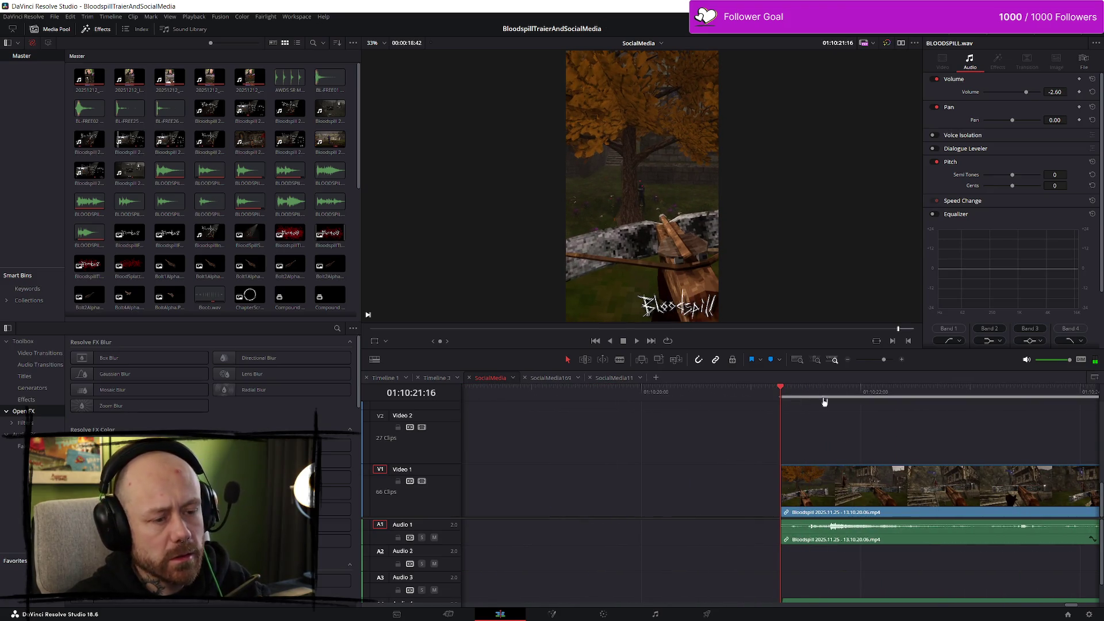
key("space")
Step: Scrub to the Wishlist end card and step back one frame from the end
scroll(932, 442, "down", 10)
scroll(932, 442, "up", 10)
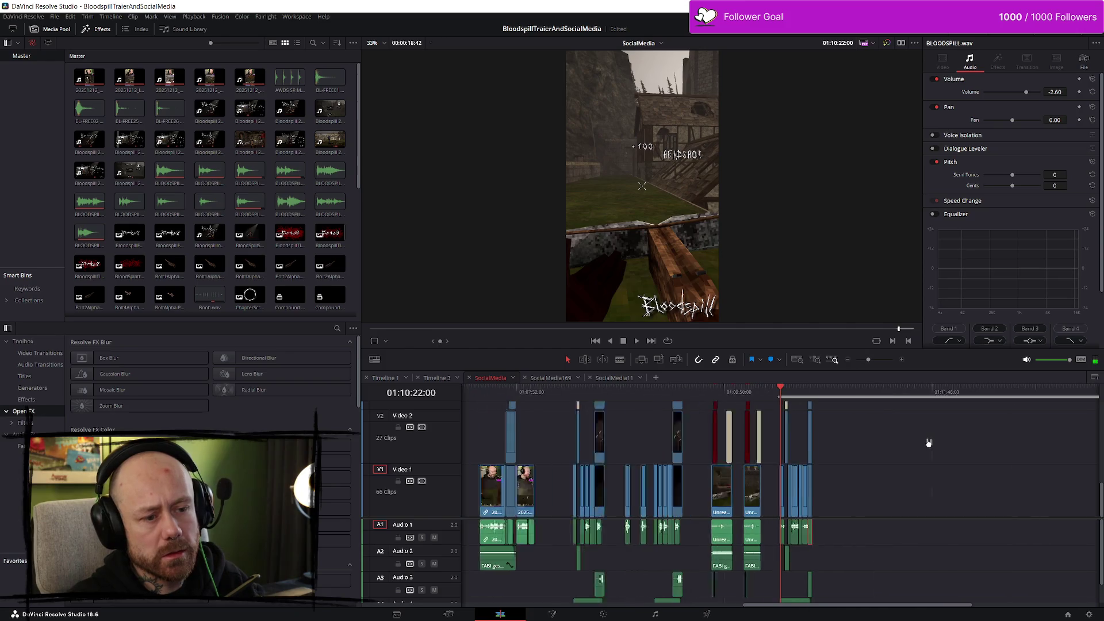
mouse_move(872, 392)
left_mouse_down()
mouse_move(920, 394)
mouse_move(903, 396)
left_mouse_up()
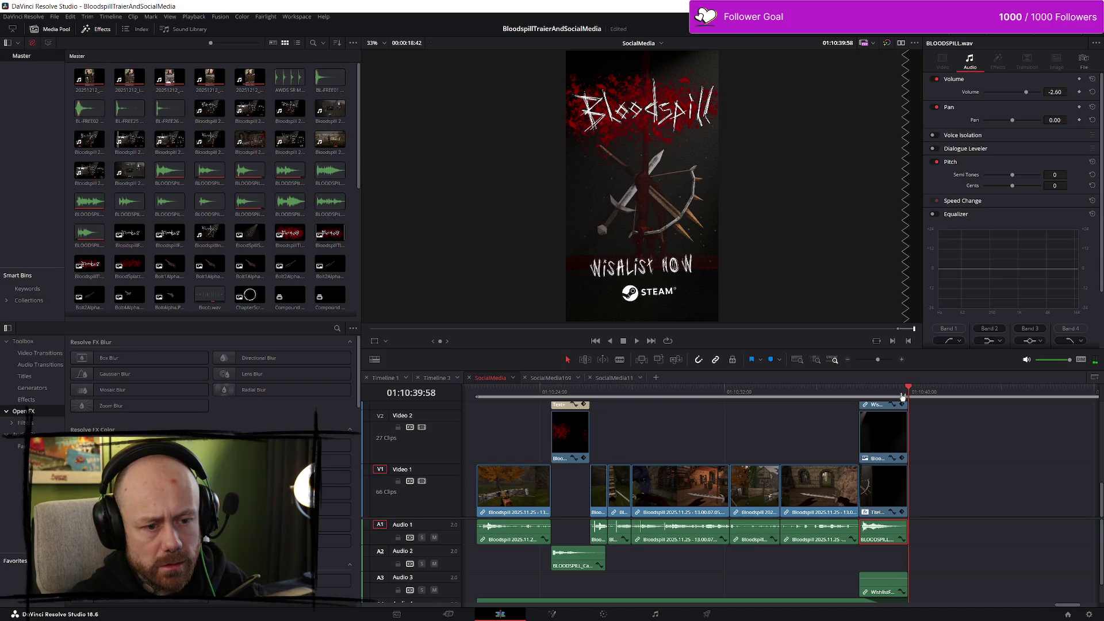
scroll(986, 442, "up", 5)
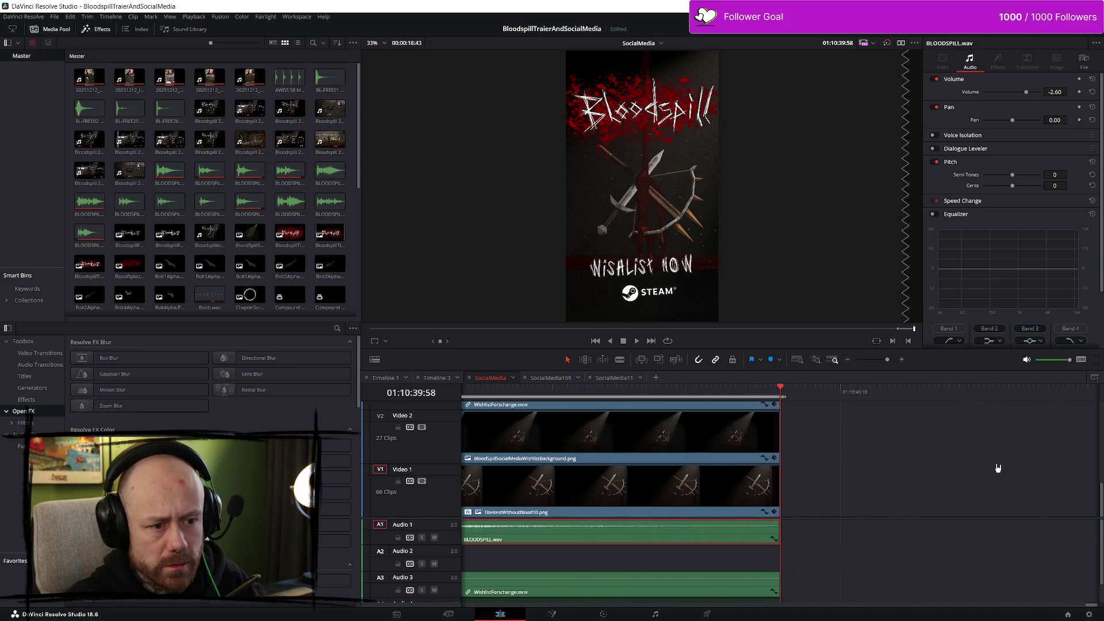
key("Left")
scroll(917, 538, "up", 1)
Step: On the Deliver page, set the output to Posted/CaptureTheFlag9_16.mp4, replacing the existing file
left_click(707, 613)
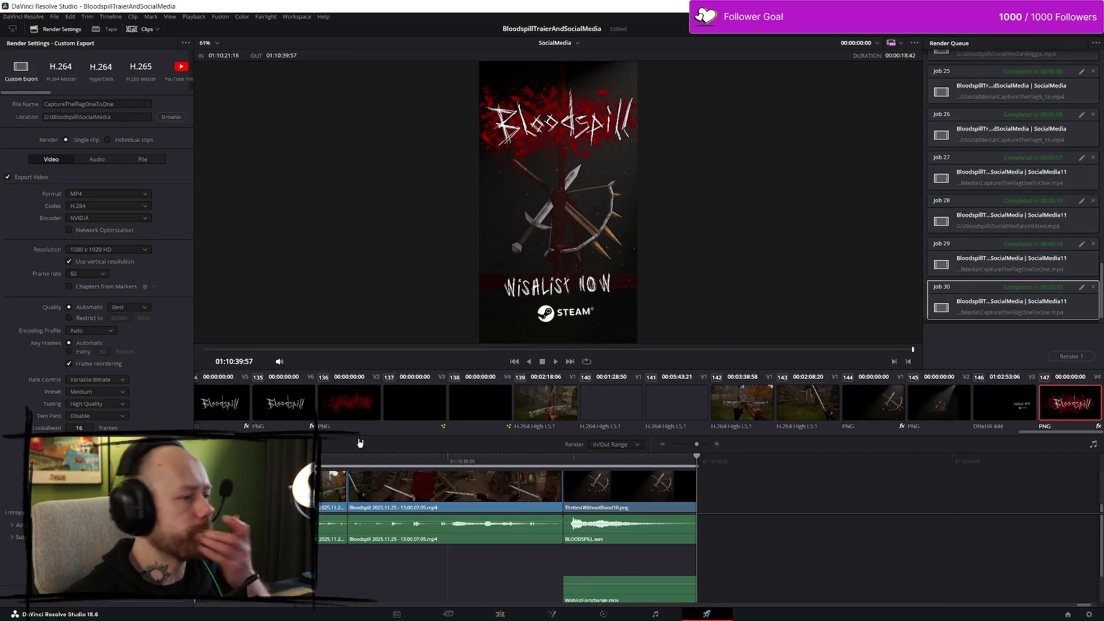
left_click(172, 116)
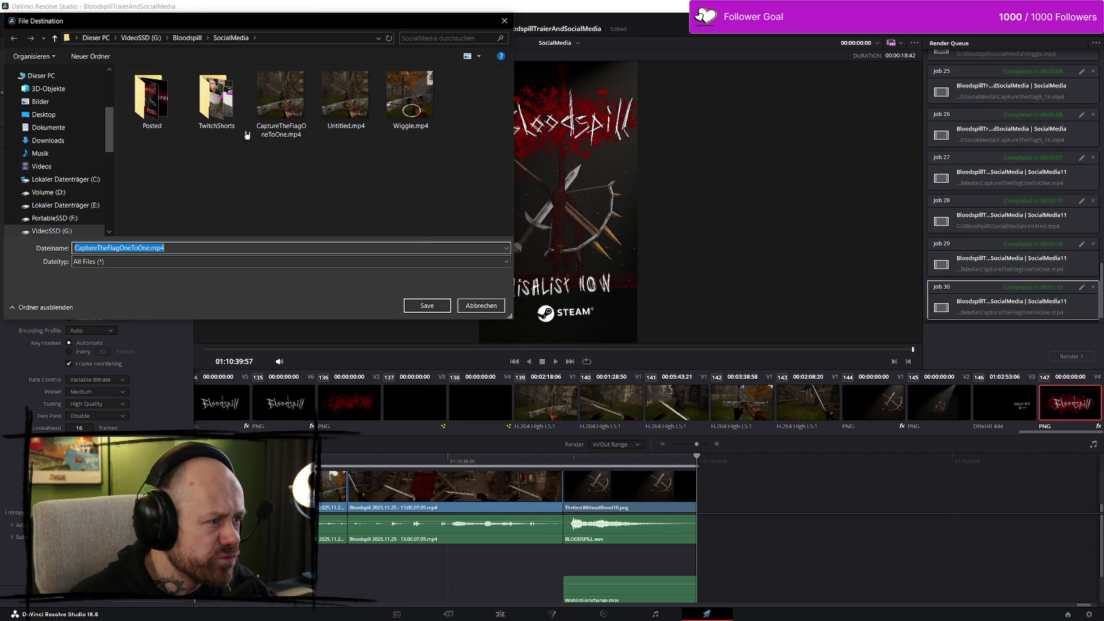
double_click(152, 97)
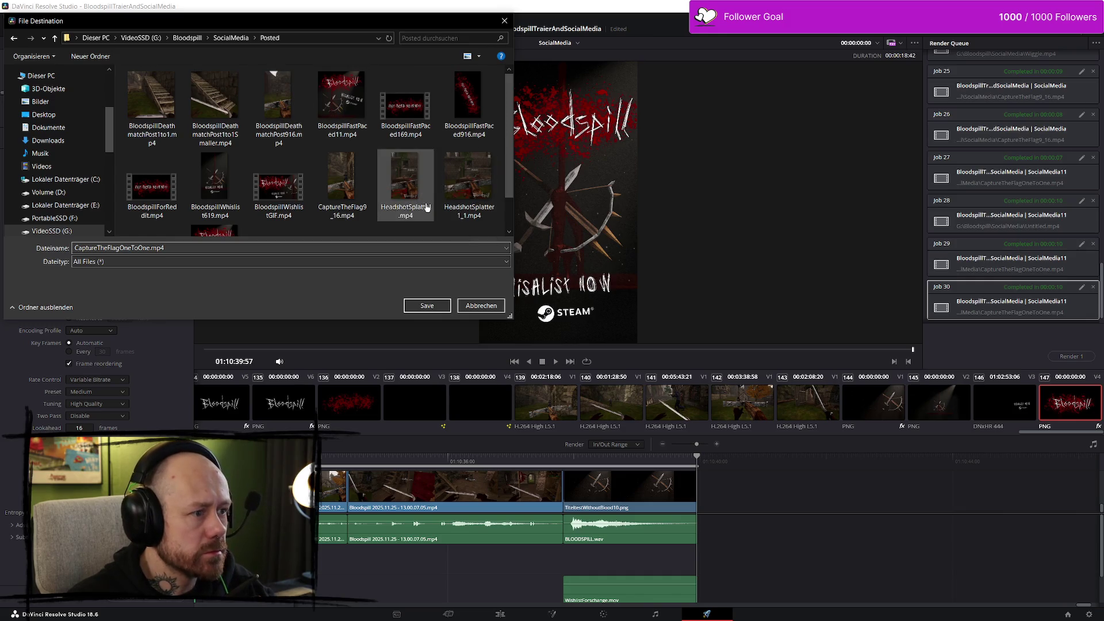
scroll(427, 208, "down", 1)
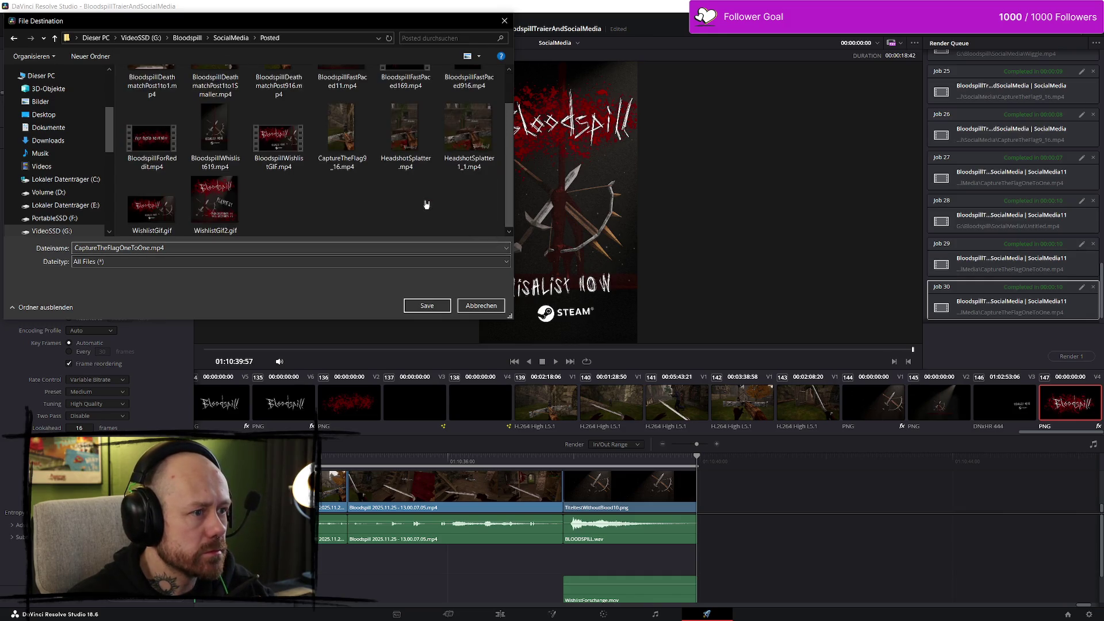
left_click(339, 128)
left_click(425, 306)
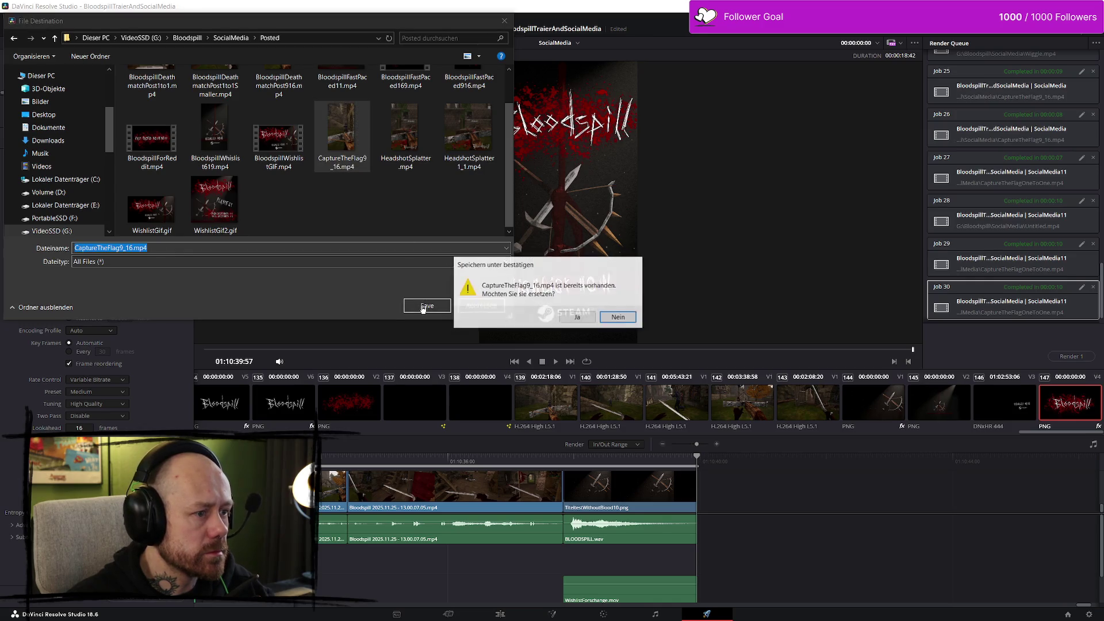
left_click(573, 318)
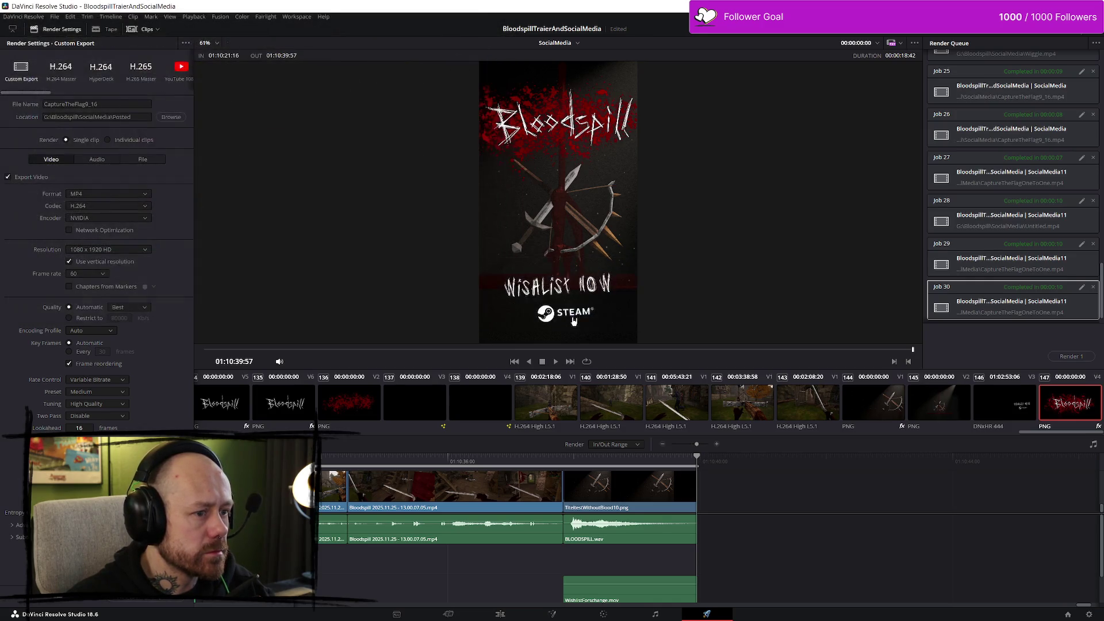
Step: Add the job to the render queue, skip the older jobs, and render it
left_click(1079, 357)
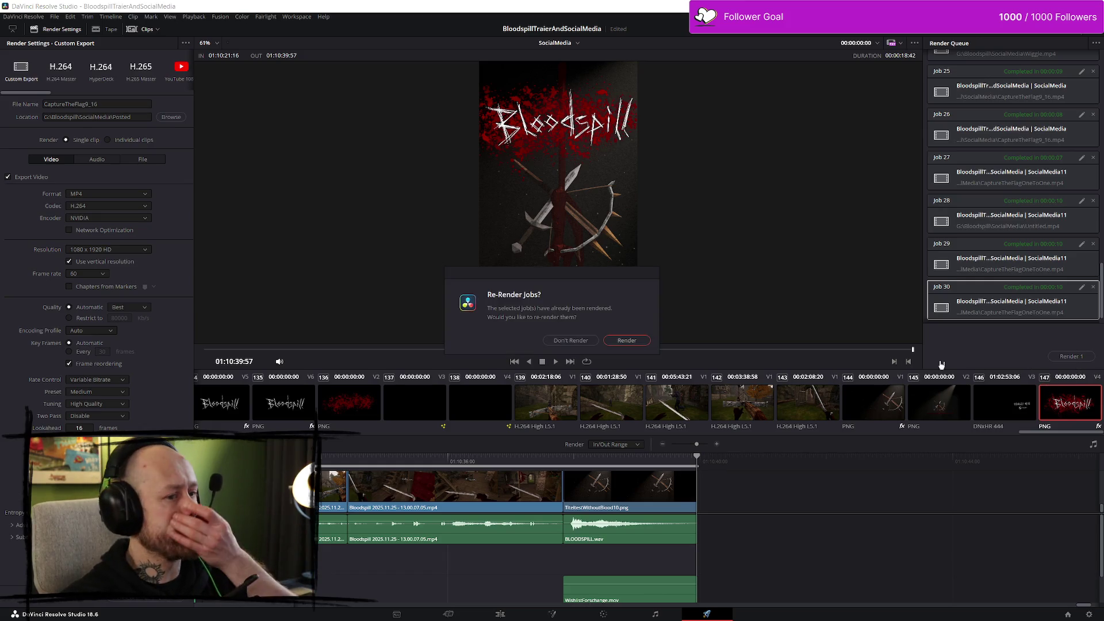
left_click(589, 341)
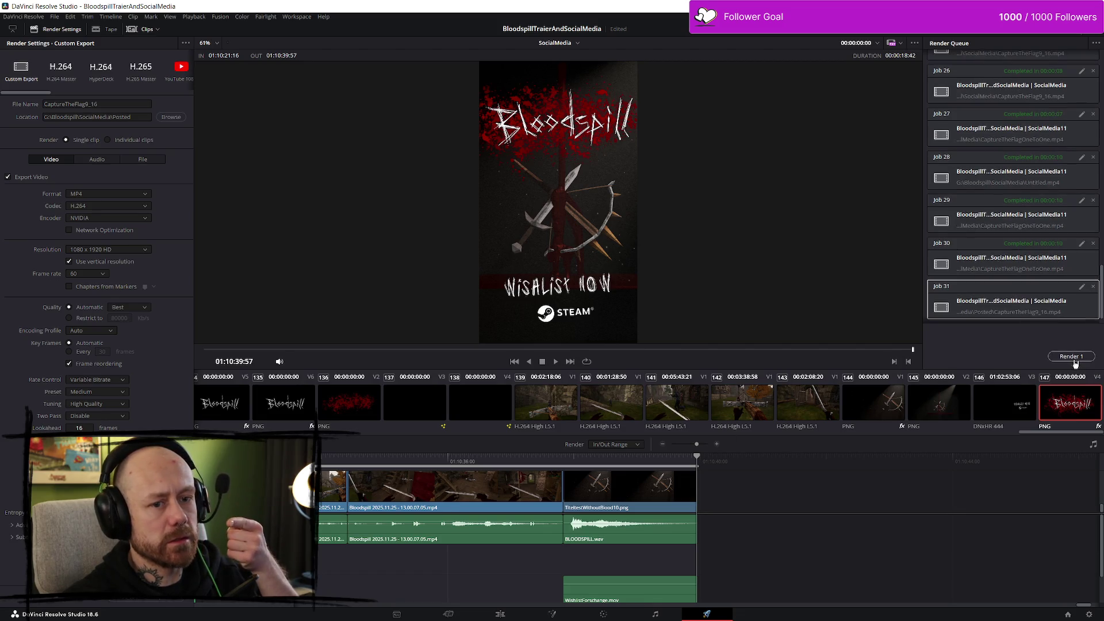
left_click(1076, 357)
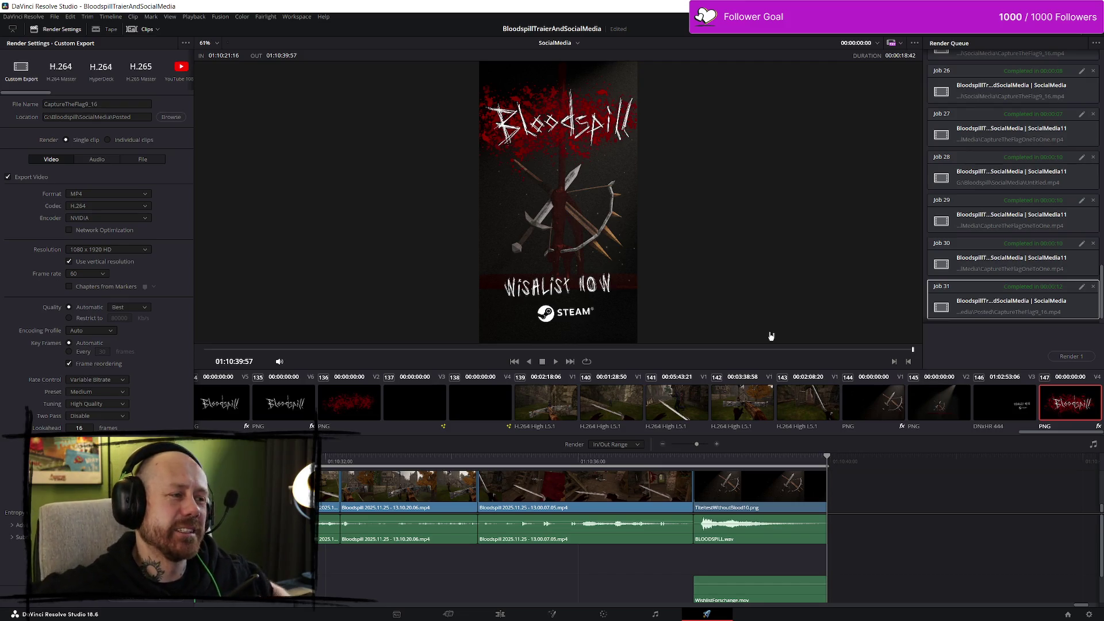
Step: Show File Explorer's SocialMedia folder and open Untitled.mp4 in Media Player
key("super+d")
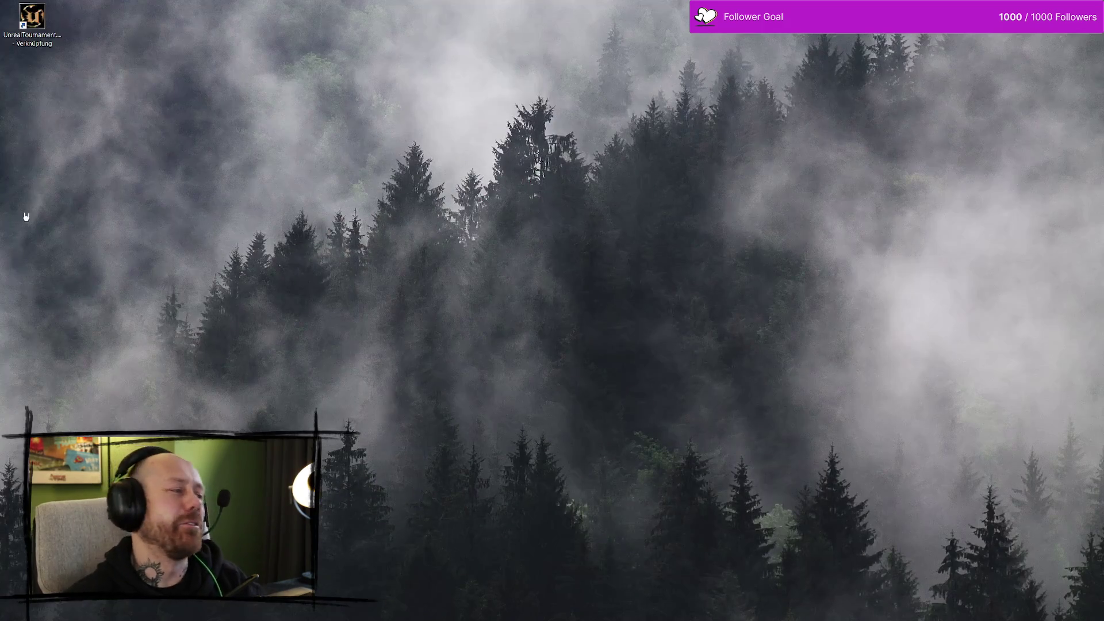
key("alt+Tab")
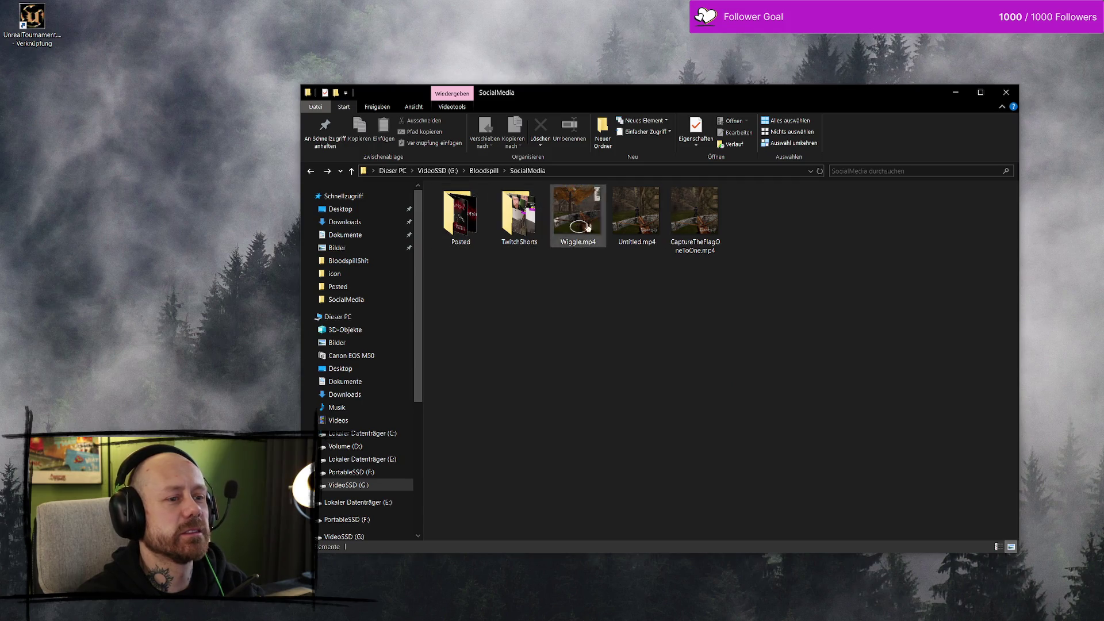
left_click(655, 217)
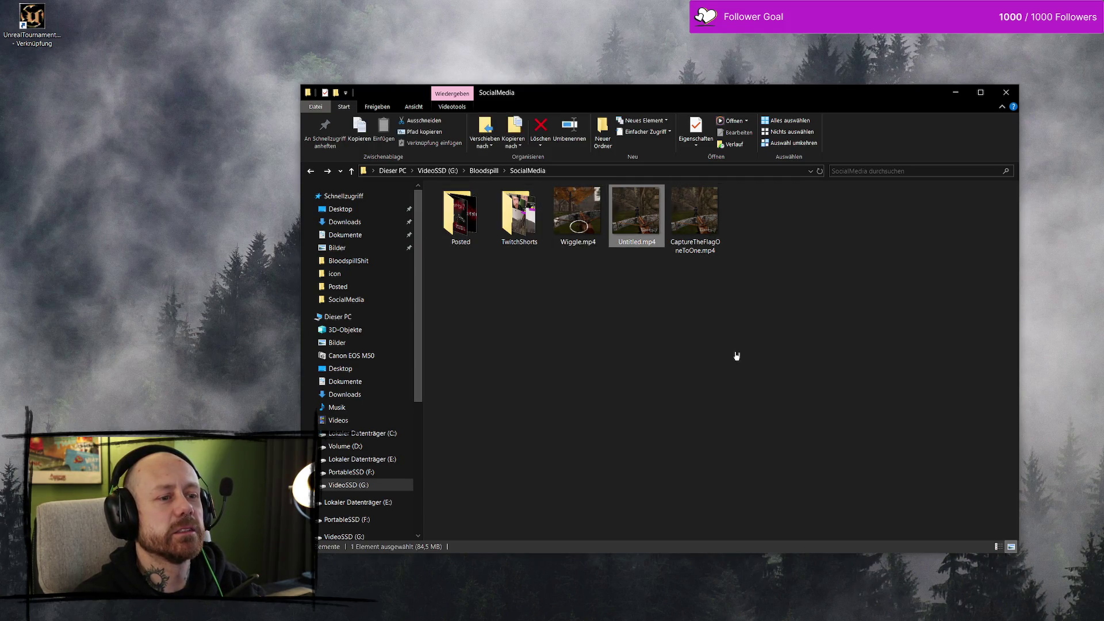
left_click(642, 221)
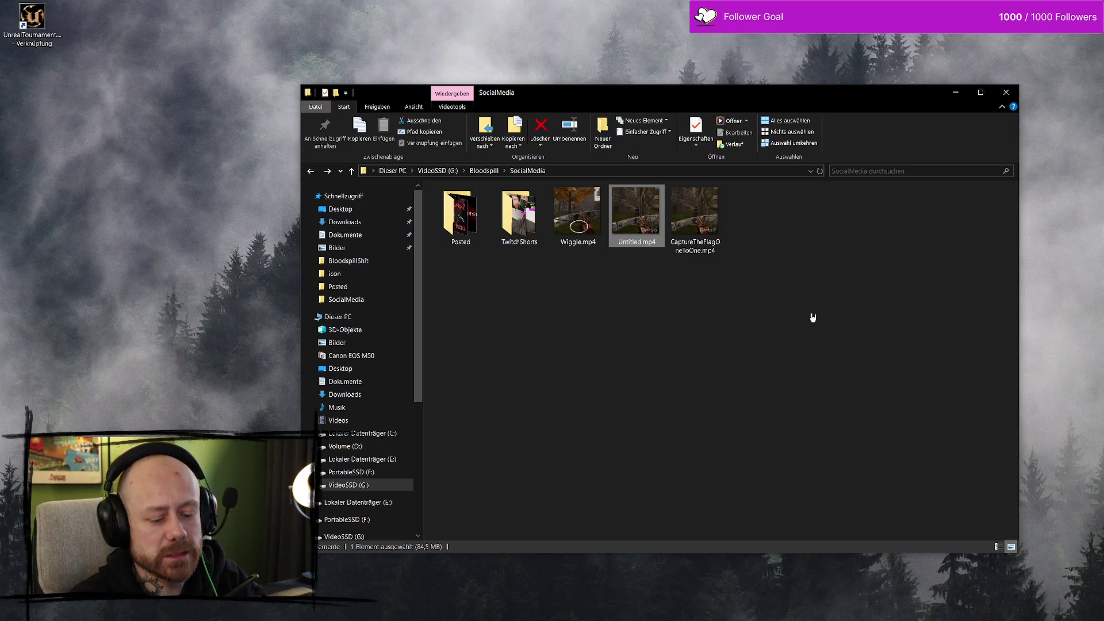
key("Return")
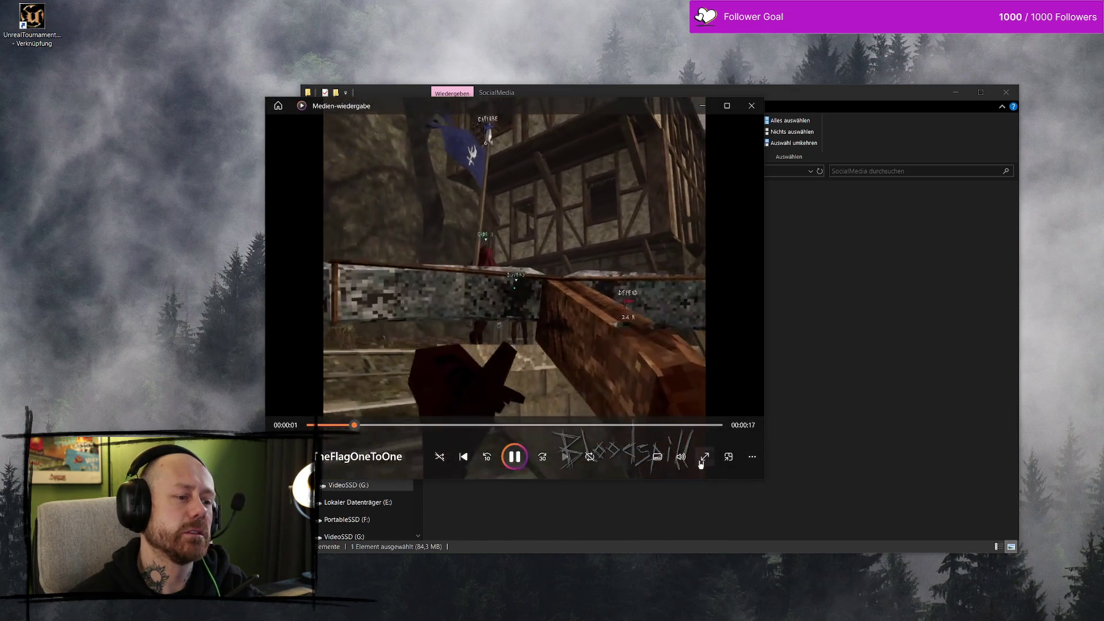
Step: Check the playback volume of the Capture the Flag clip, then close Media Player
left_click(681, 456)
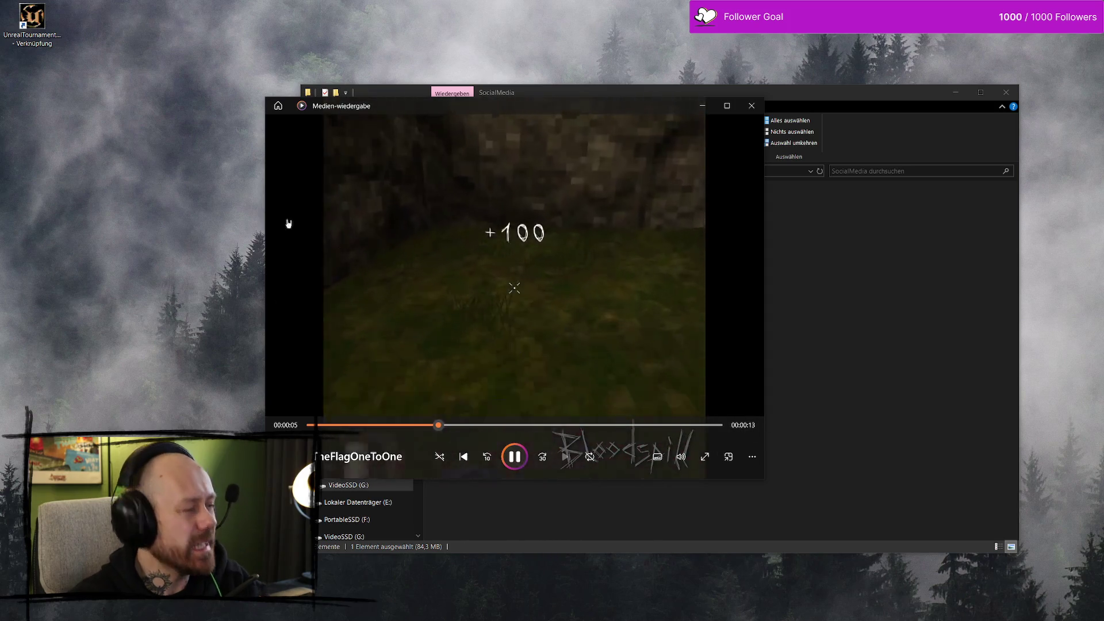
left_click(751, 106)
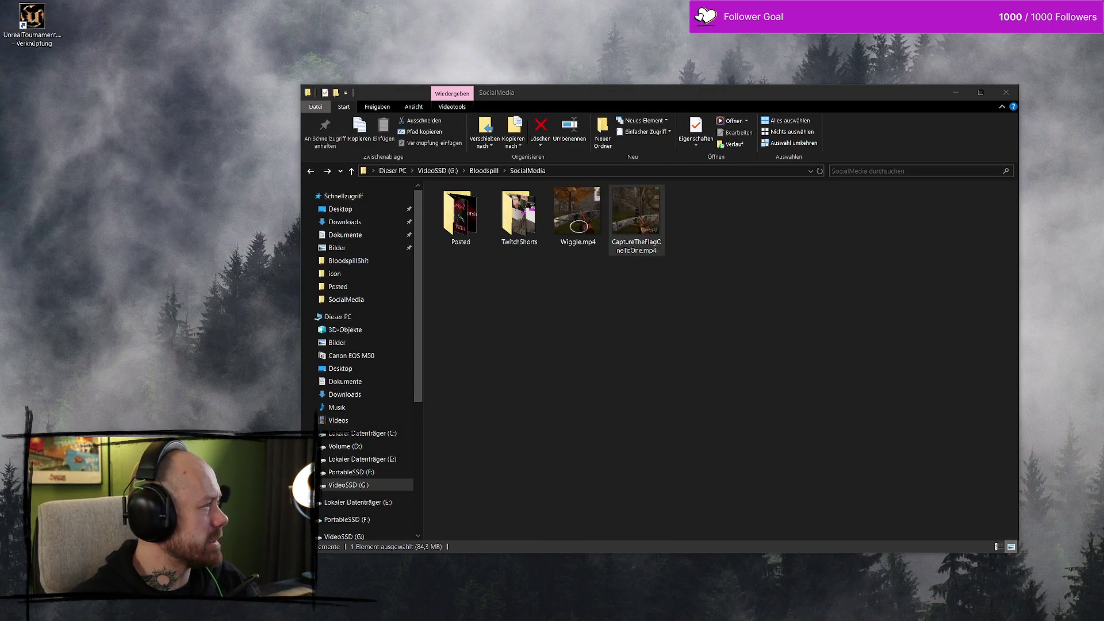
key("alt+Tab")
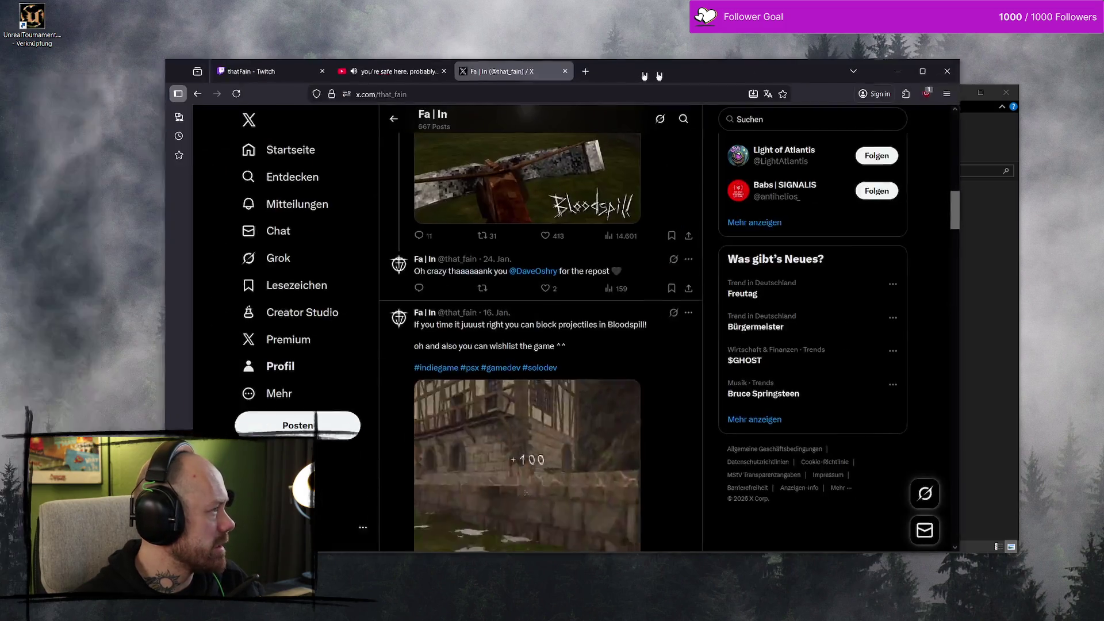
scroll(573, 223, "down", 5)
scroll(573, 223, "up", 3)
scroll(637, 302, "down", 3)
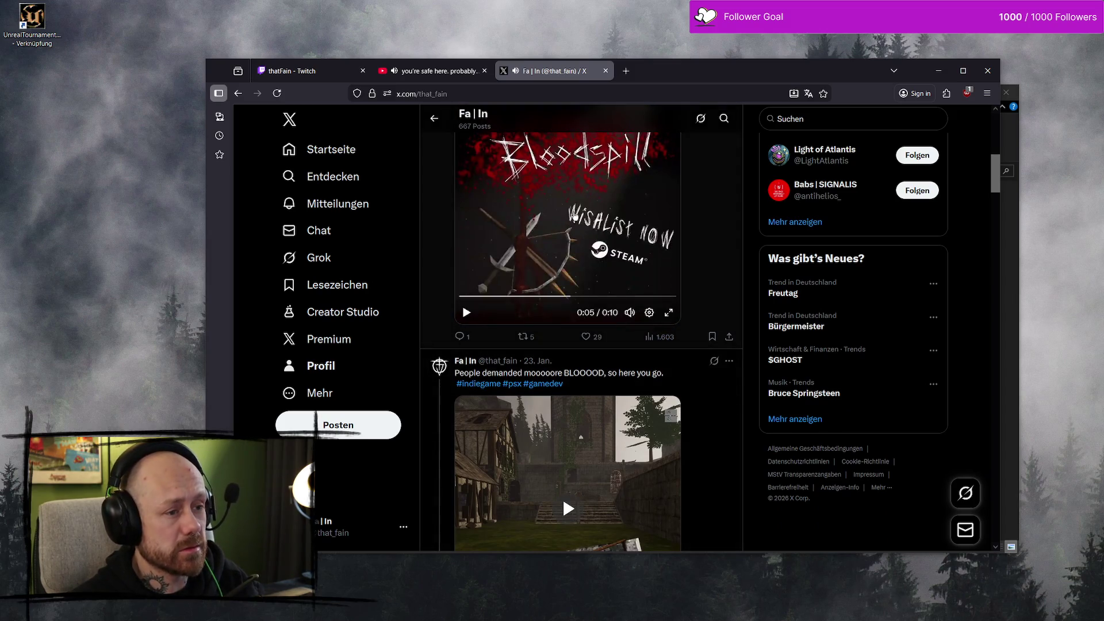
scroll(552, 255, "down", 5)
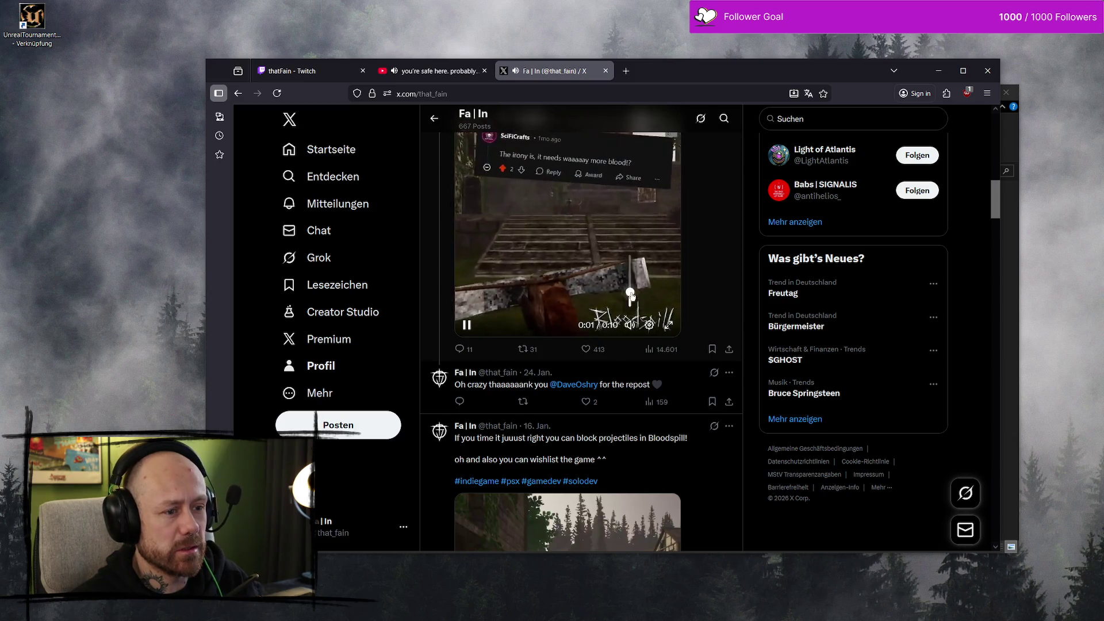
scroll(586, 286, "up", 2)
scroll(586, 287, "down", 8)
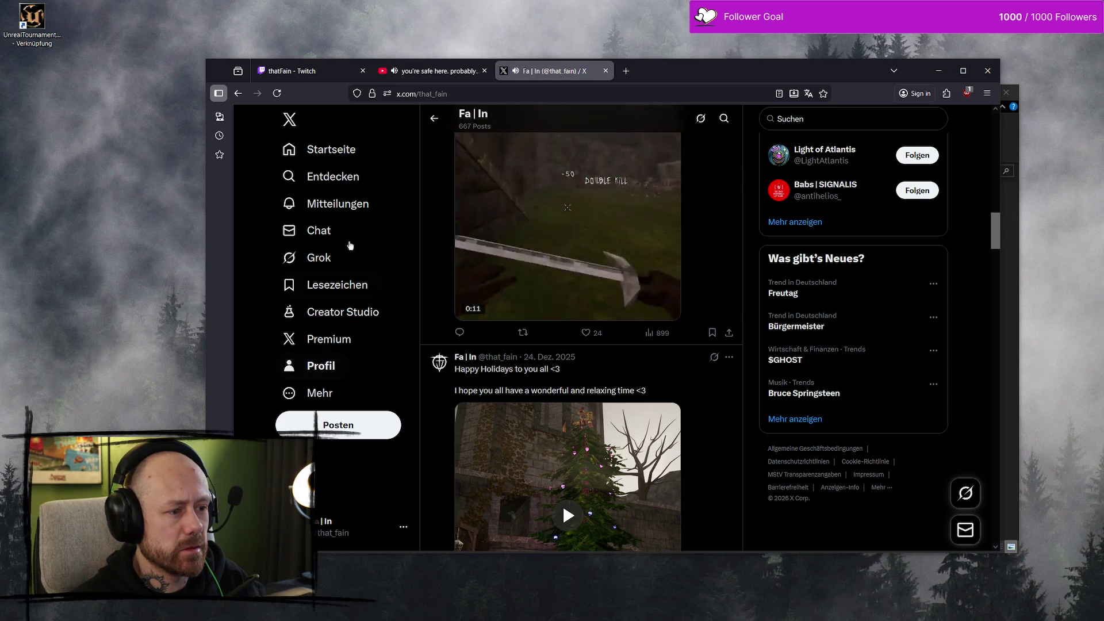
left_click(331, 150)
scroll(566, 255, "down", 1)
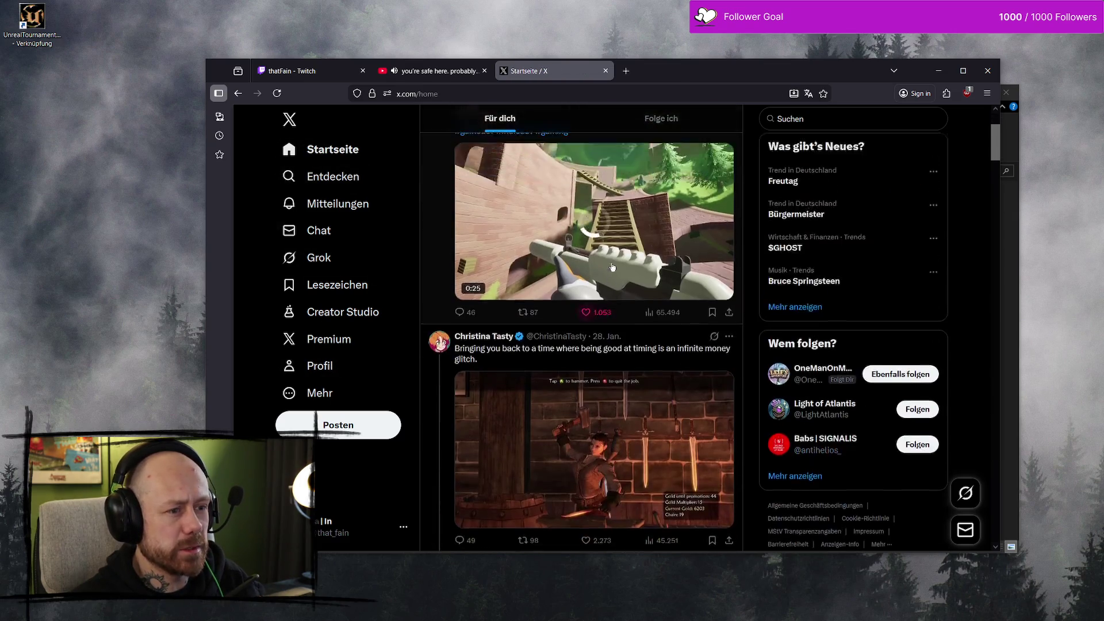
left_click(665, 304)
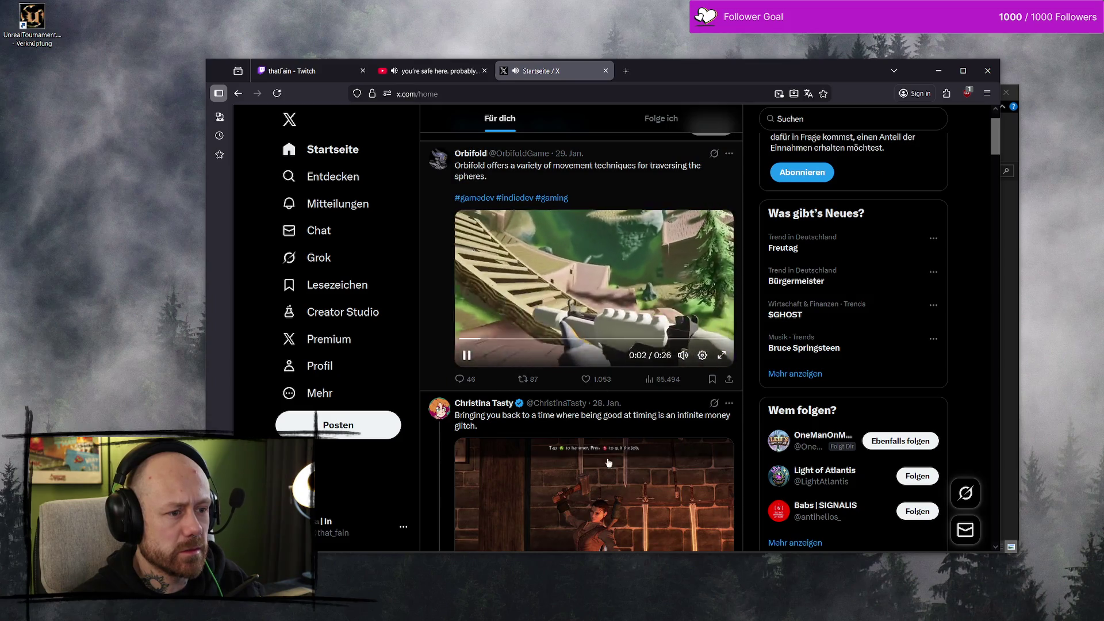
left_click(580, 341)
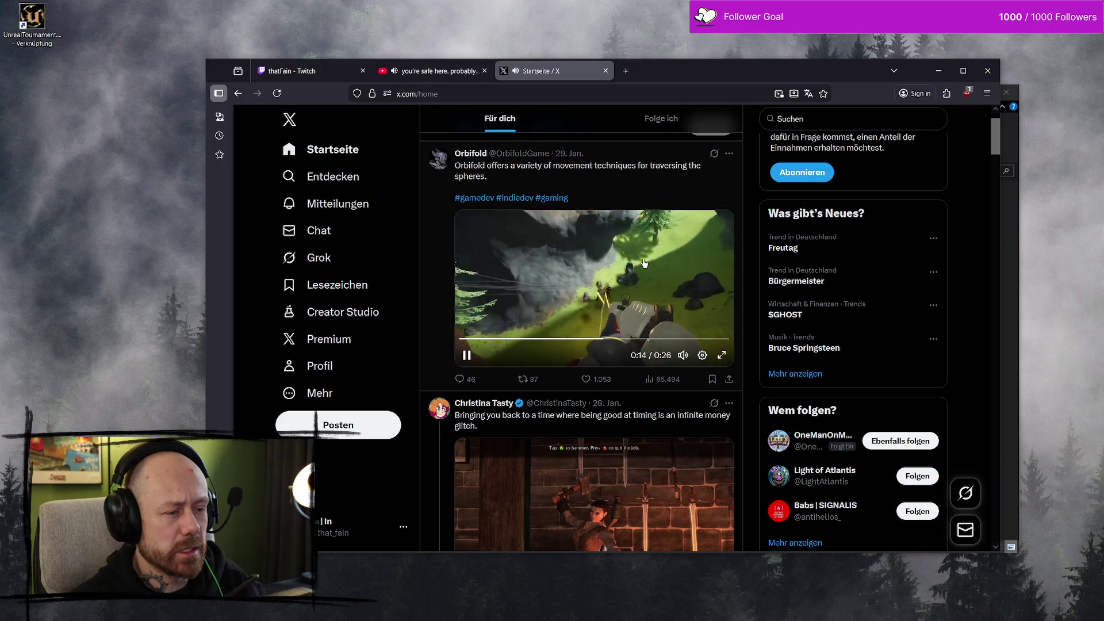
mouse_move(683, 355)
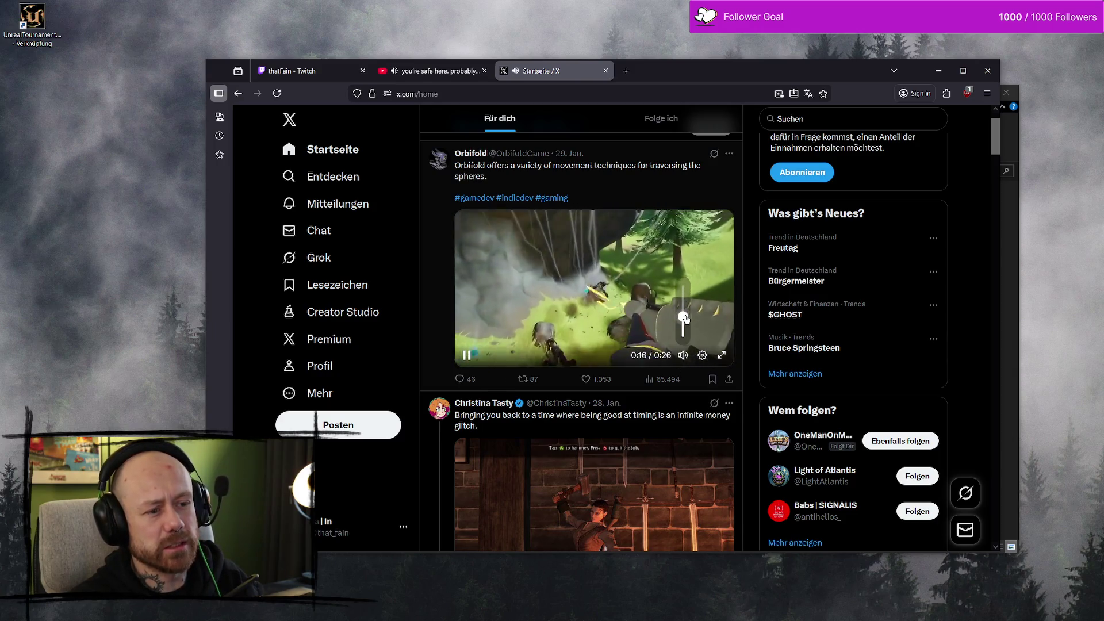
scroll(597, 361, "down", 9)
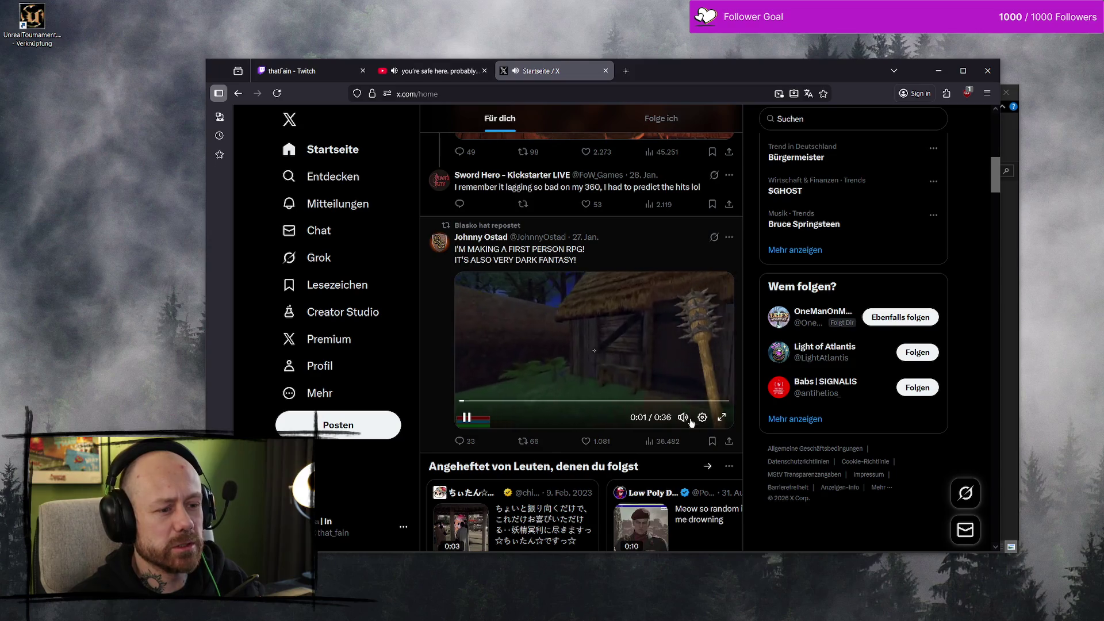
left_click(683, 417)
left_click(556, 400)
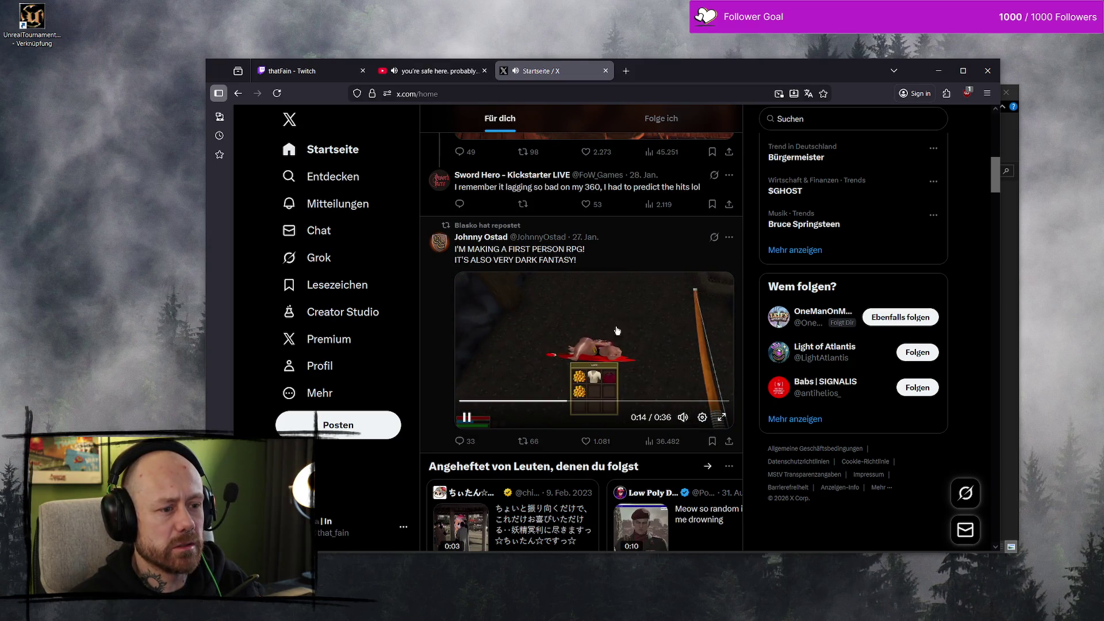
scroll(656, 262, "up", 10)
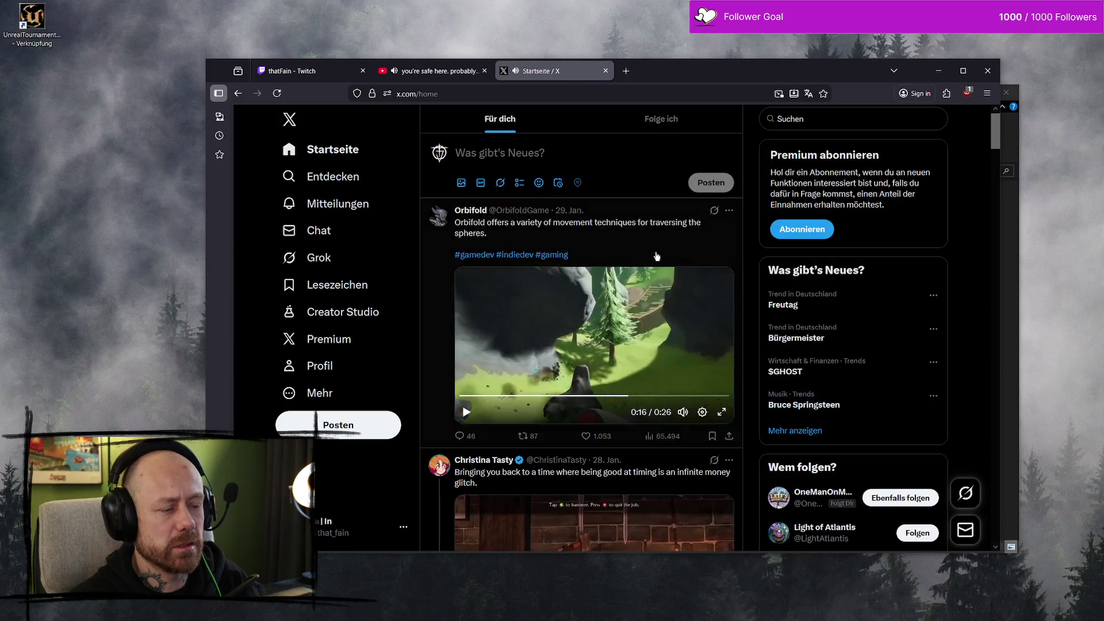
key("super+Down")
left_click(584, 407)
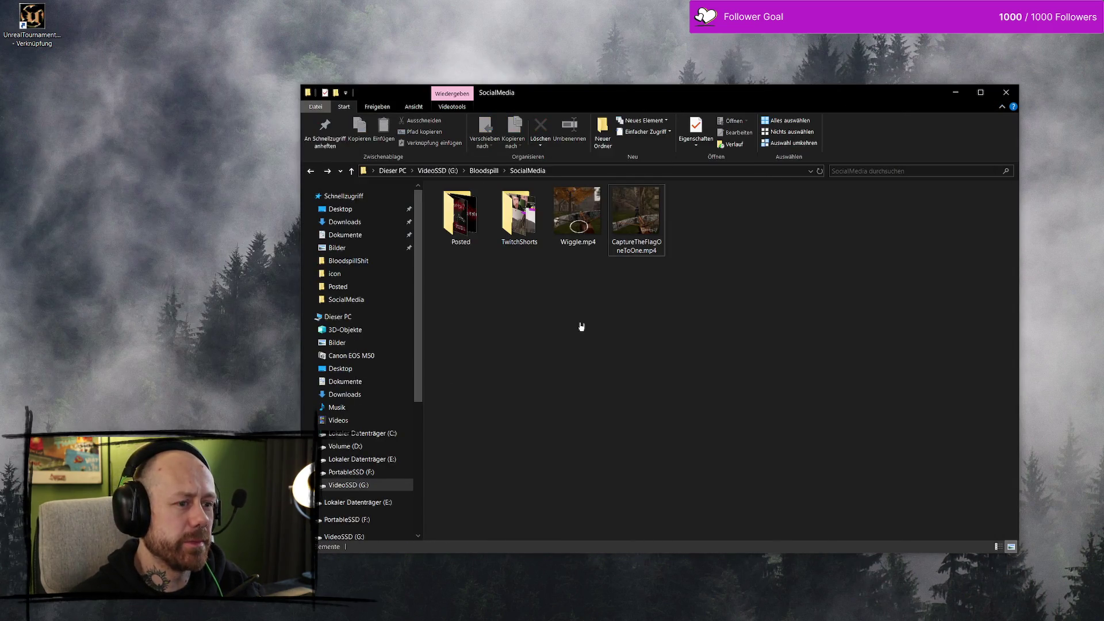
key("alt+Tab")
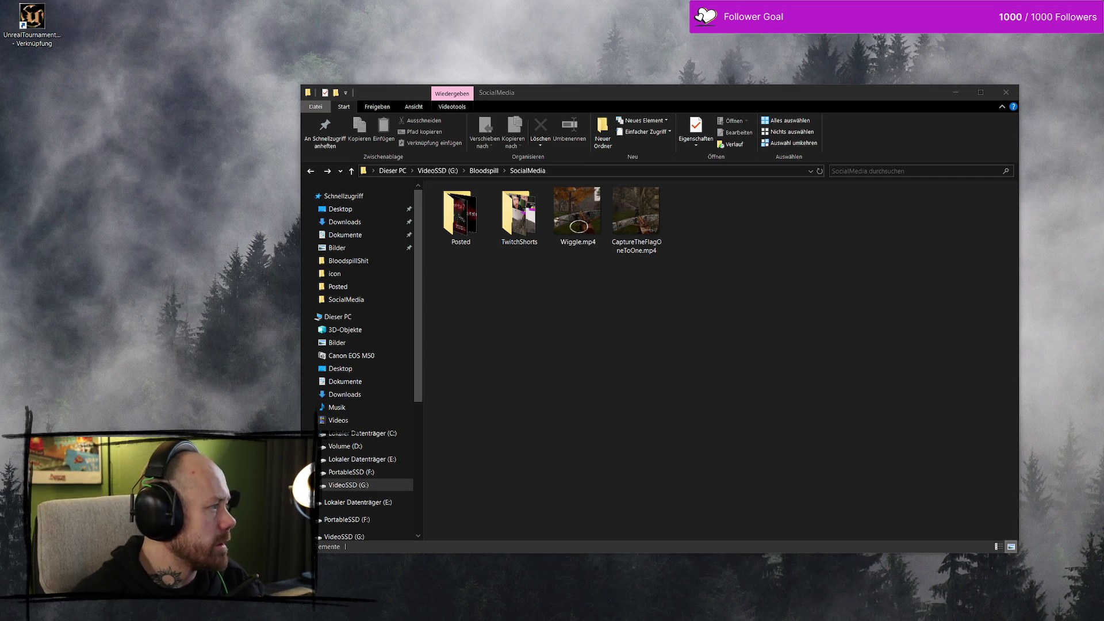
key("alt+Tab")
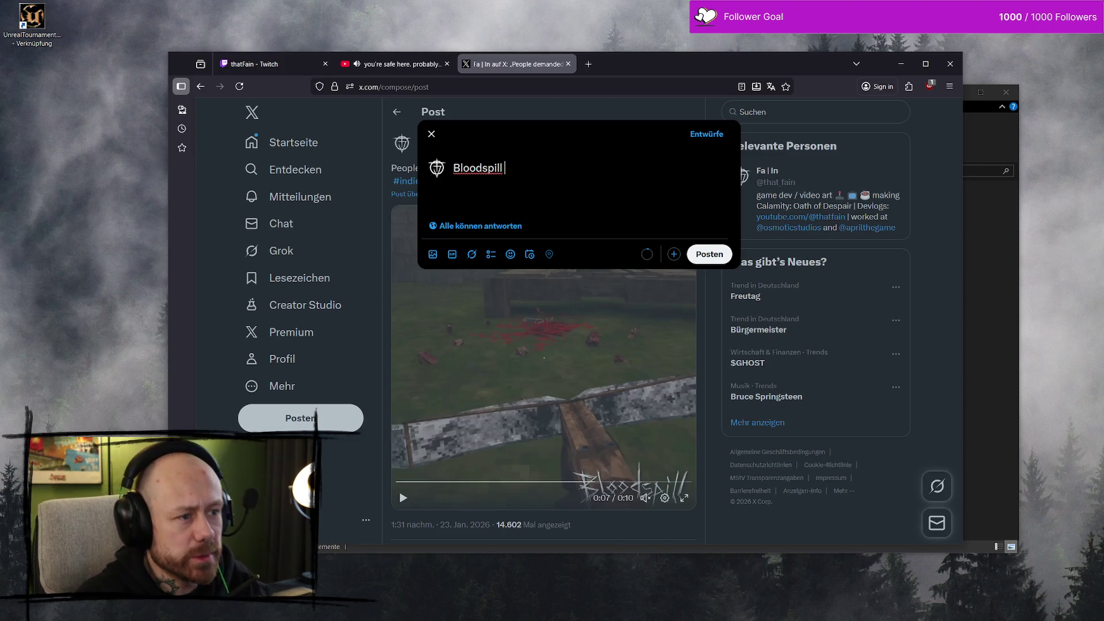
Step: Write that Bloodspill will also feature a Capture the Flag Game Mode, correcting 'feautre' to 'feature'
type("ll wi")
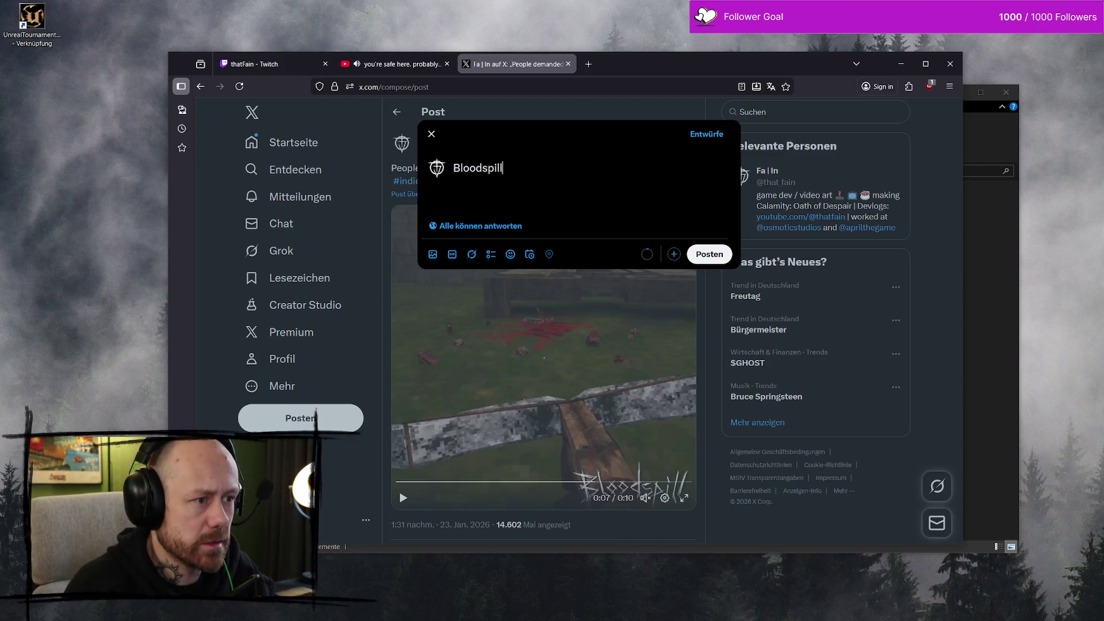
type("ll also")
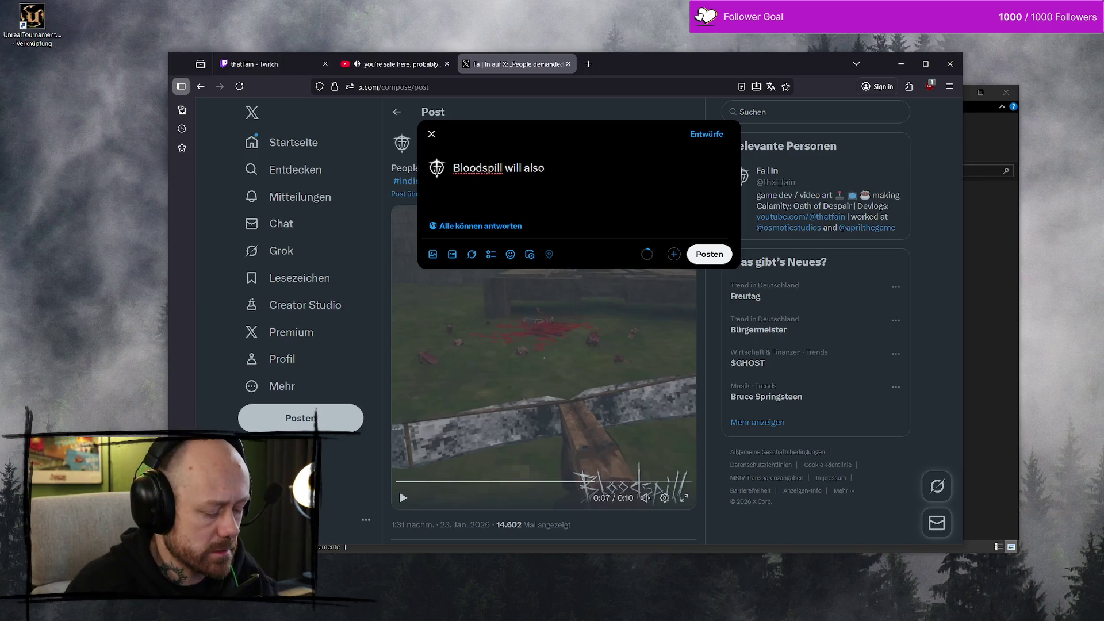
type(" feautre a")
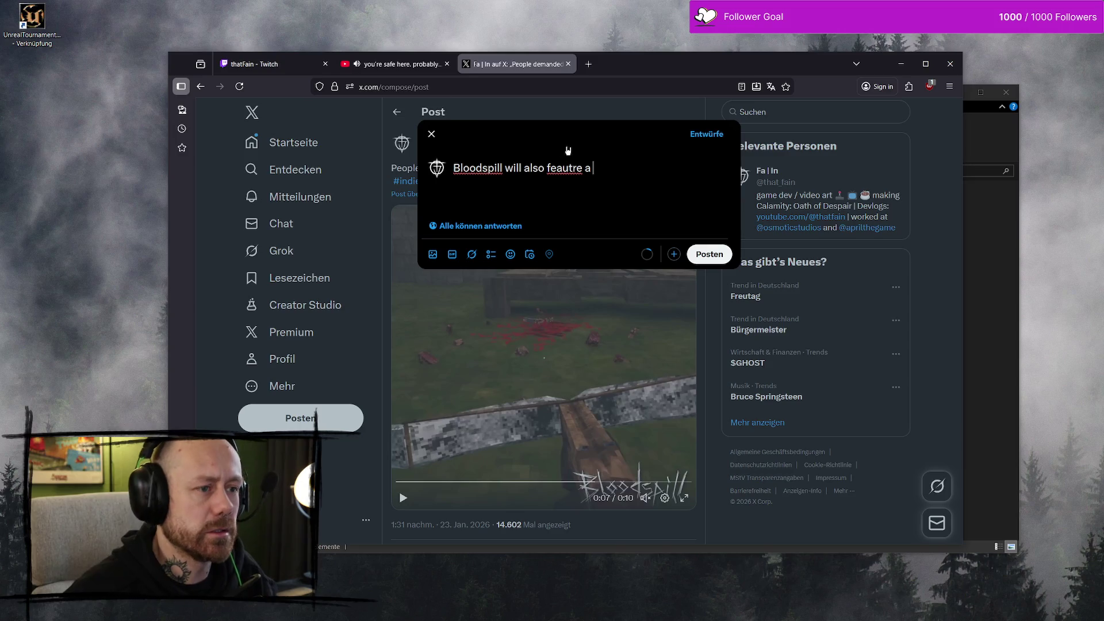
right_click(566, 171)
left_click(604, 181)
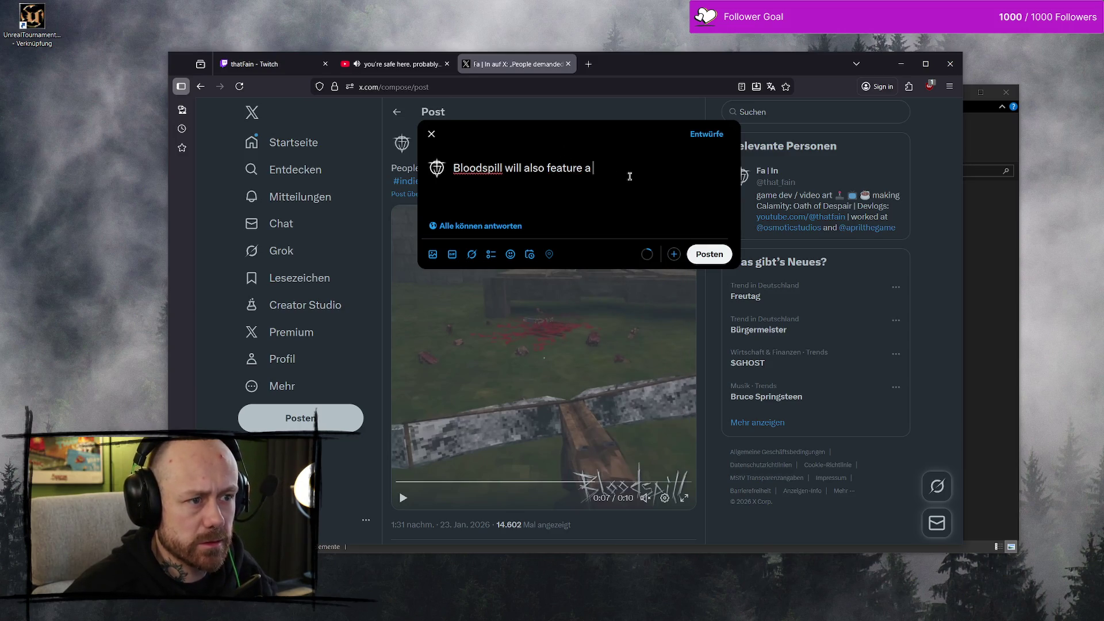
type("Capture the ")
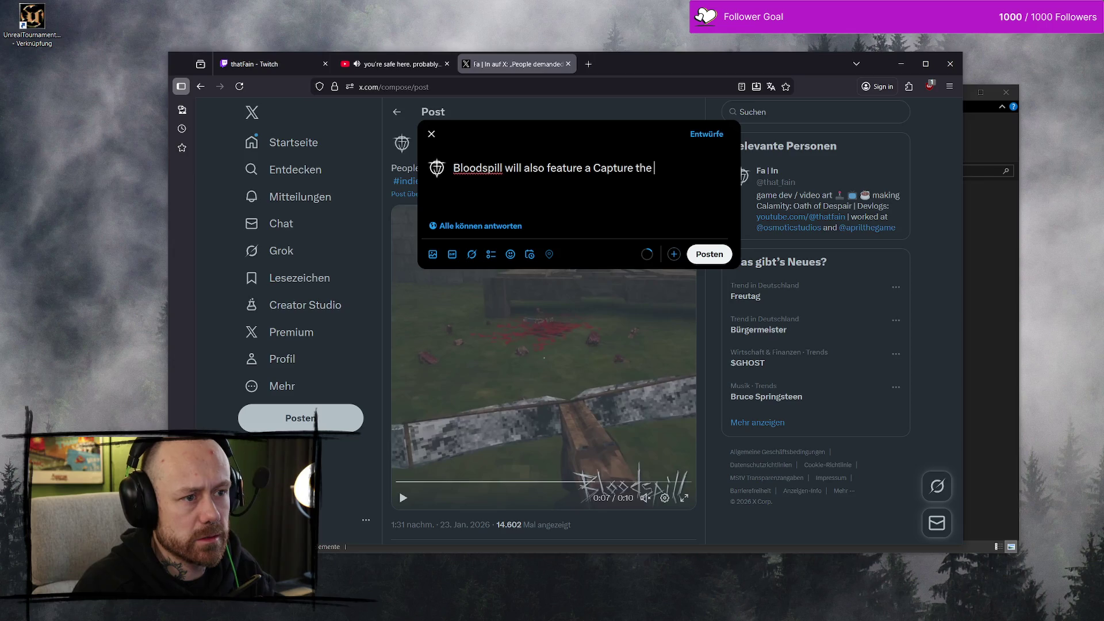
type("Flag Game Mode !!!")
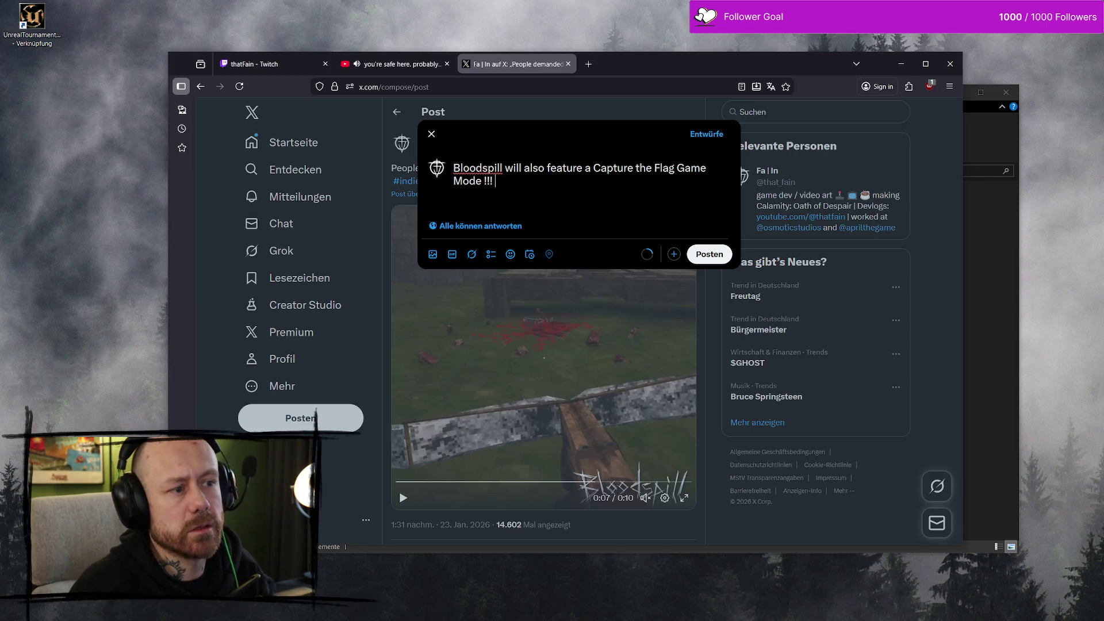
Step: Add the hashtags #indiegame #psx #gamedev on a new line below
key("Return")
key("Return")
type("#indiegame #psx #gamedev")
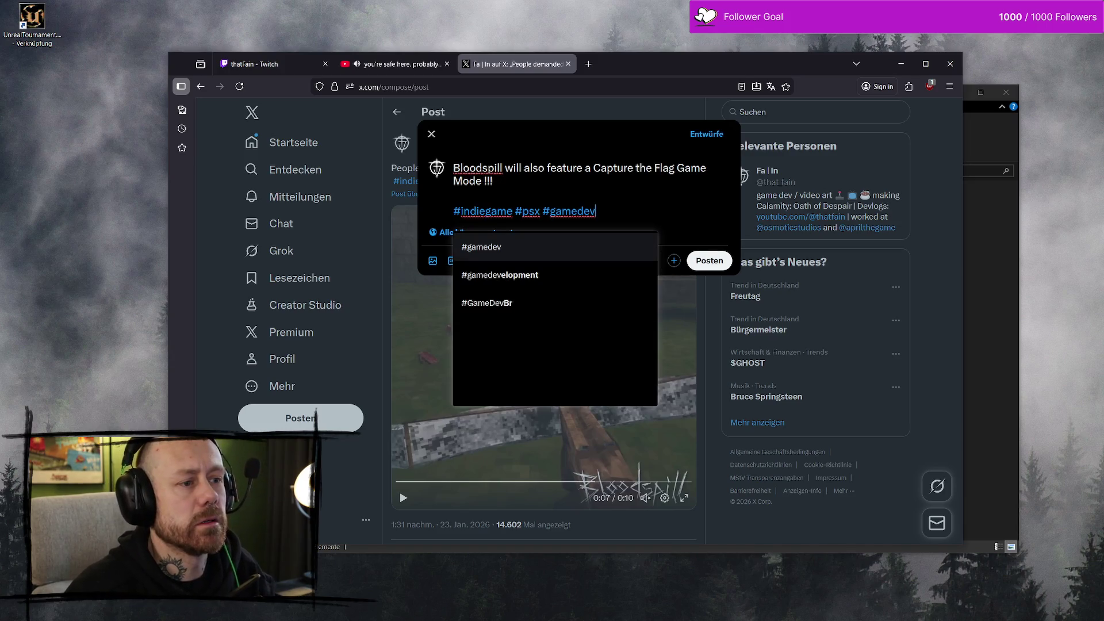
left_click(603, 198)
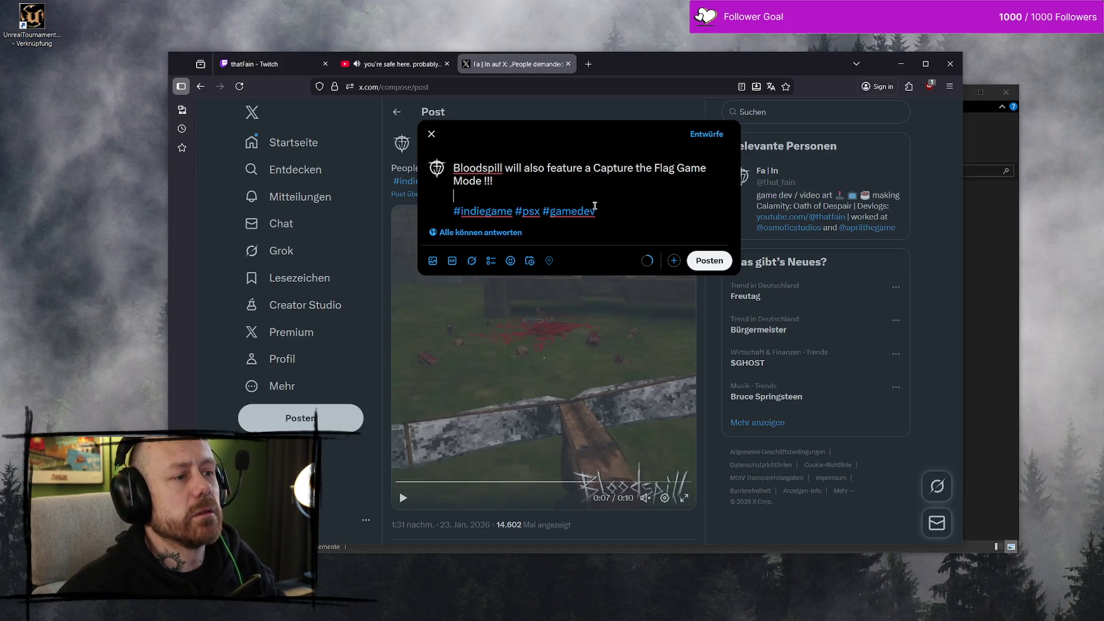
key("Return")
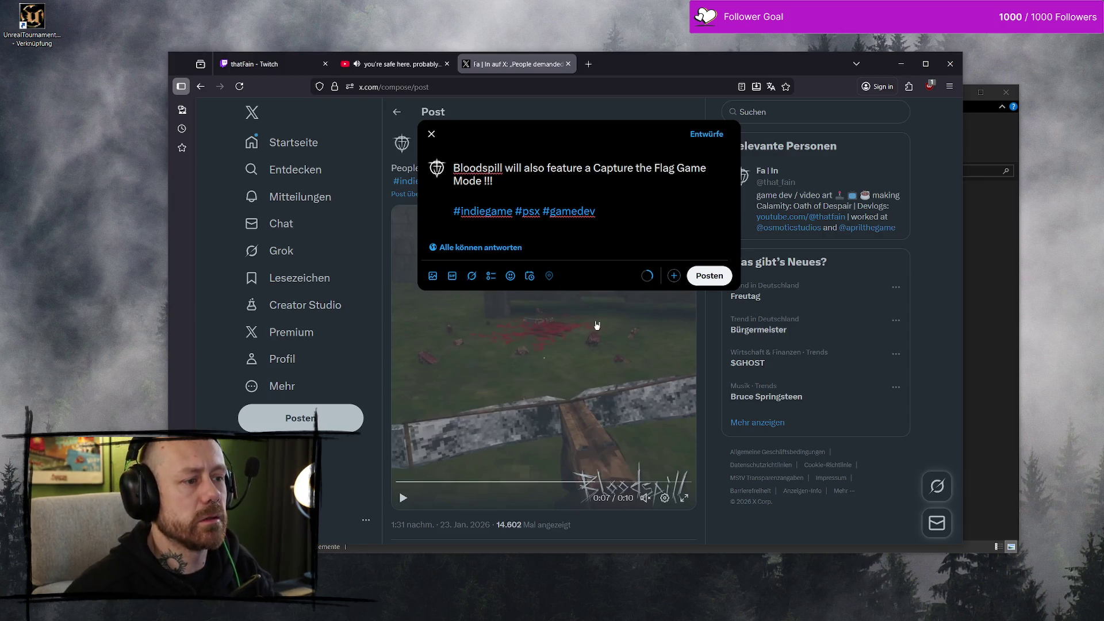
left_click(433, 277)
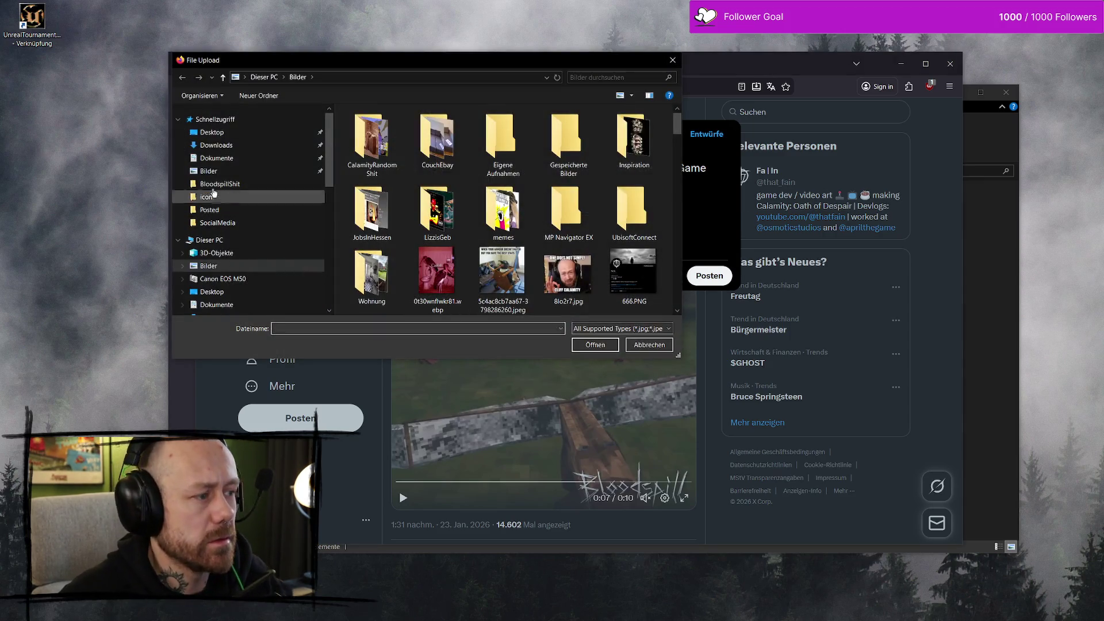
Step: Browse to VideoSSD (G:) > Bloodspill > SocialMedia and upload CaptureTheFlagOneToOne.mp4
left_click(212, 132)
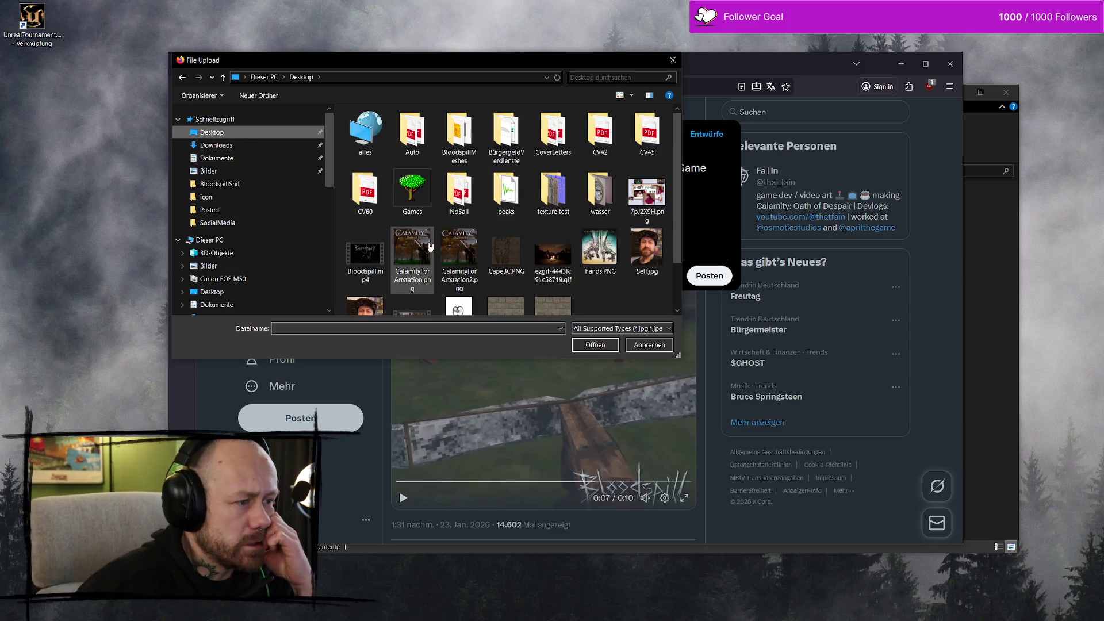
scroll(252, 275, "down", 3)
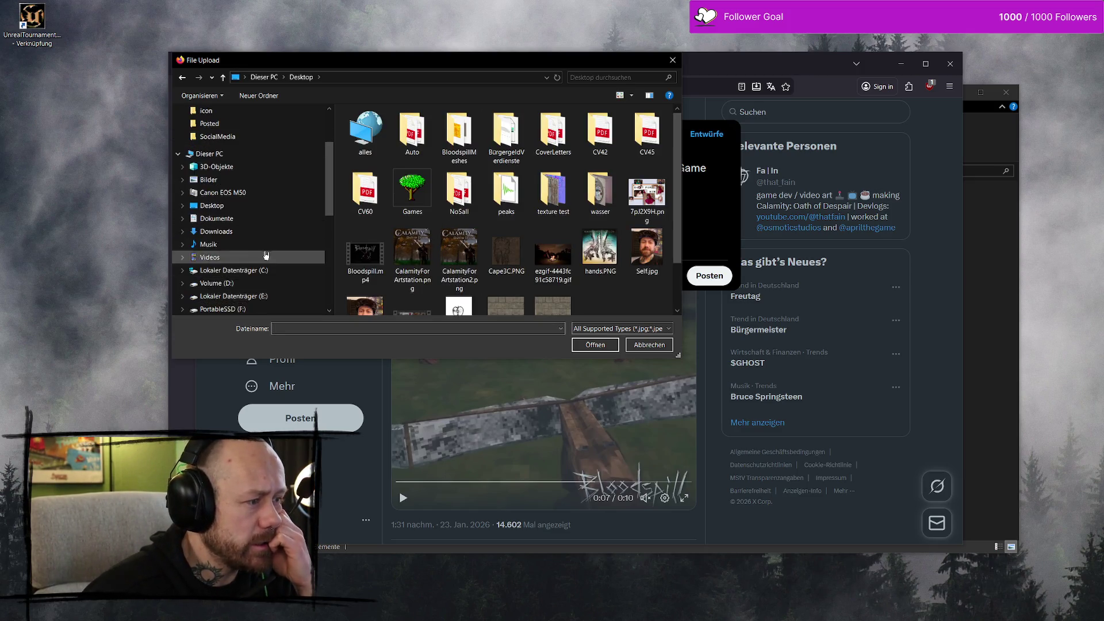
left_click(221, 283)
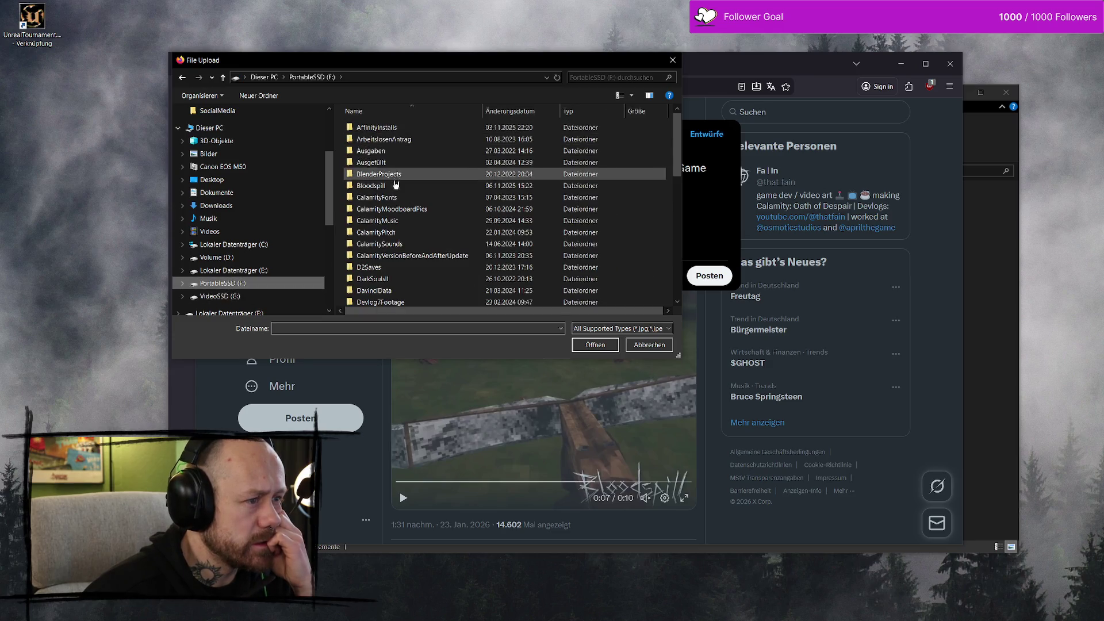
double_click(395, 183)
key("alt+Up")
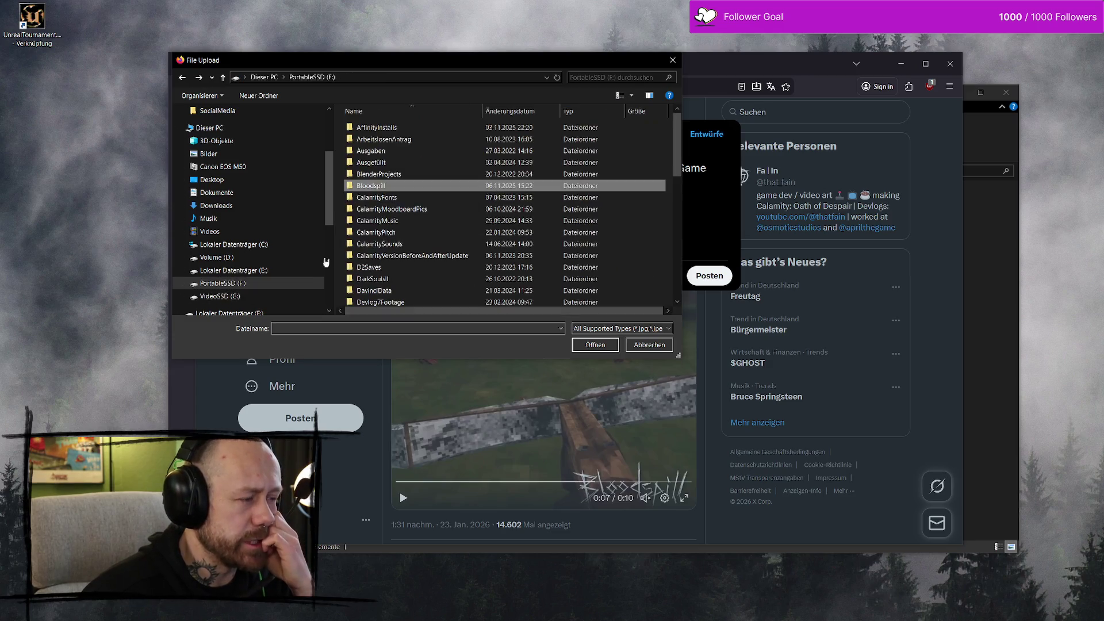
left_click(220, 296)
double_click(424, 131)
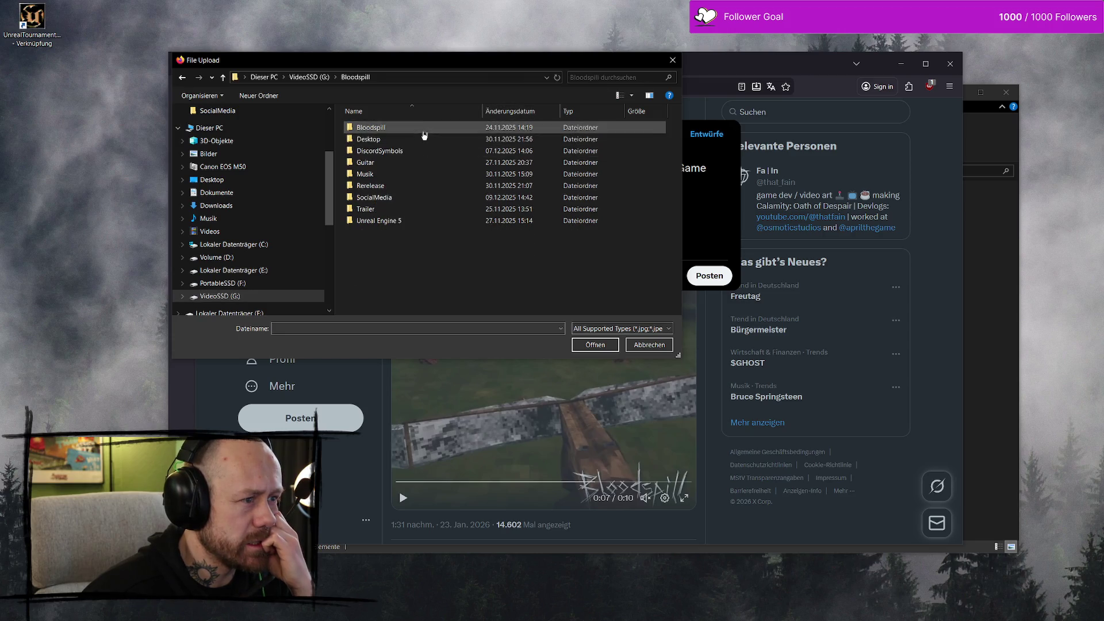
double_click(423, 132)
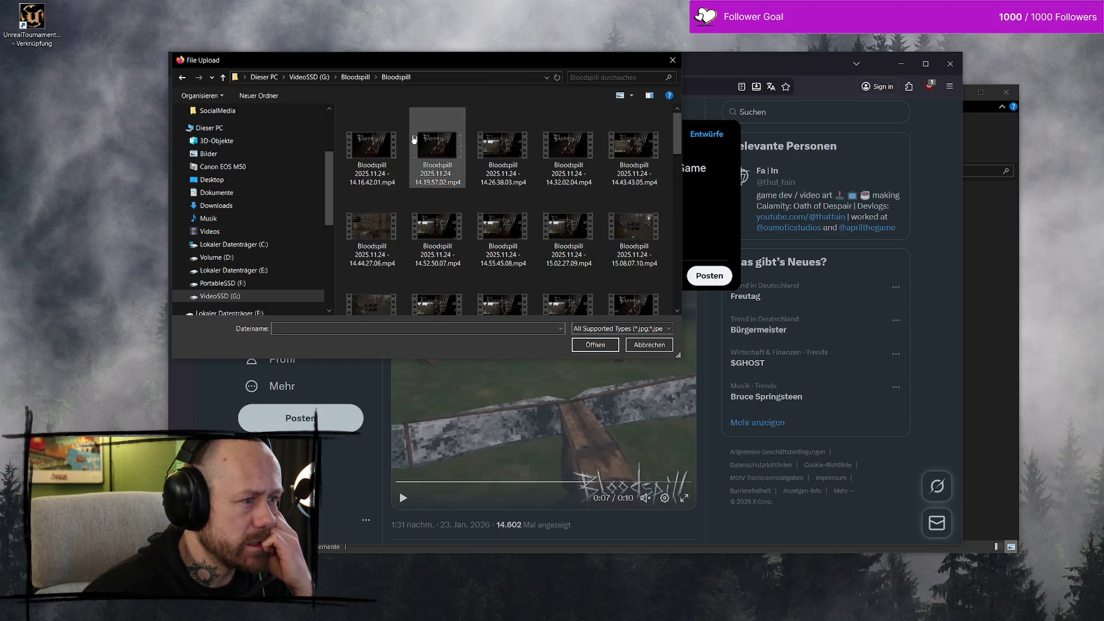
key("alt+Up")
double_click(409, 197)
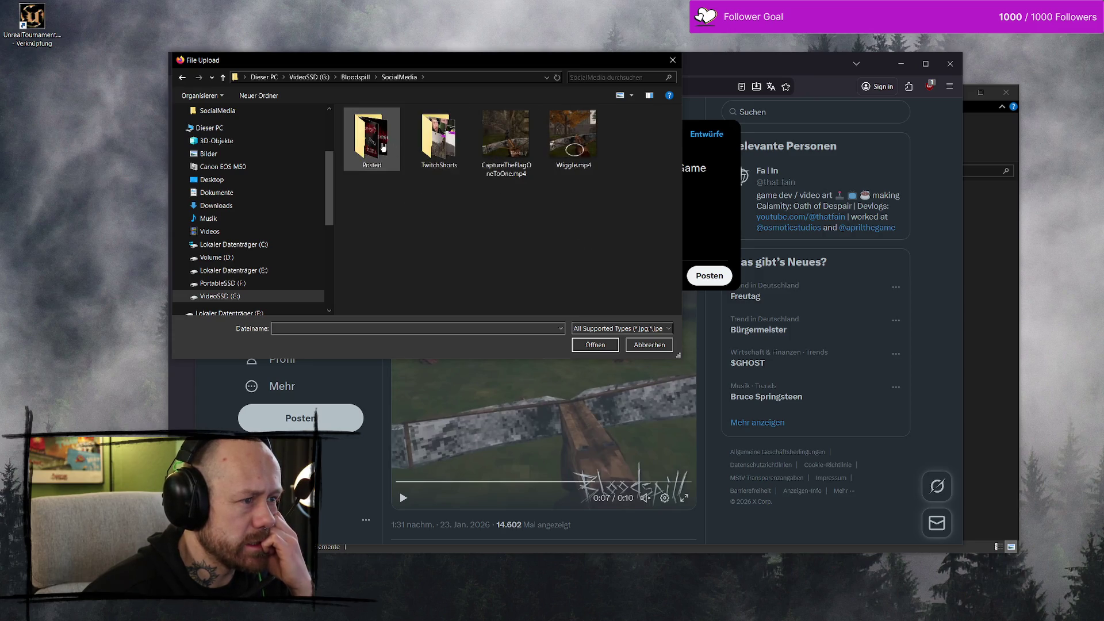
left_click(506, 144)
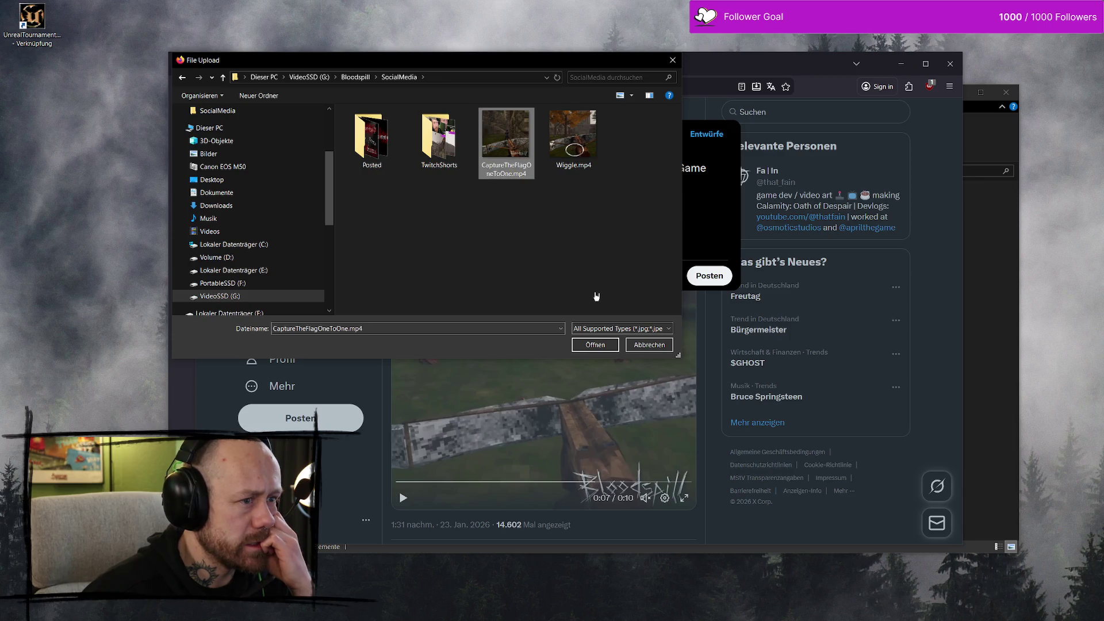
left_click(588, 346)
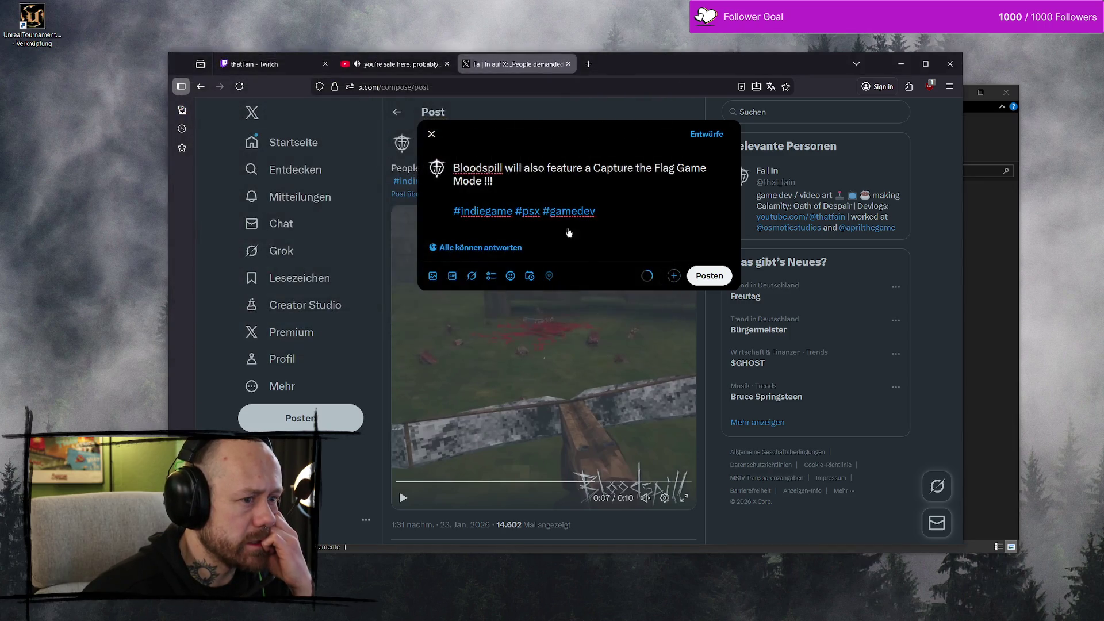
Step: Play the attached CaptureTheFlagOneToOne.mp4 preview in the X draft
left_click(590, 376)
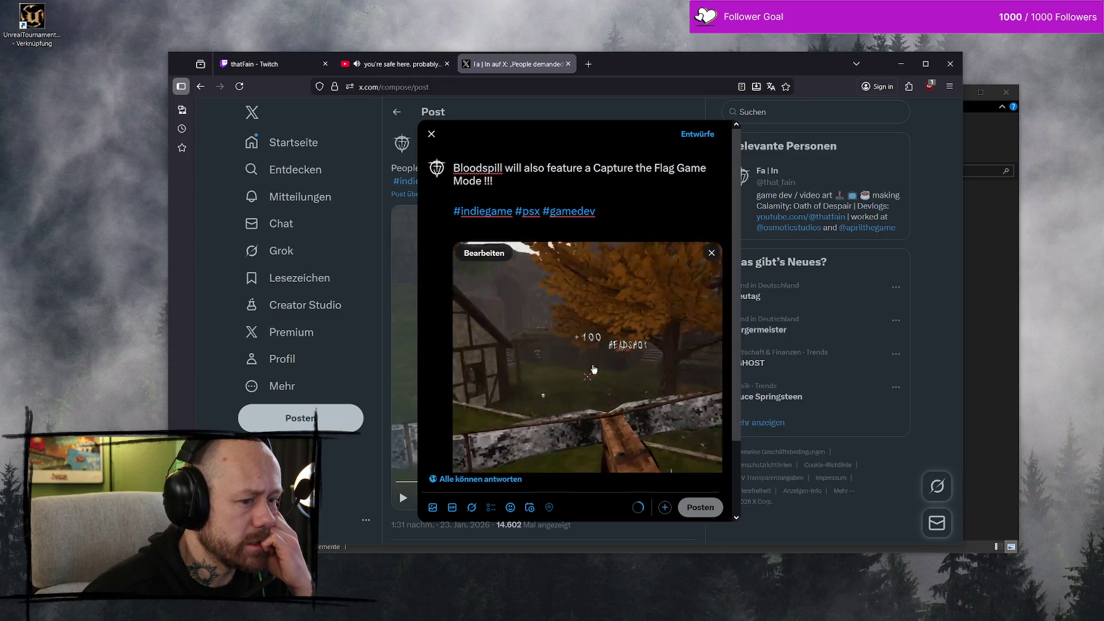
scroll(655, 448, "down", 3)
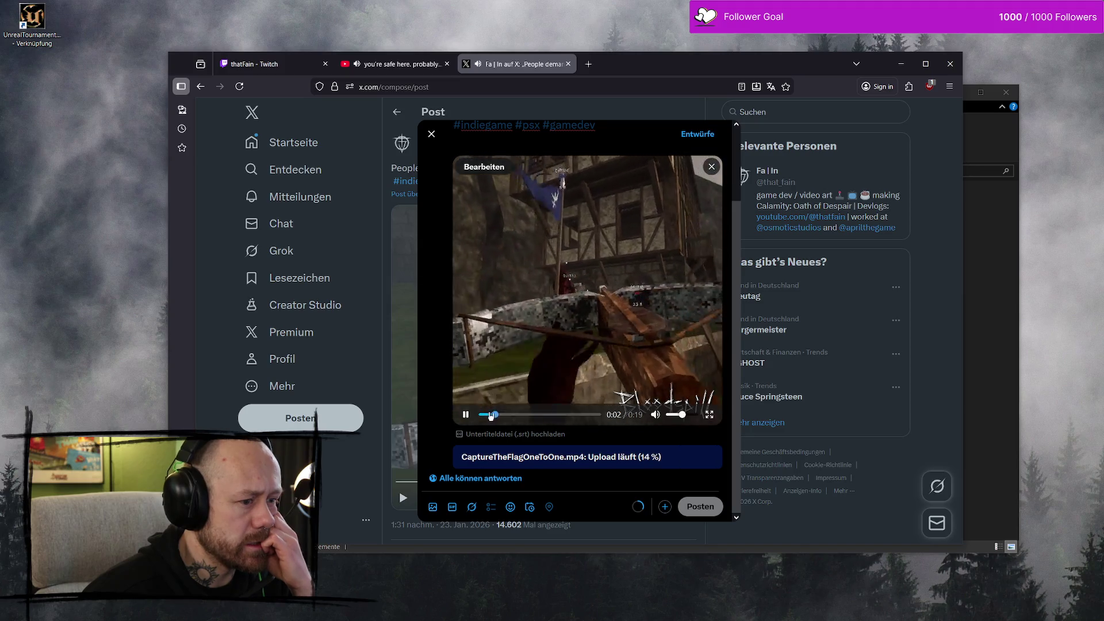
scroll(653, 319, "up", 3)
scroll(652, 319, "down", 3)
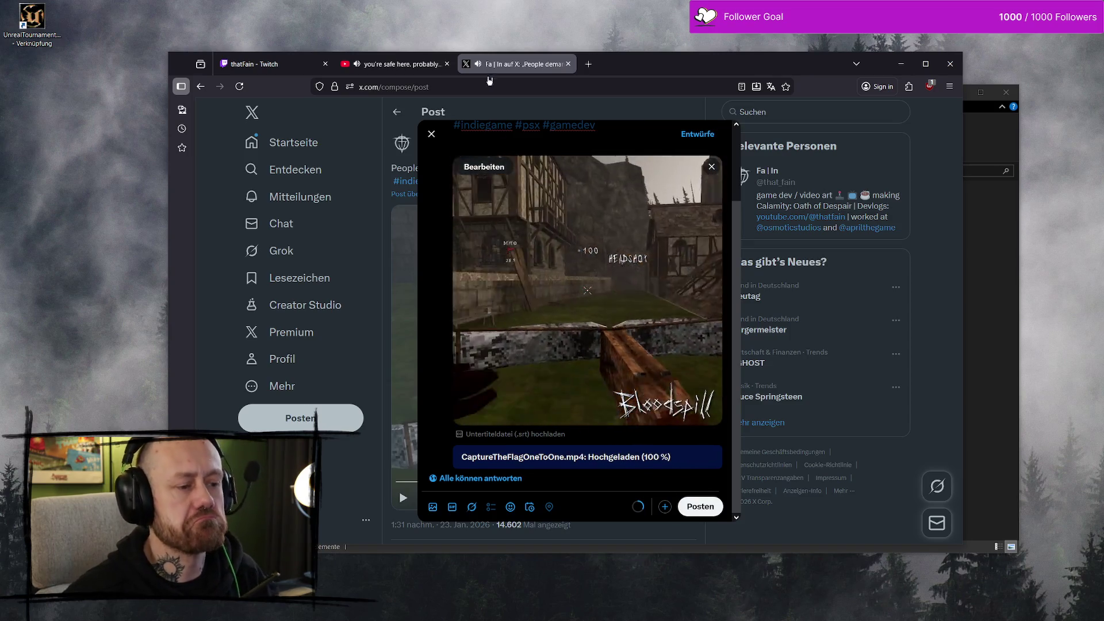
scroll(586, 278, "up", 3)
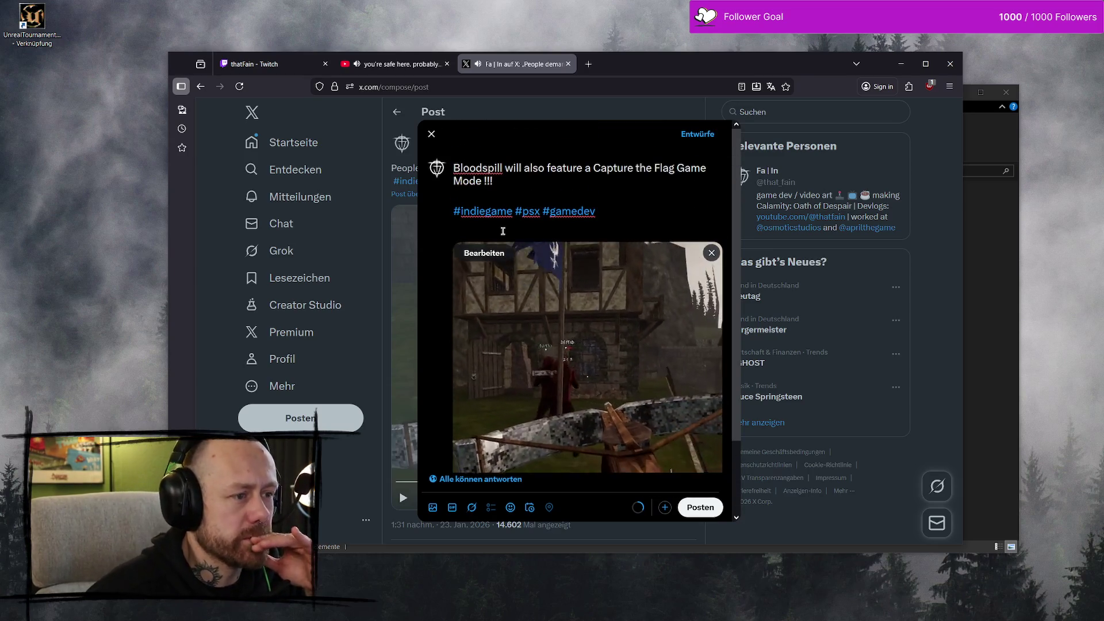
Step: Delete the empty line below the hashtags in the post text
key("BackSpace")
left_click(493, 180)
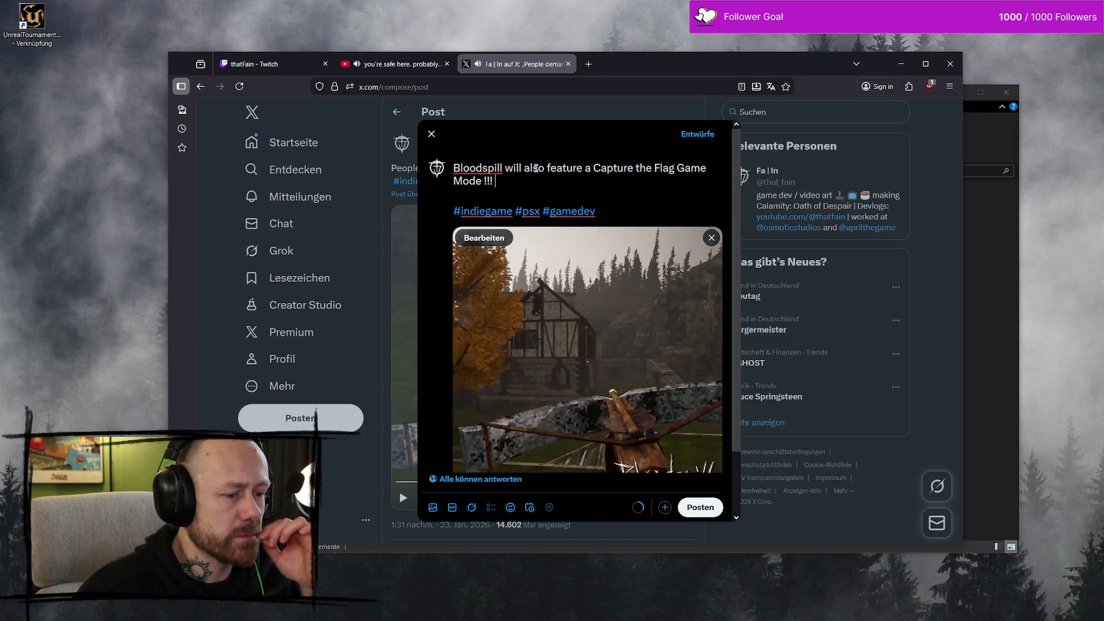
scroll(627, 361, "down", 2)
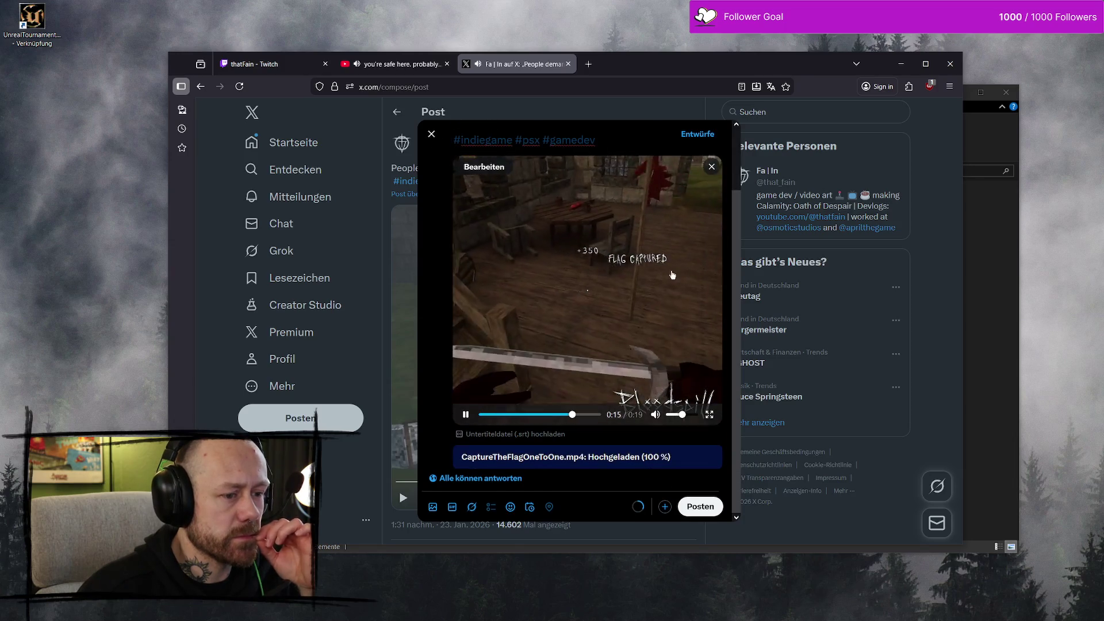
scroll(670, 273, "up", 2)
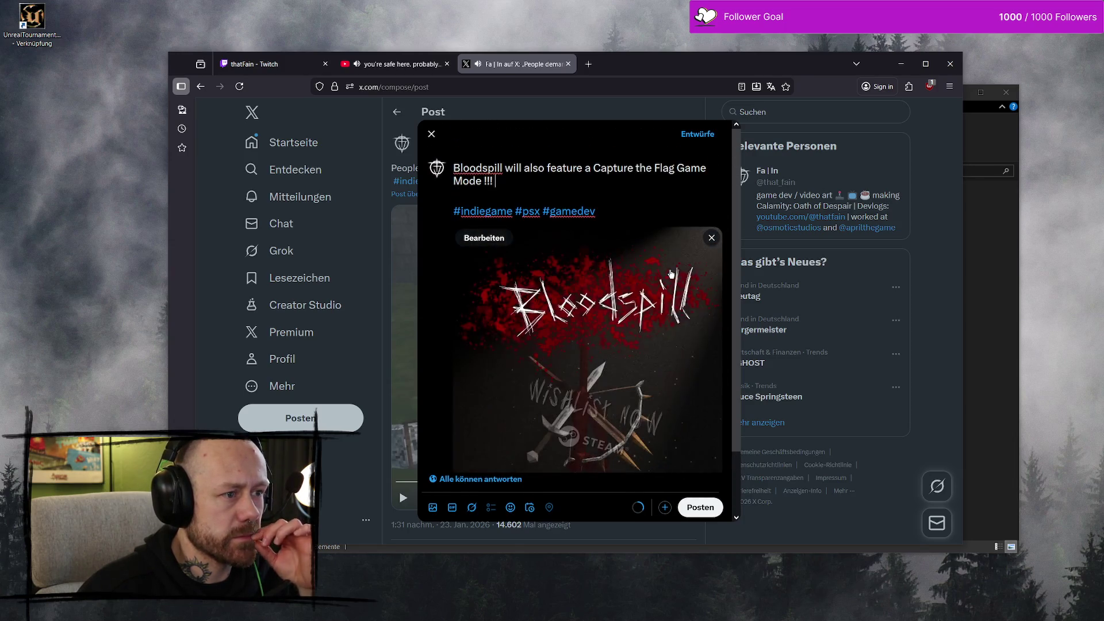
scroll(671, 273, "down", 2)
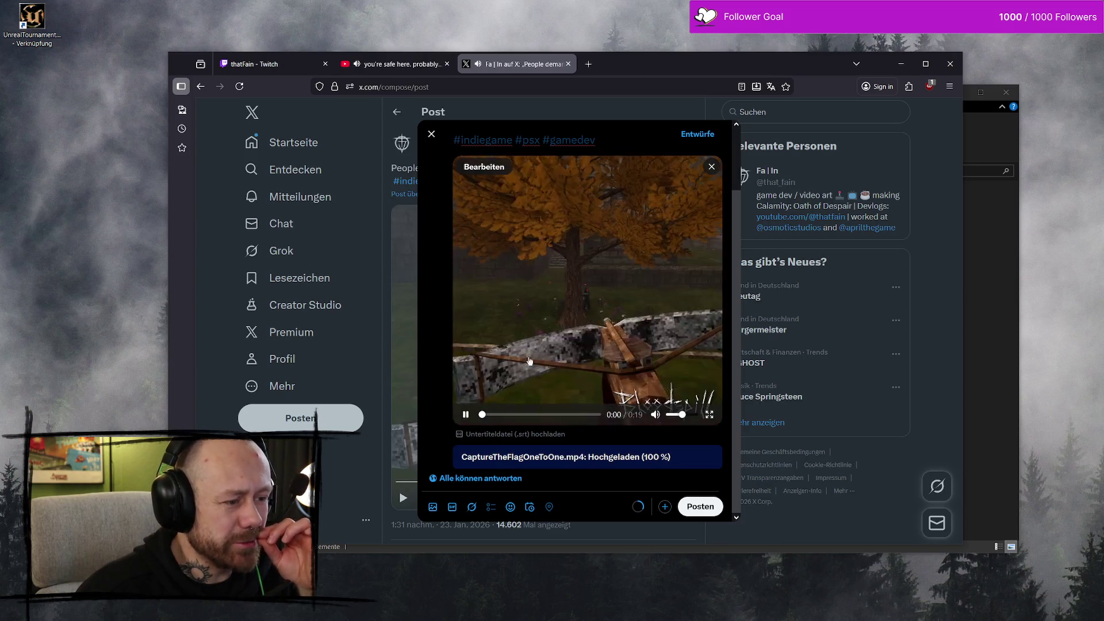
Step: Pause the video preview and check the word Bloodspill in the post text
left_click(466, 416)
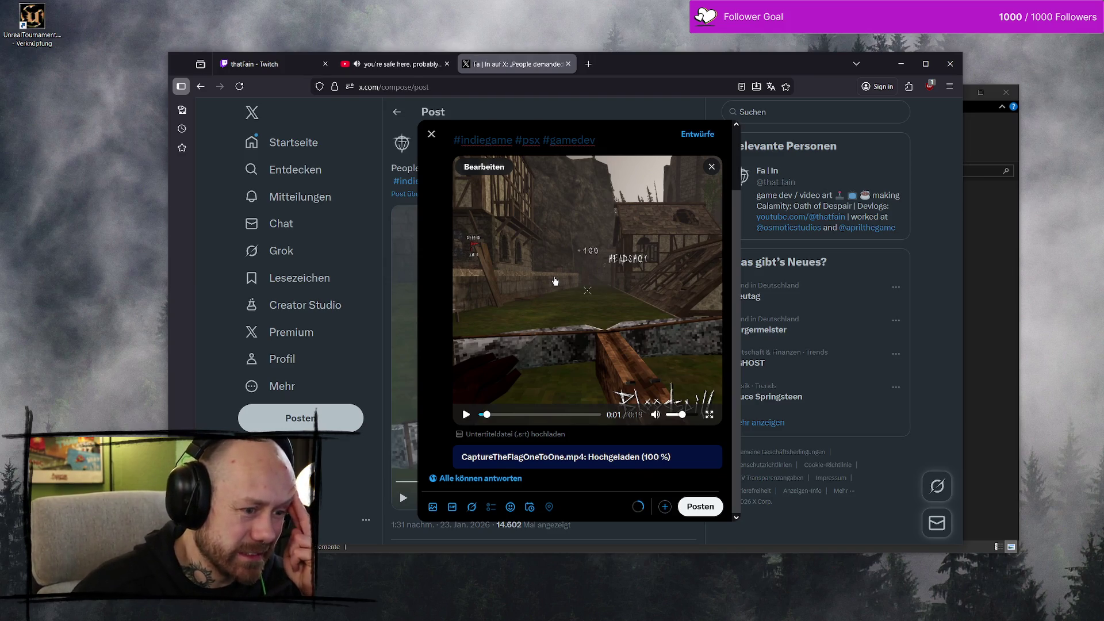
scroll(562, 280, "up", 2)
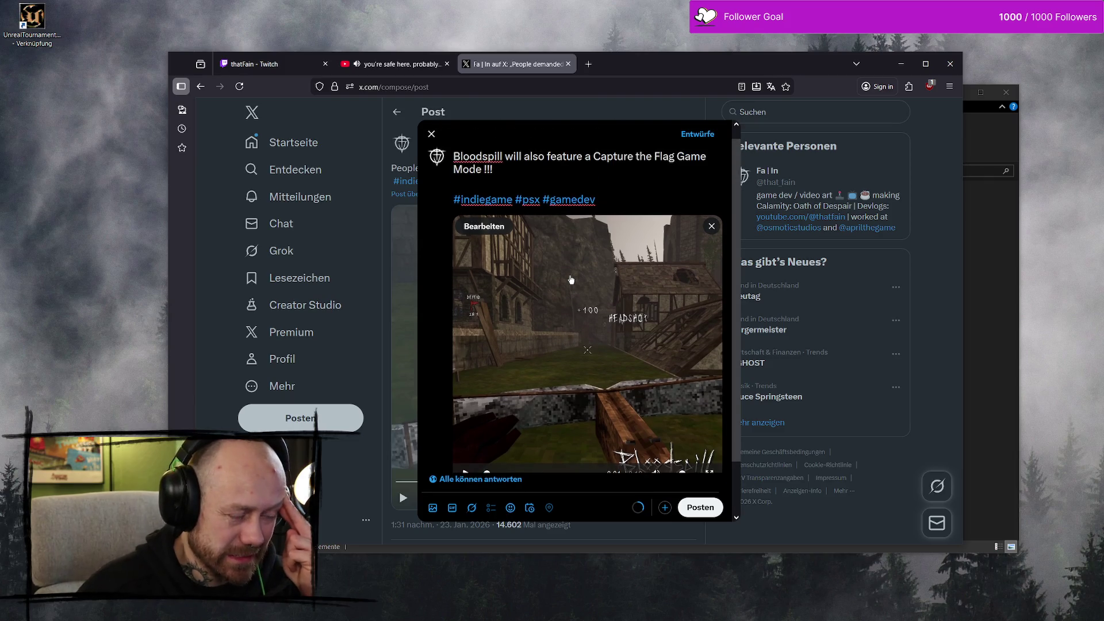
scroll(571, 280, "up", 1)
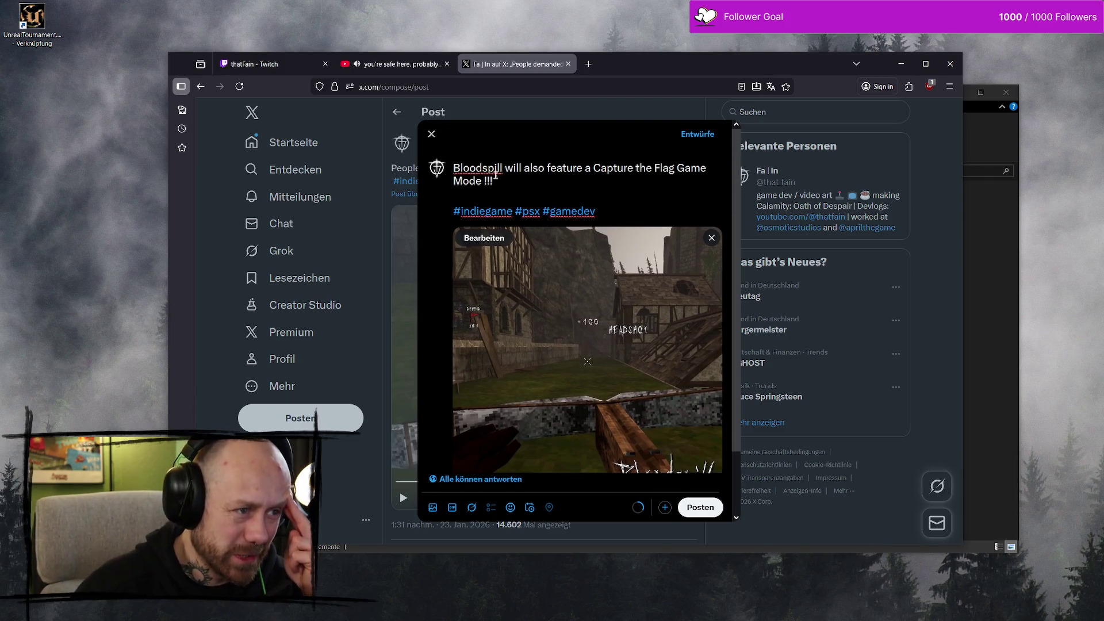
left_click_drag(481, 167, 467, 168)
double_click(467, 167)
left_click(482, 167)
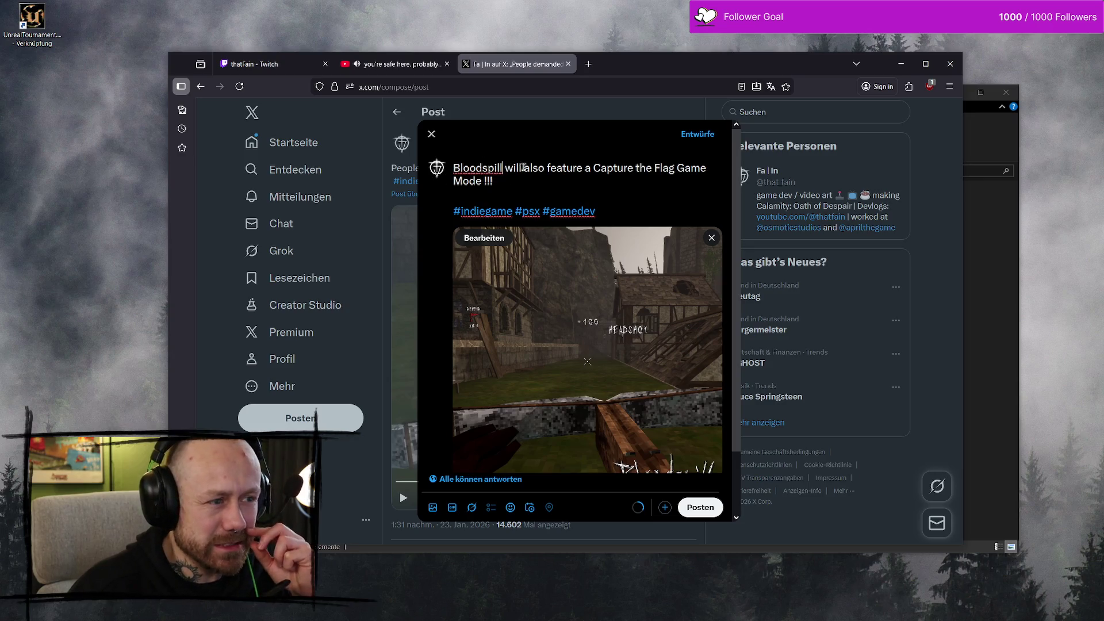
Step: Publish the Capture the Flag announcement with its video on X
scroll(555, 193, "down", 1)
scroll(426, 205, "up", 1)
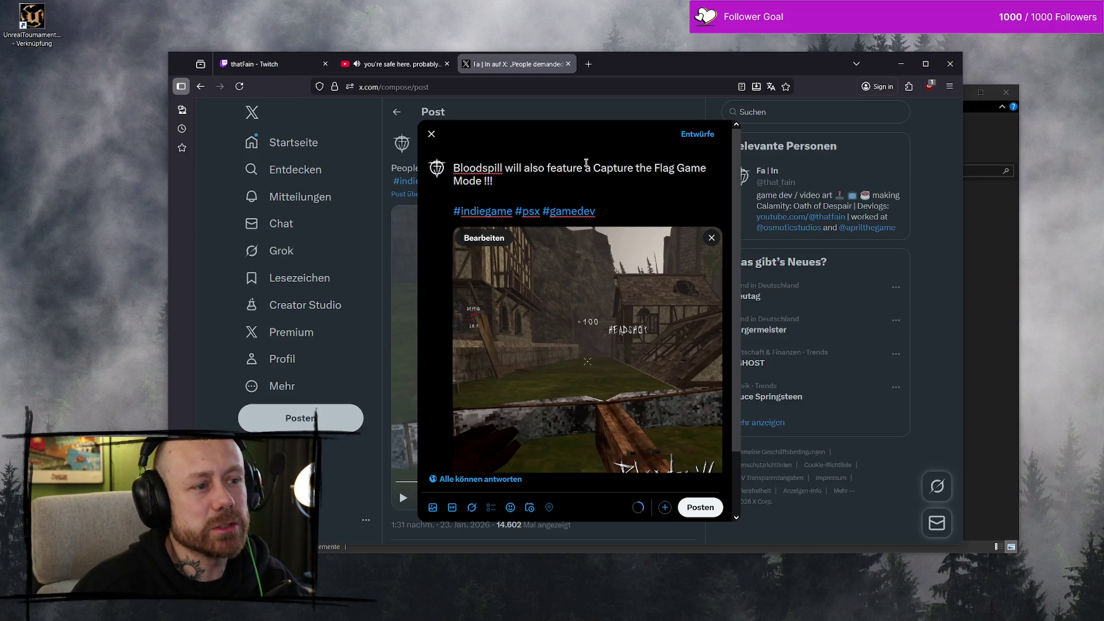
scroll(582, 259, "down", 1)
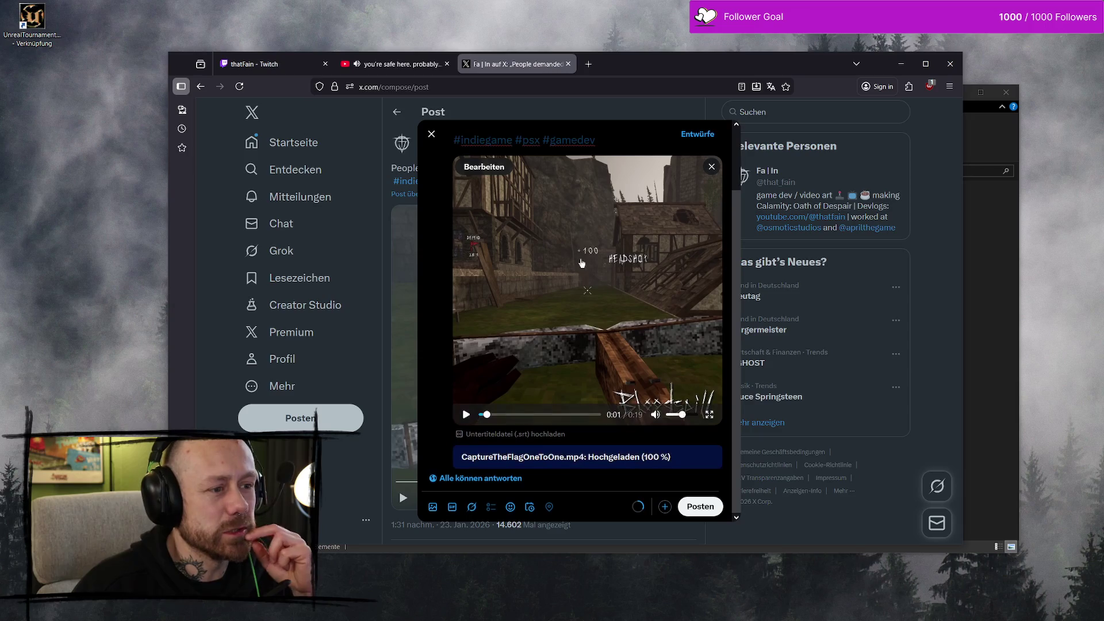
left_click(704, 511)
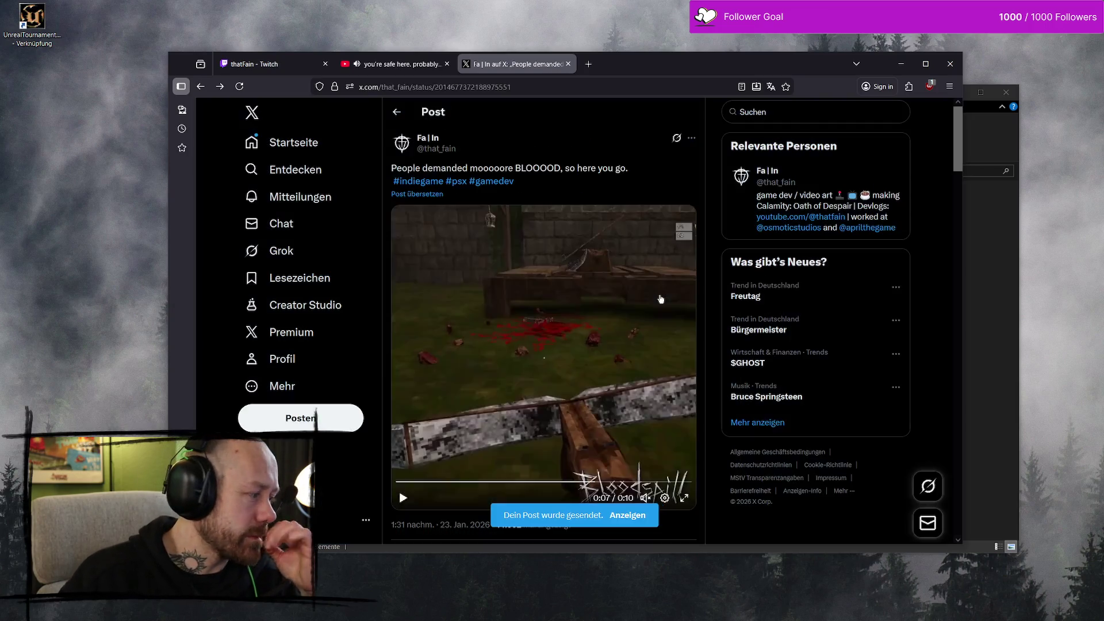
Step: Resume playback of the newly posted gameplay video
left_click(661, 299)
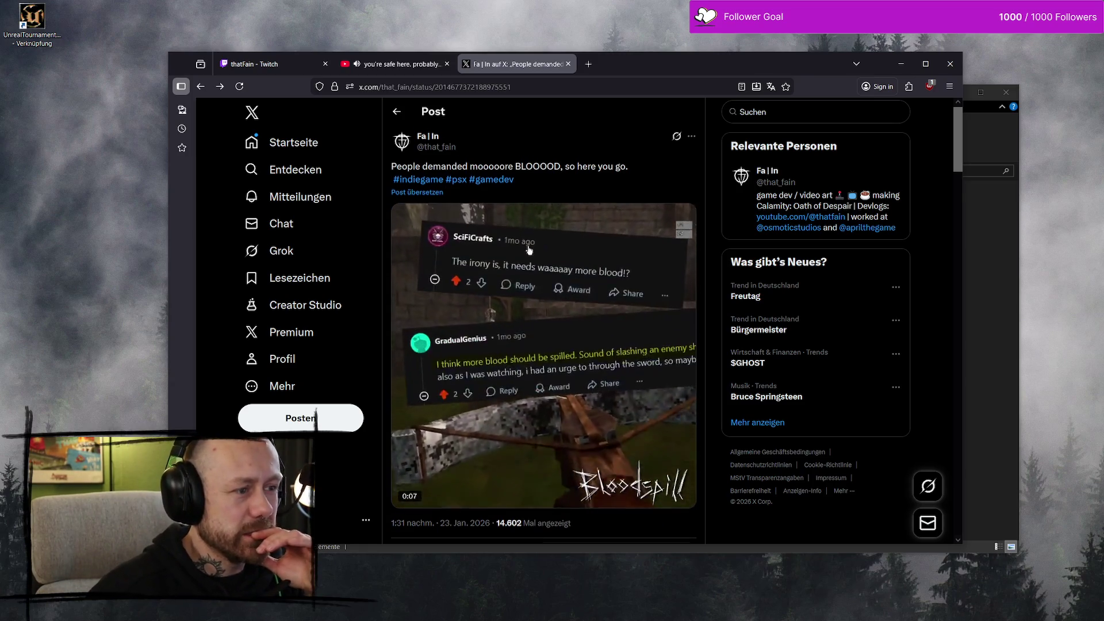
scroll(579, 255, "down", 6)
scroll(574, 298, "up", 4)
scroll(574, 297, "up", 3)
Step: Go to the home feed, then the X profile, and scroll to the new post
left_click(291, 141)
left_click(300, 361)
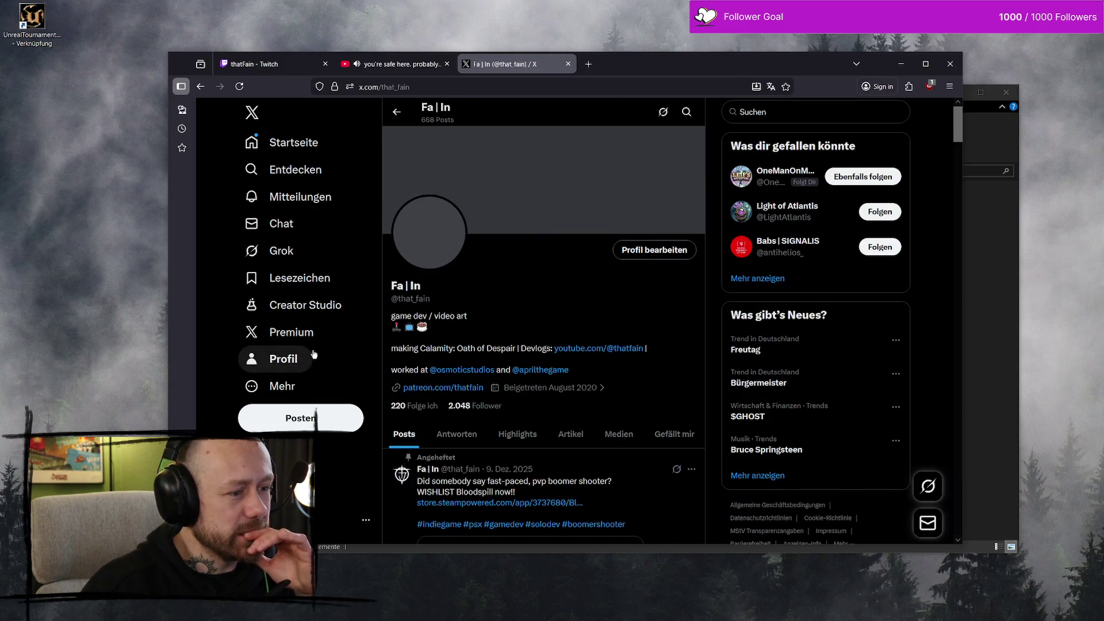
scroll(587, 307, "down", 10)
scroll(587, 307, "down", 3)
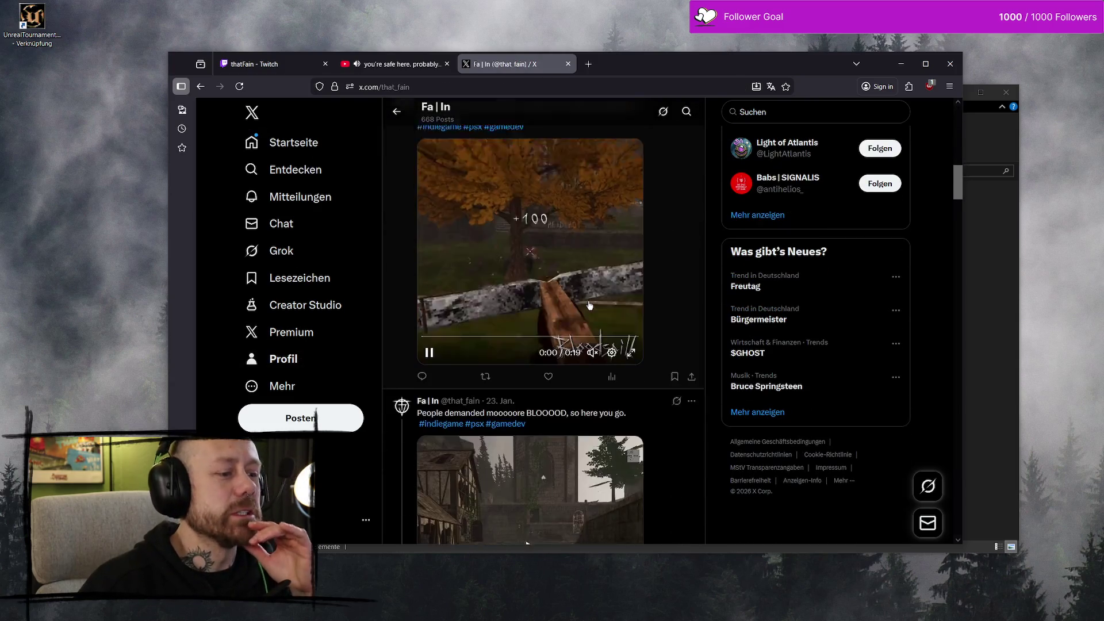
scroll(603, 322, "up", 5)
scroll(624, 336, "down", 3)
scroll(624, 335, "down", 1)
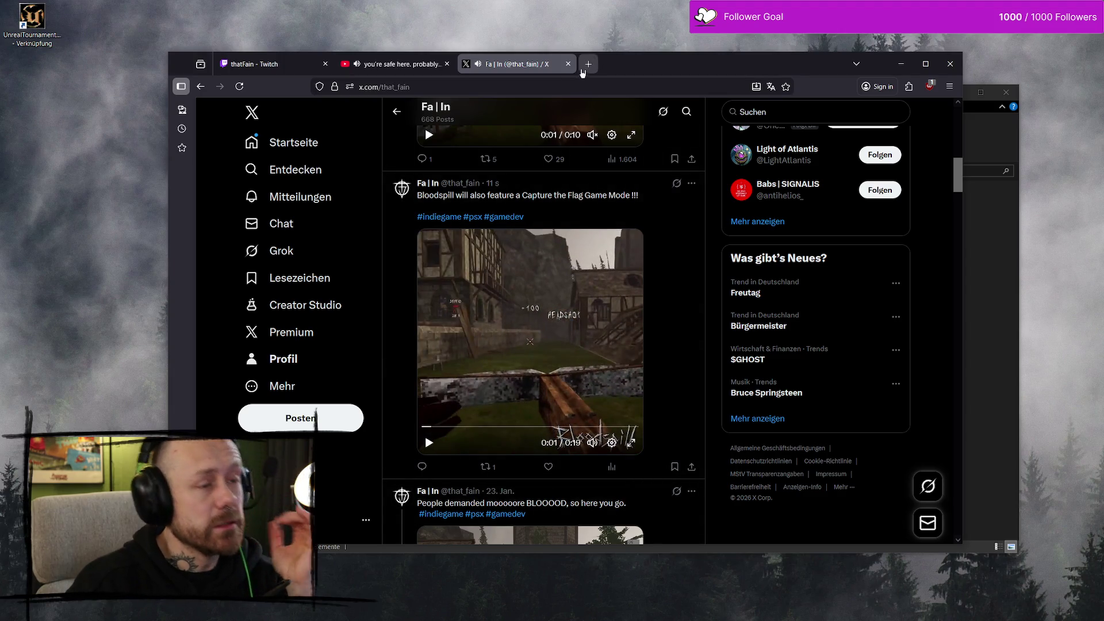
Step: Open the 'Following — Bluesky' feed from the address bar suggestions
left_click(556, 83)
type("bluetooth")
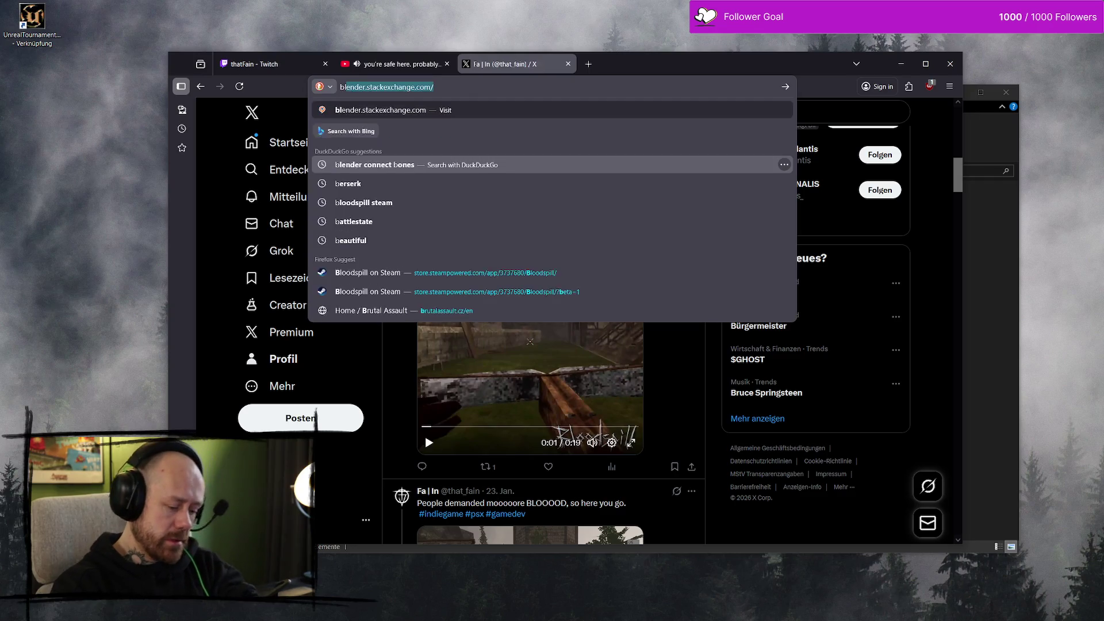
key("Down")
key("Down")
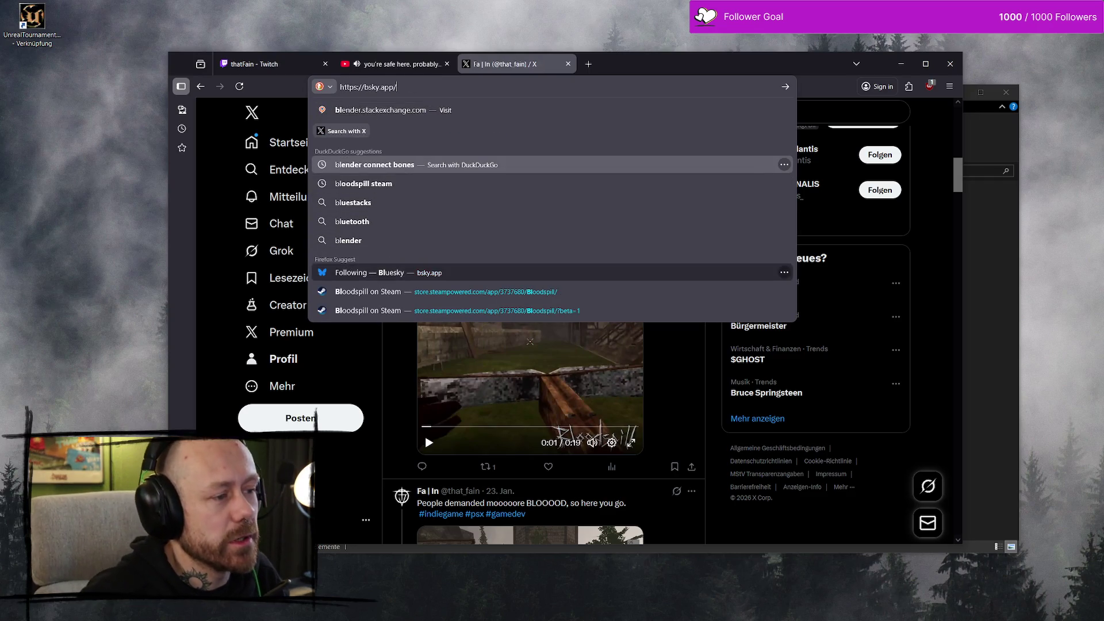
key("Return")
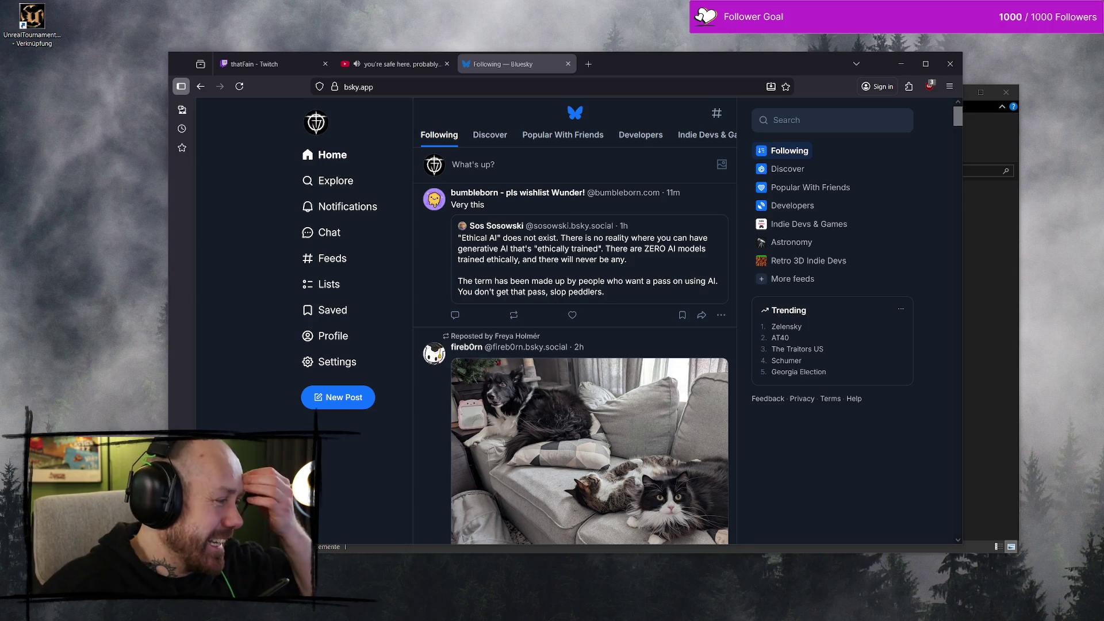
Step: Load the copied x.com post link in a new tab
key("ctrl+t")
key("ctrl+v")
key("Return")
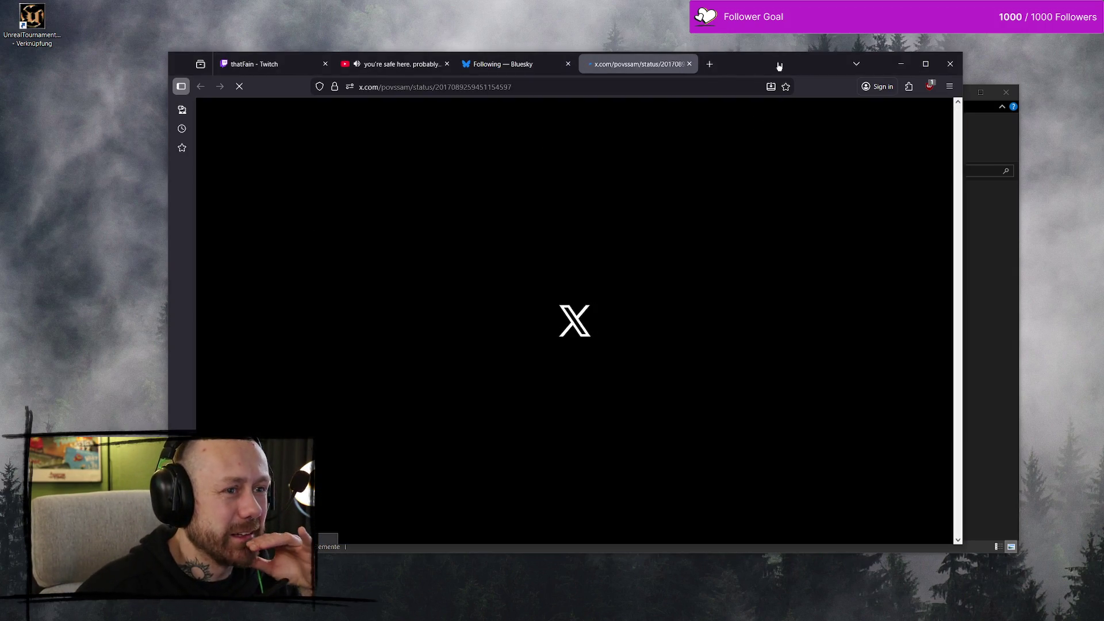
left_click(752, 210)
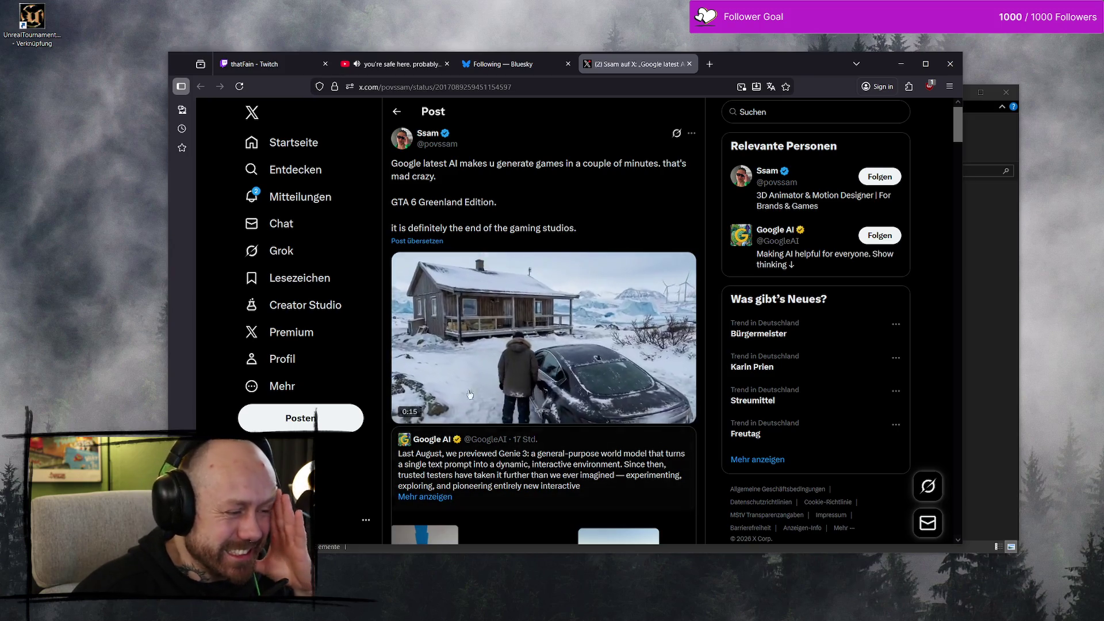
scroll(470, 394, "down", 8)
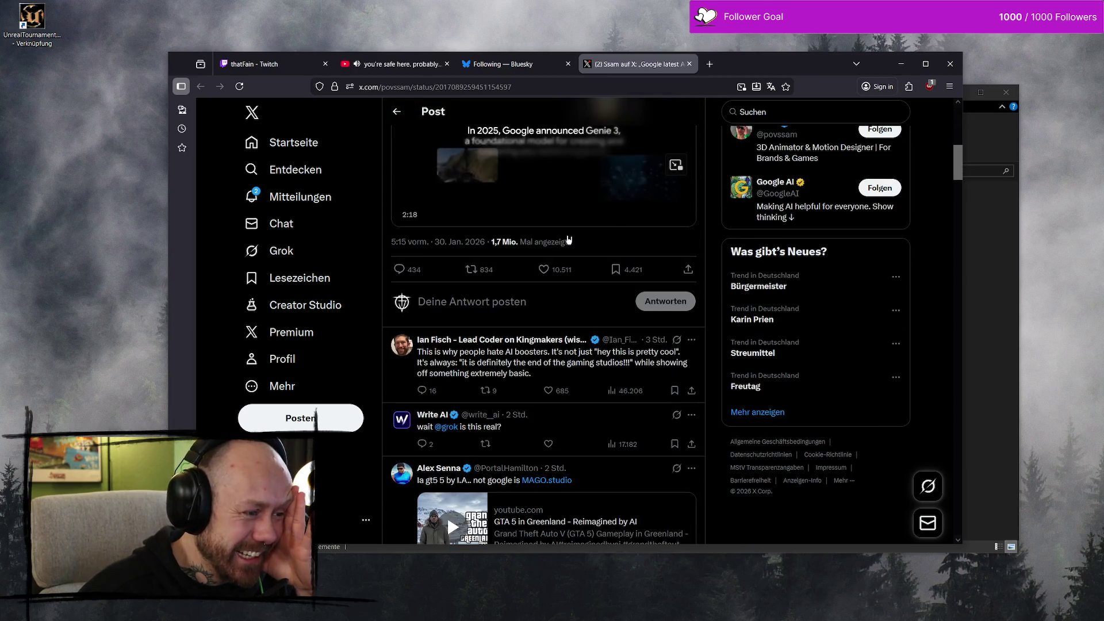
scroll(569, 242, "up", 8)
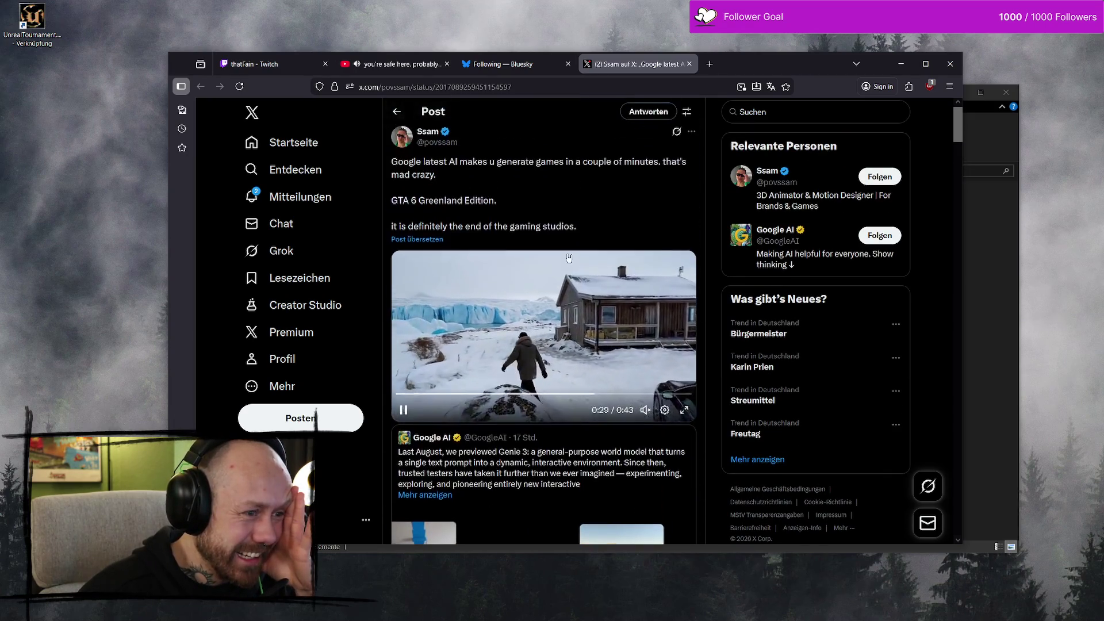
left_click(568, 258)
scroll(573, 336, "down", 4)
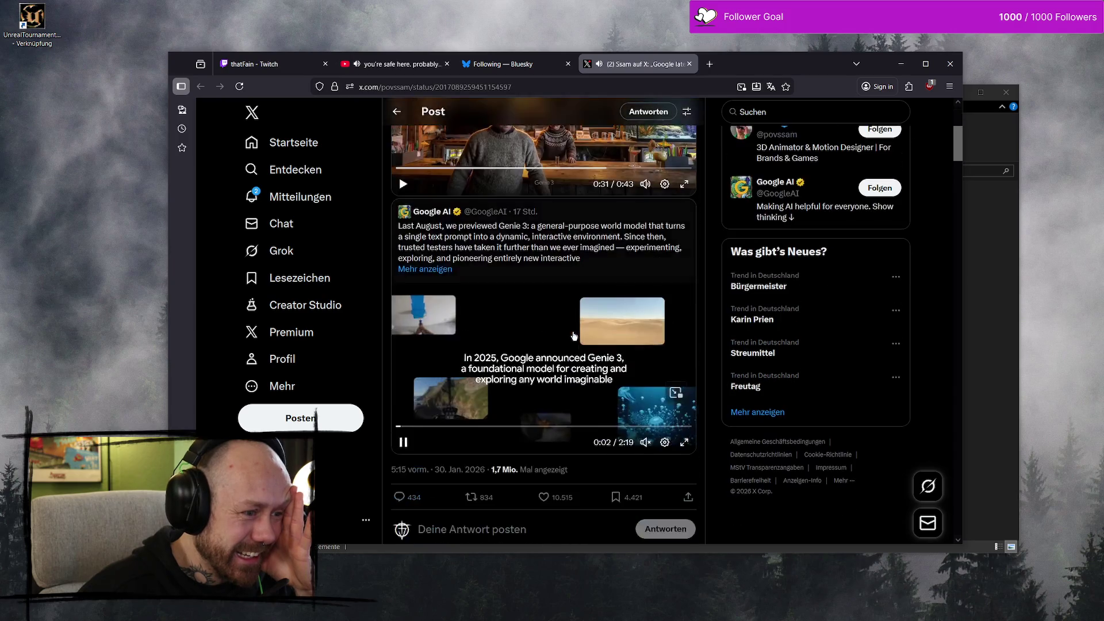
scroll(573, 336, "down", 3)
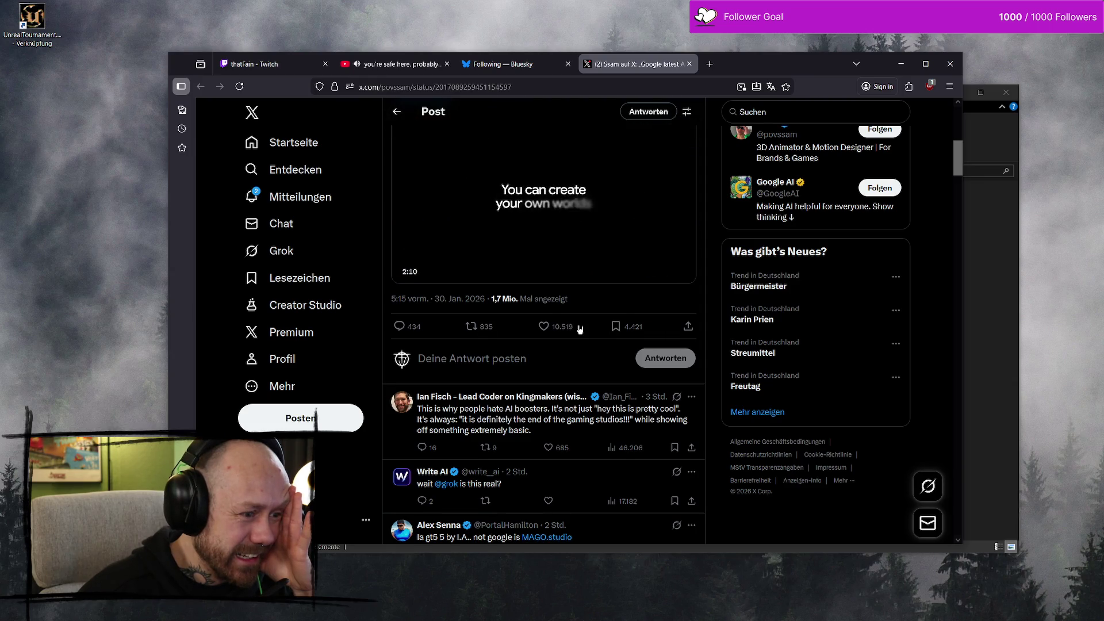
scroll(579, 329, "down", 3)
scroll(580, 329, "down", 2)
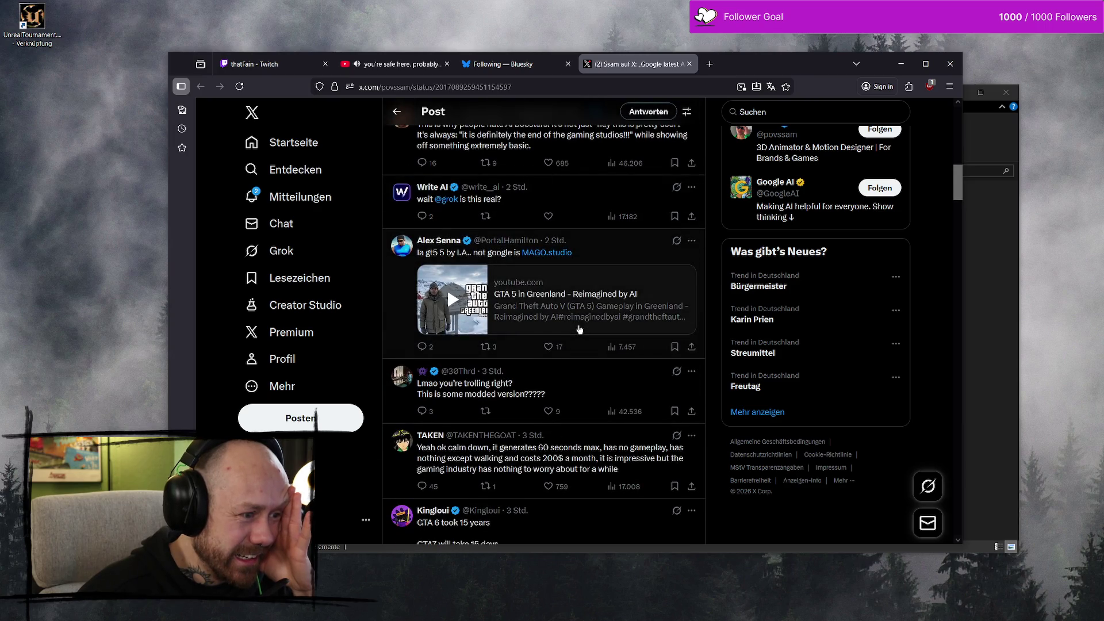
scroll(580, 329, "down", 1)
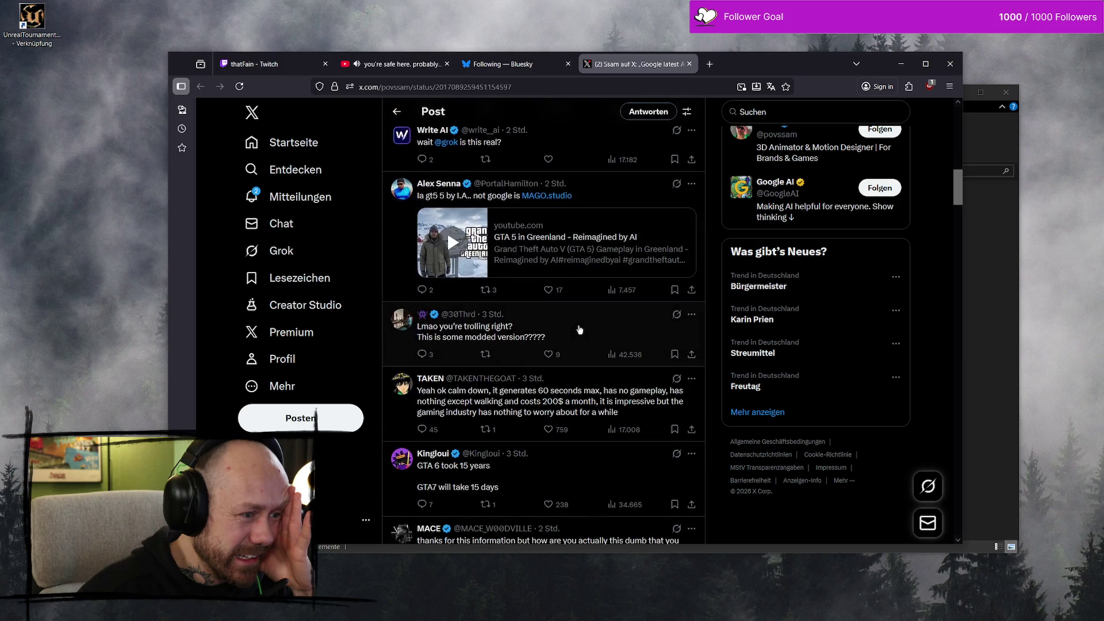
scroll(579, 329, "down", 1)
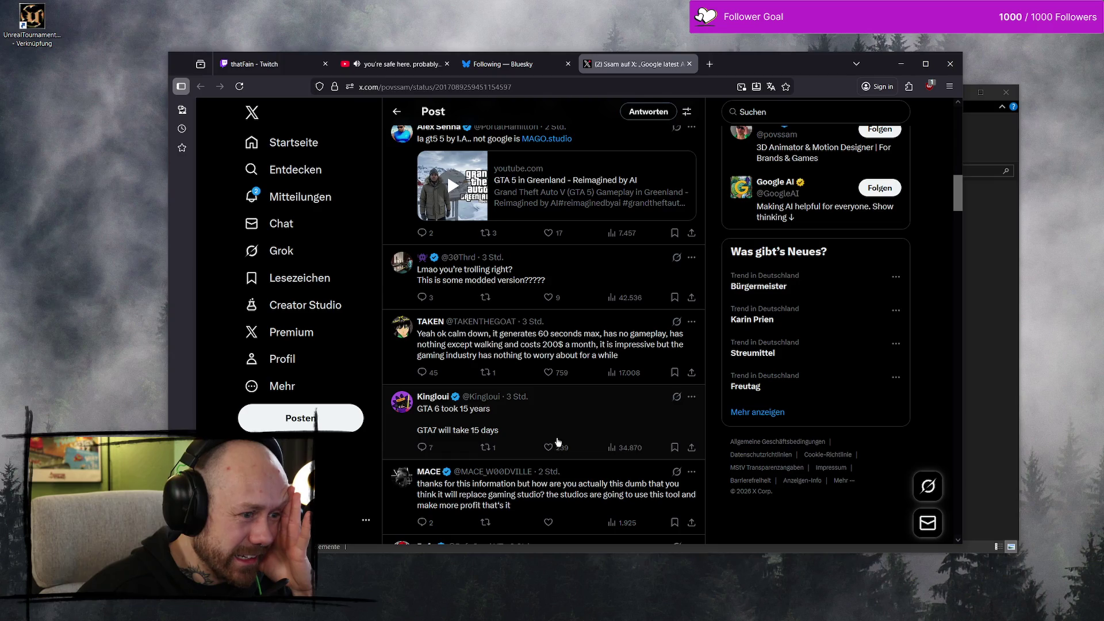
scroll(557, 443, "down", 2)
scroll(558, 441, "down", 2)
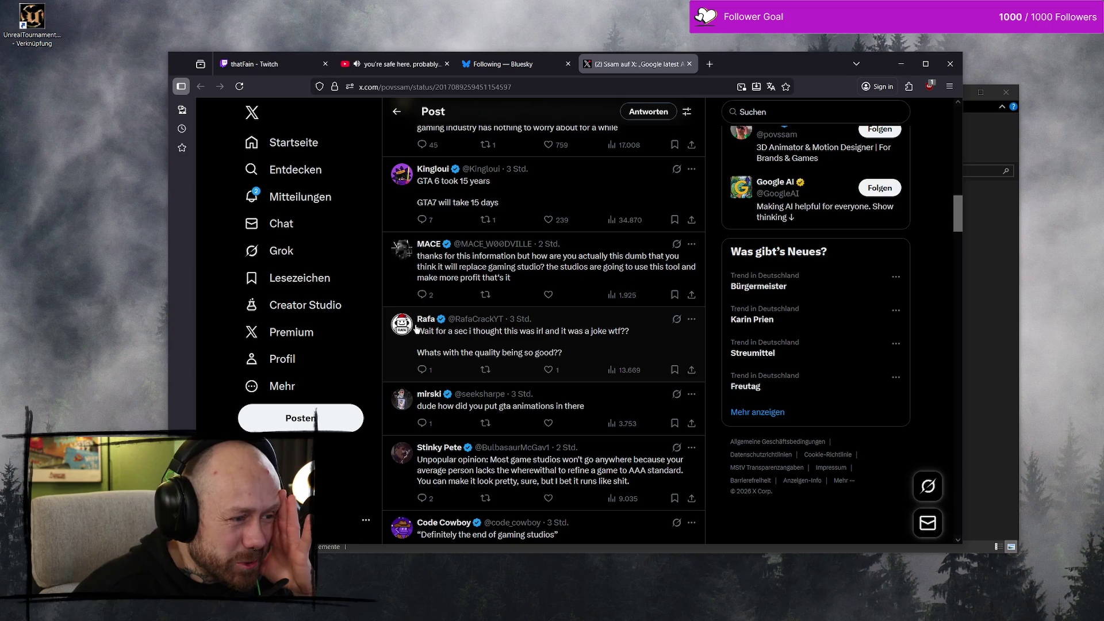
scroll(637, 399, "down", 1)
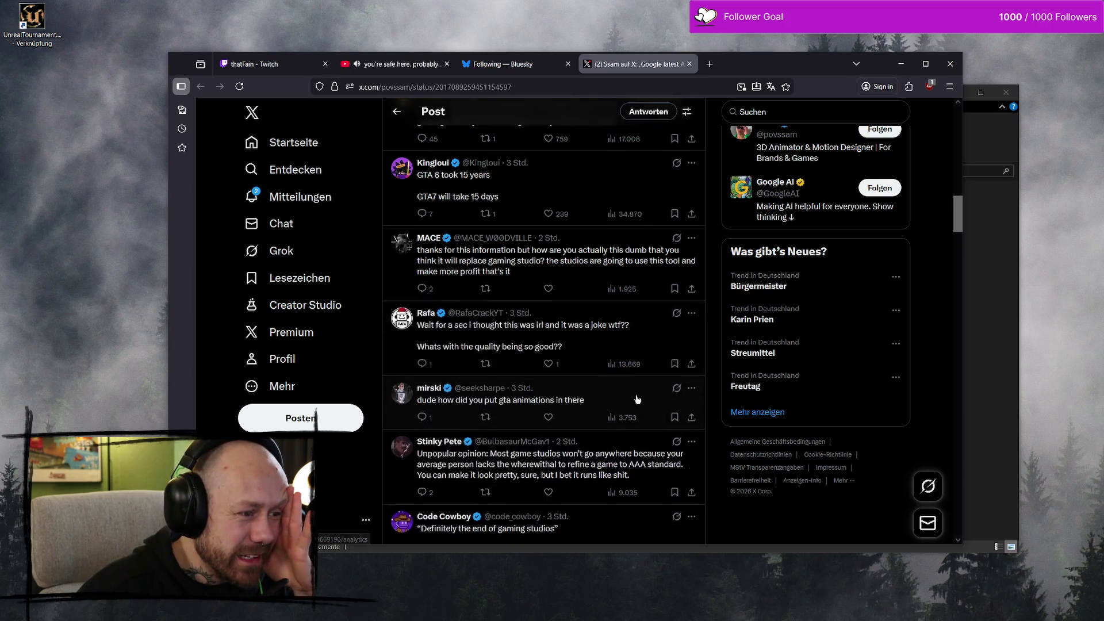
scroll(637, 399, "down", 2)
scroll(637, 399, "down", 3)
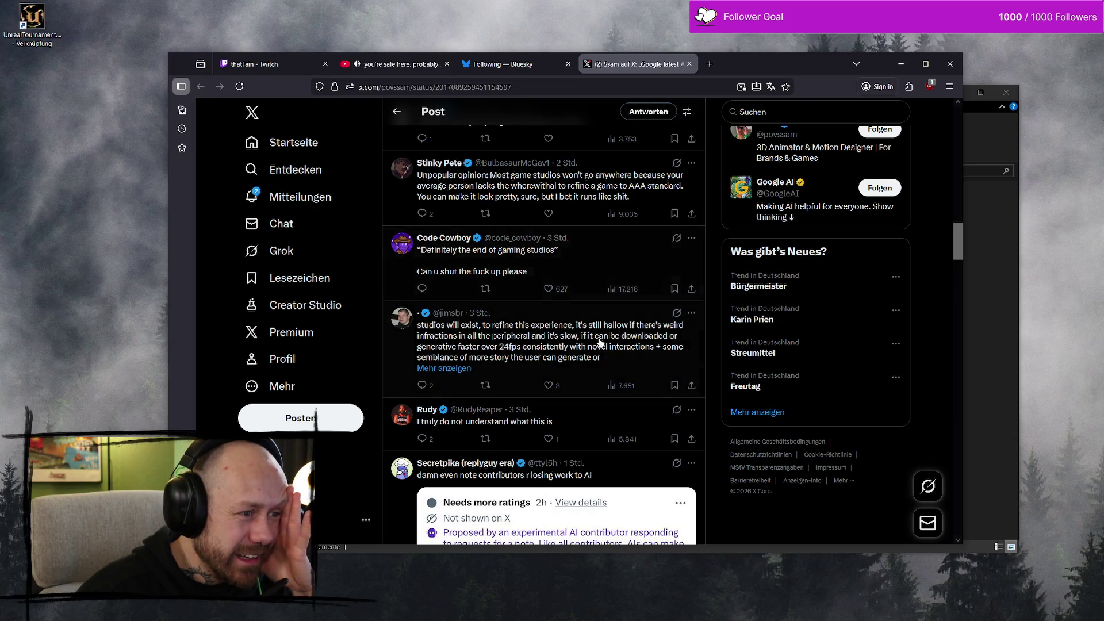
scroll(598, 339, "up", 10)
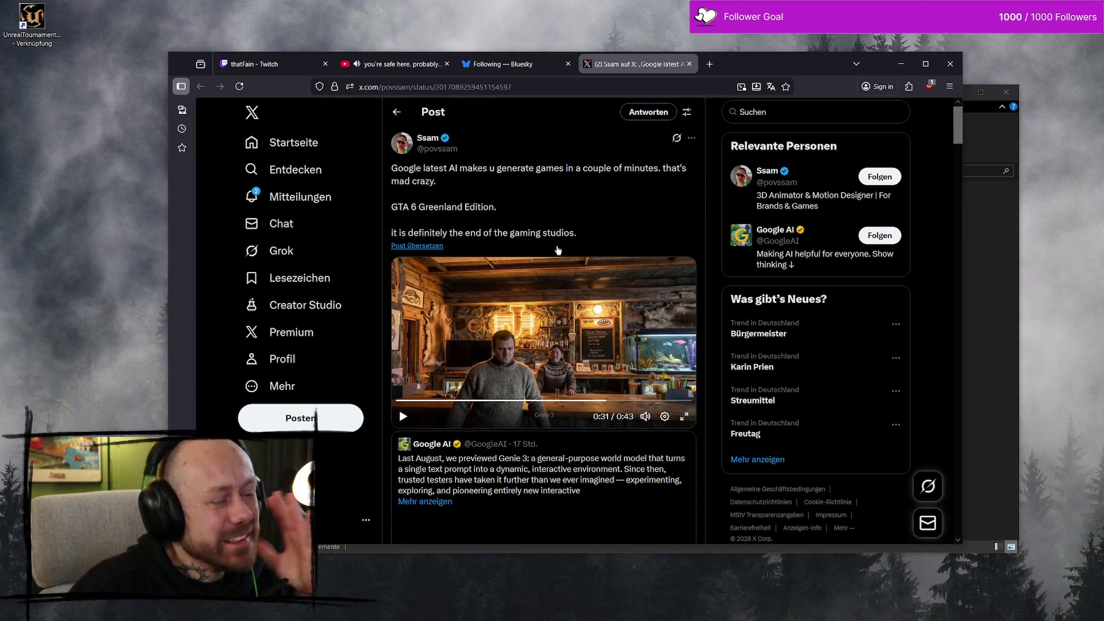
Step: Close the X post tab, open a fresh tab, and reopen the closed X post
mouse_move(441, 140)
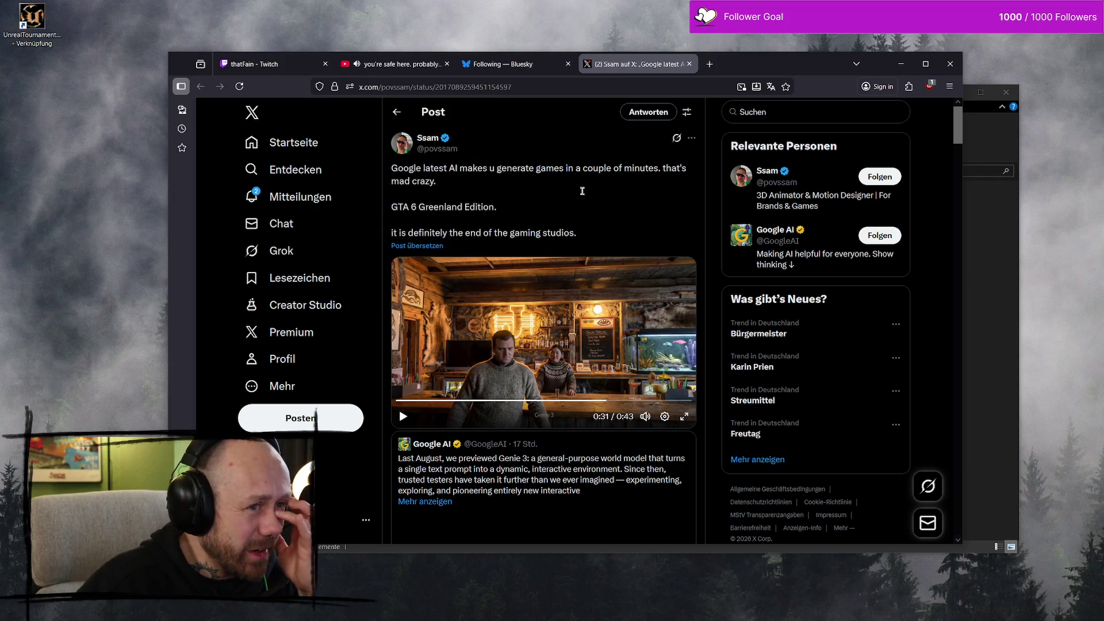
left_click(689, 64)
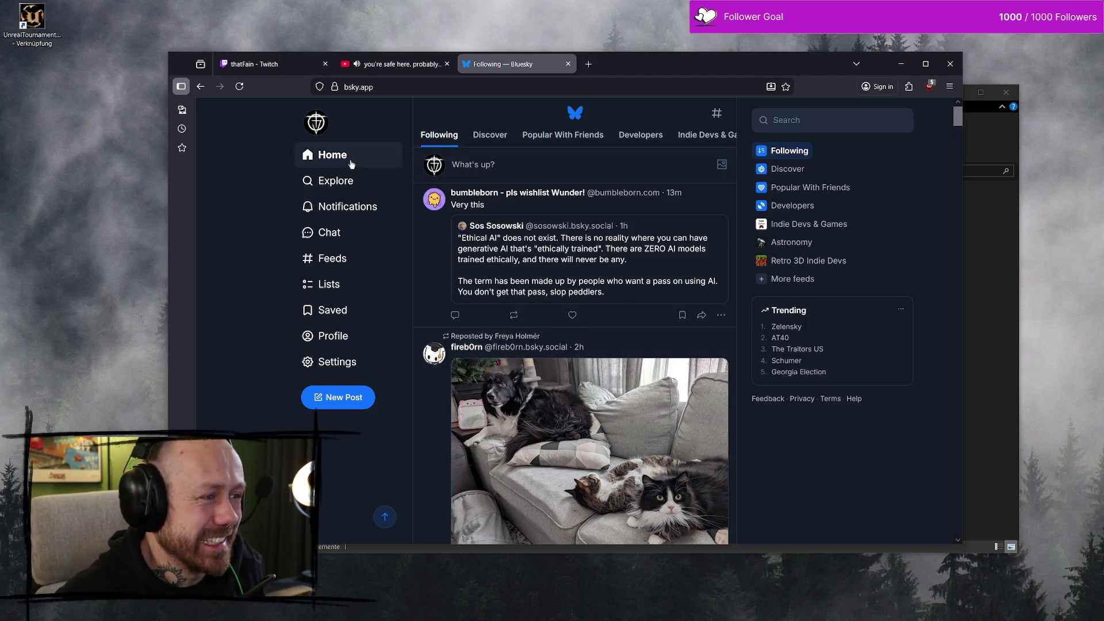
left_click(588, 64)
left_click(609, 86)
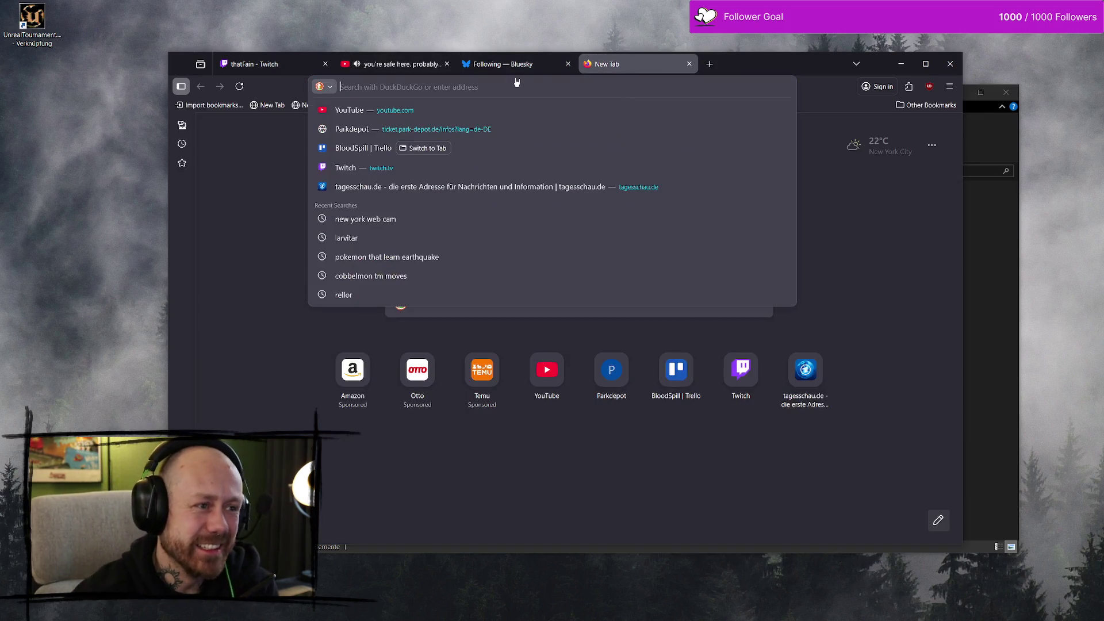
left_click(513, 66)
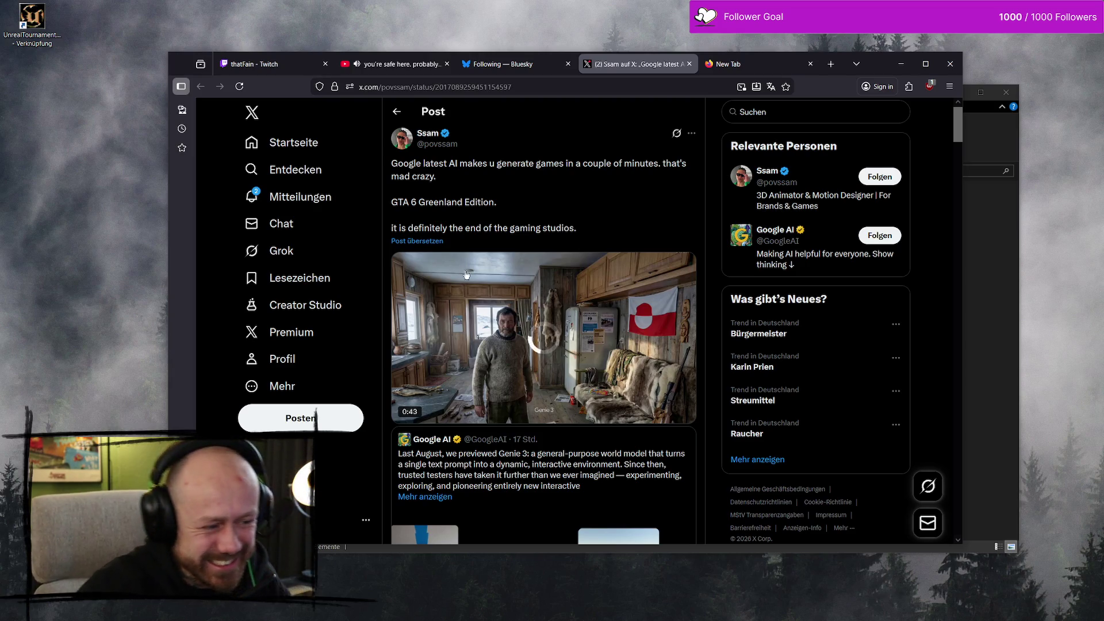
Step: Unmute the Greenland gameplay video, then close the X post tab
scroll(591, 205, "down", 4)
scroll(591, 204, "up", 4)
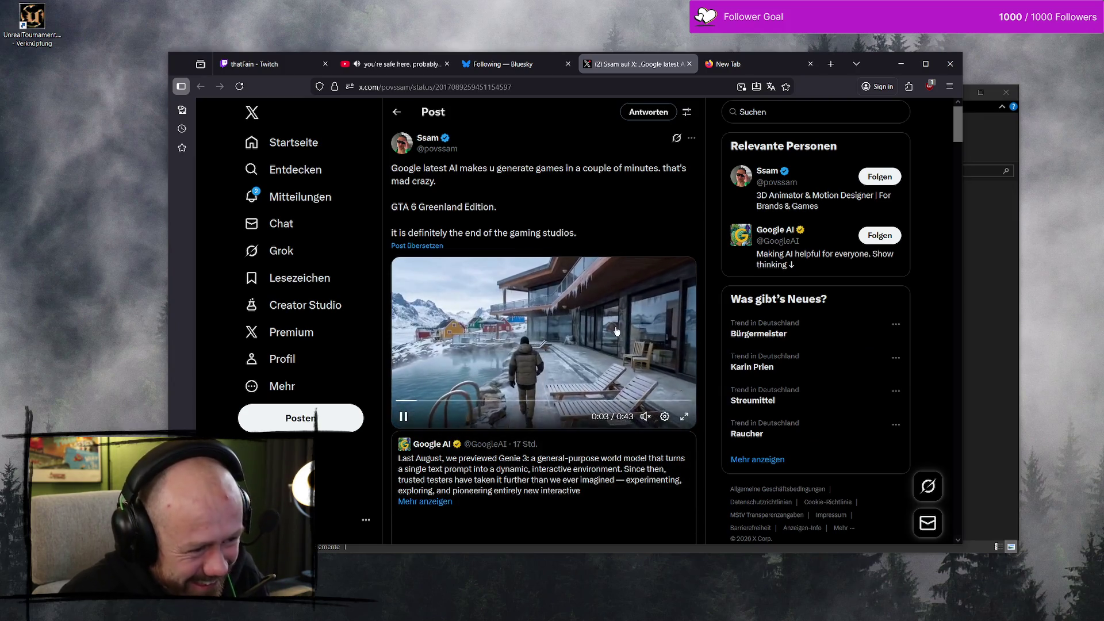
left_click(565, 321)
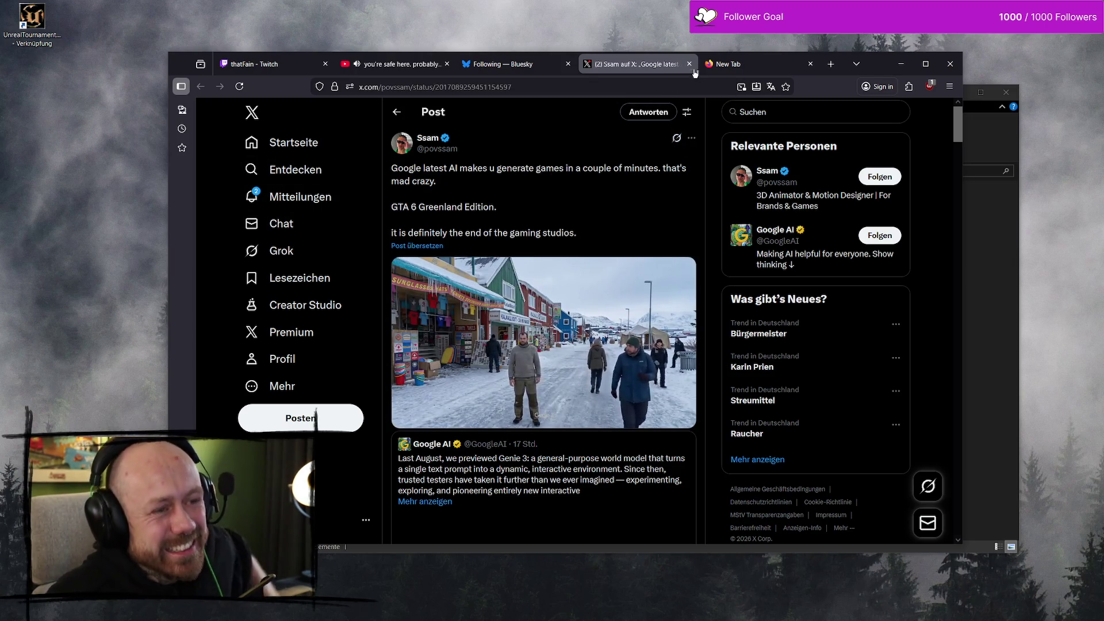
left_click(690, 63)
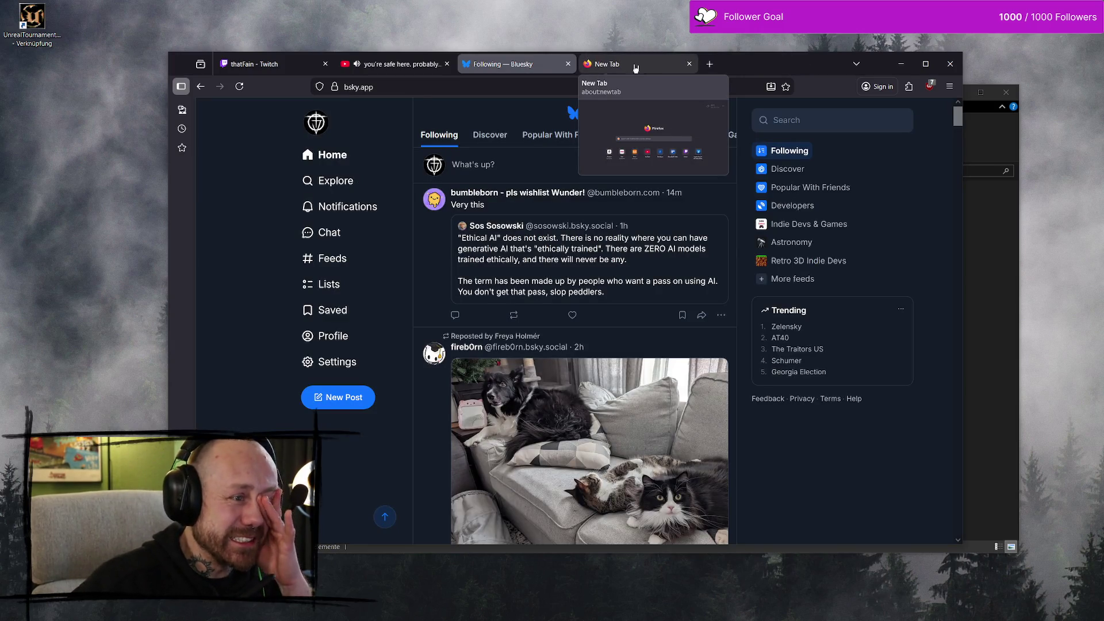
Step: Close the spare tab and start a Bluesky post with #indiegame #psx #gamedev
left_click(690, 64)
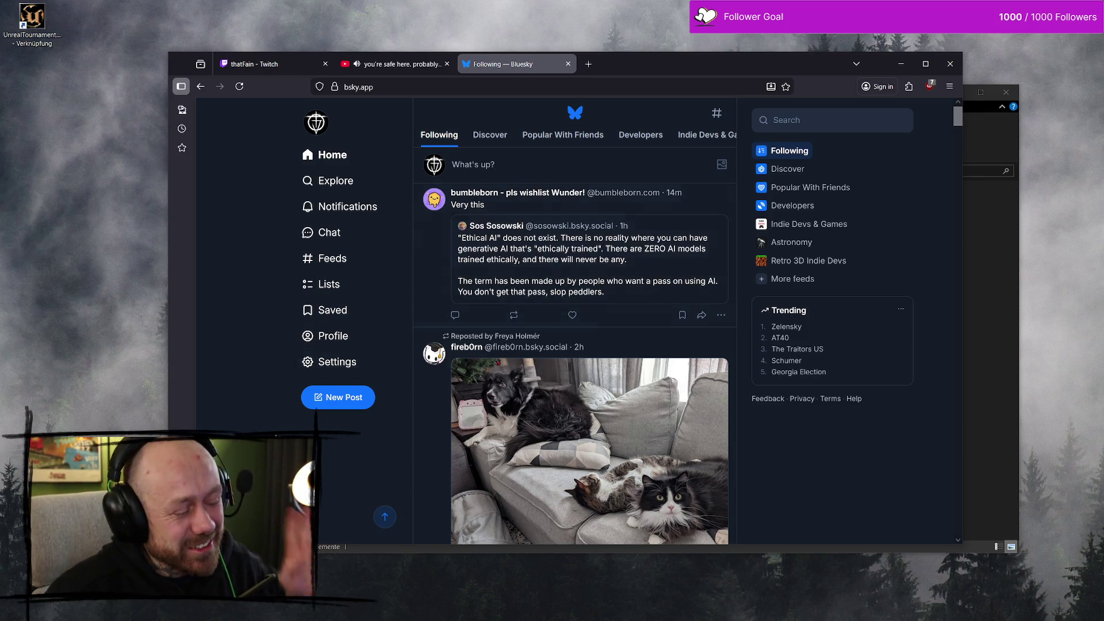
left_click(354, 397)
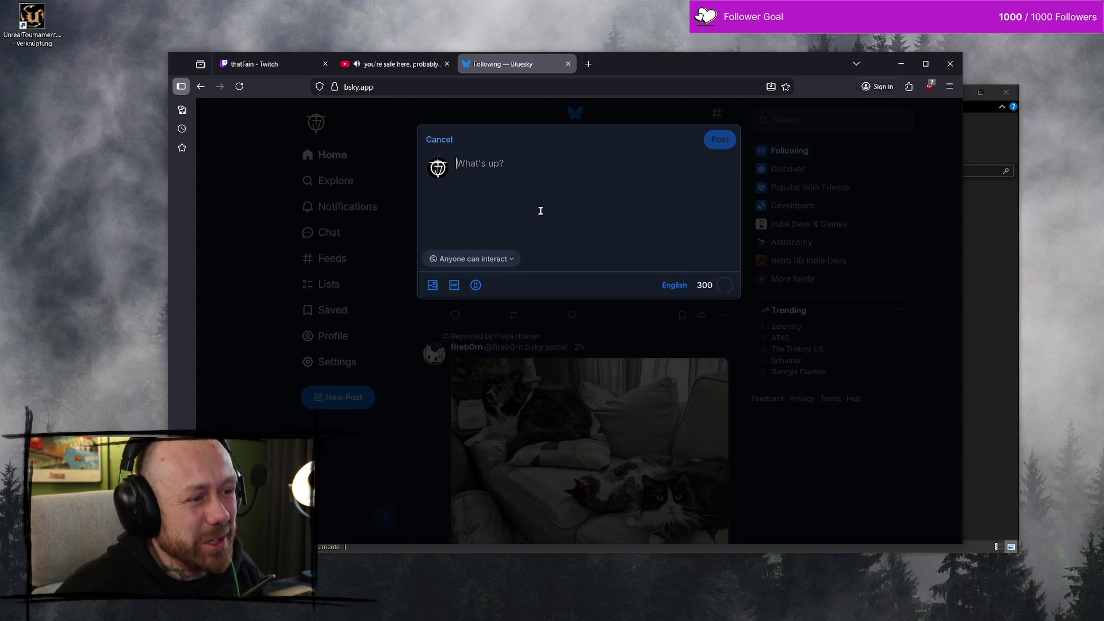
type("#indiegame #psx #gamedev")
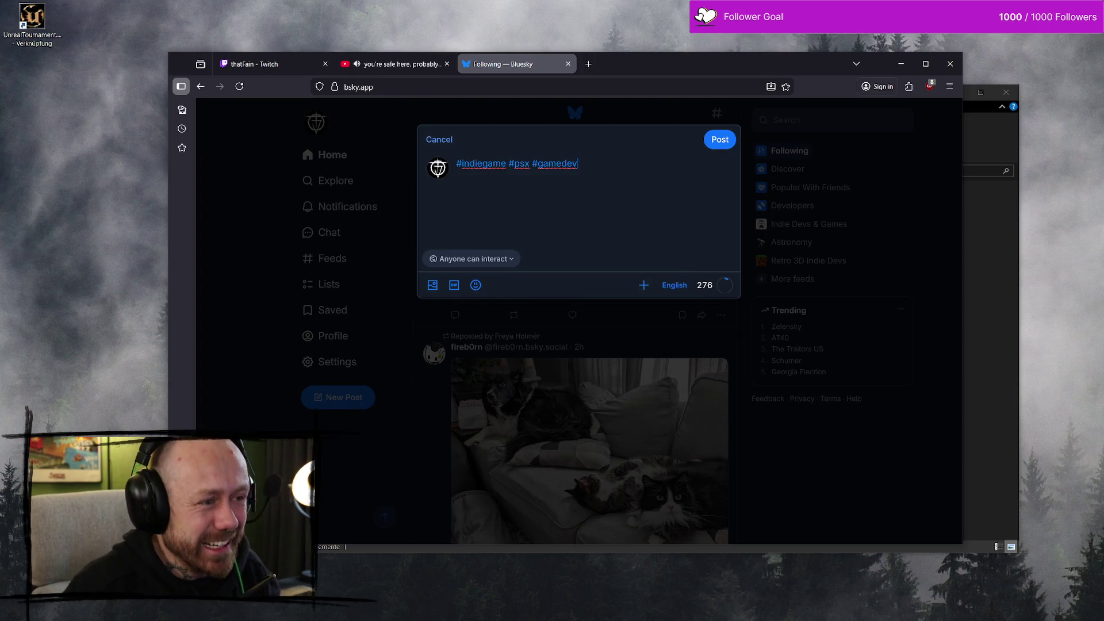
Step: Open the Bluesky profile in a new tab and view the earlier BLOOOD video post
left_click(591, 64)
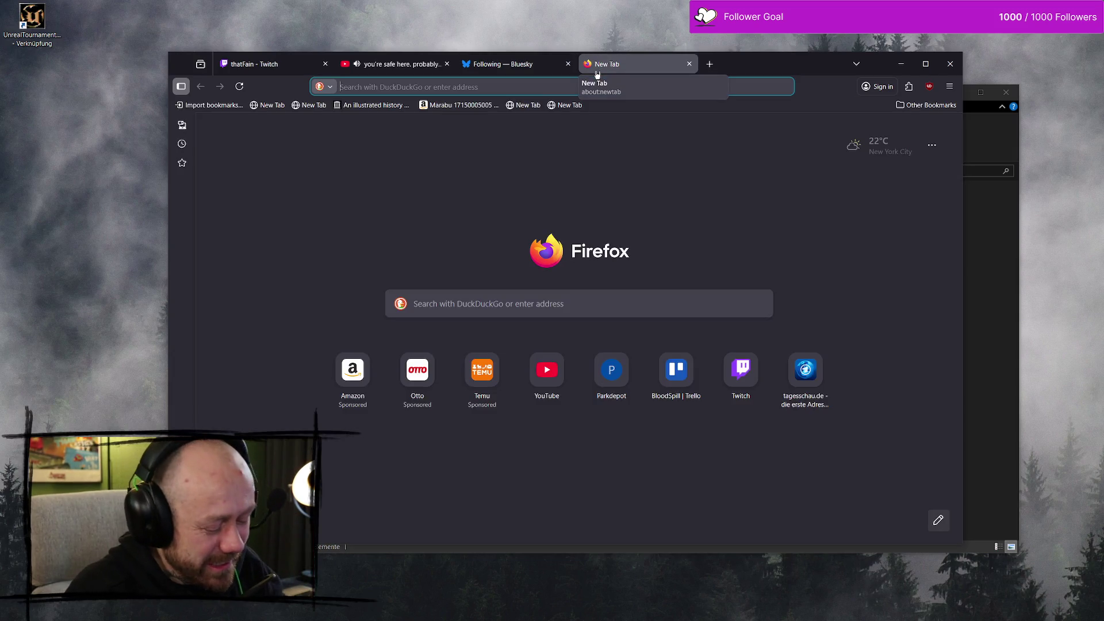
type("blue")
key("Down")
key("Down")
key("Down")
key("Down")
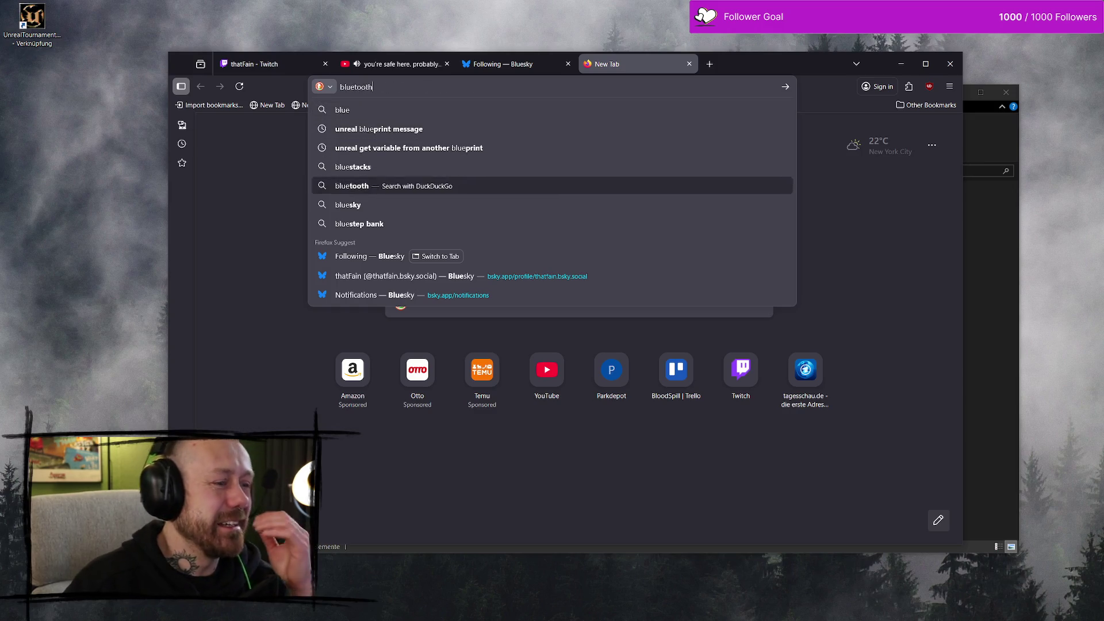
key("Return")
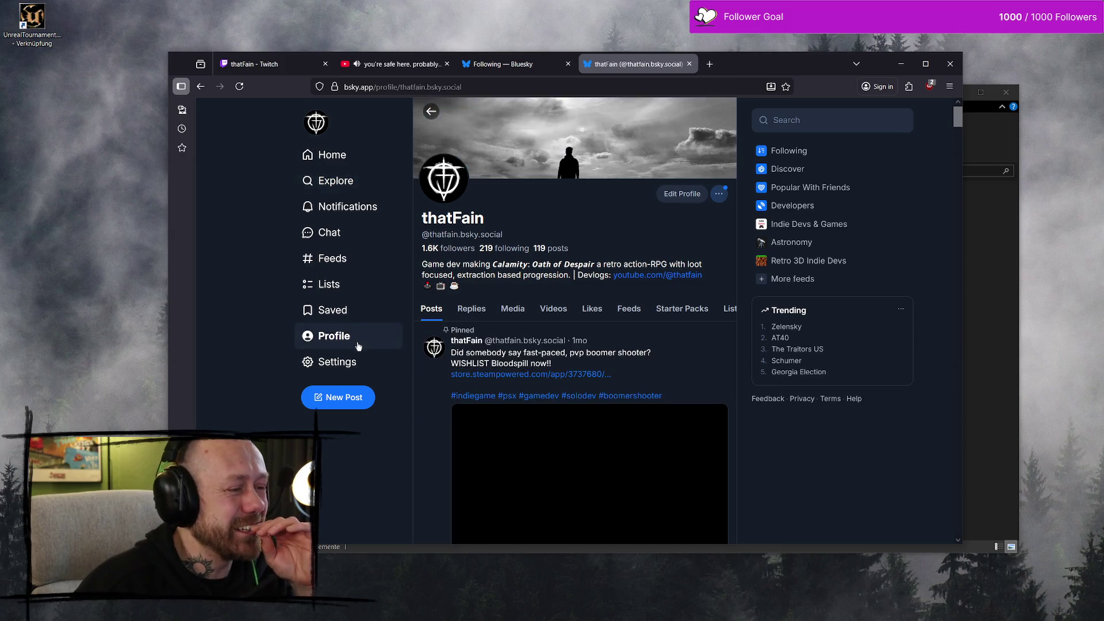
scroll(602, 285, "down", 10)
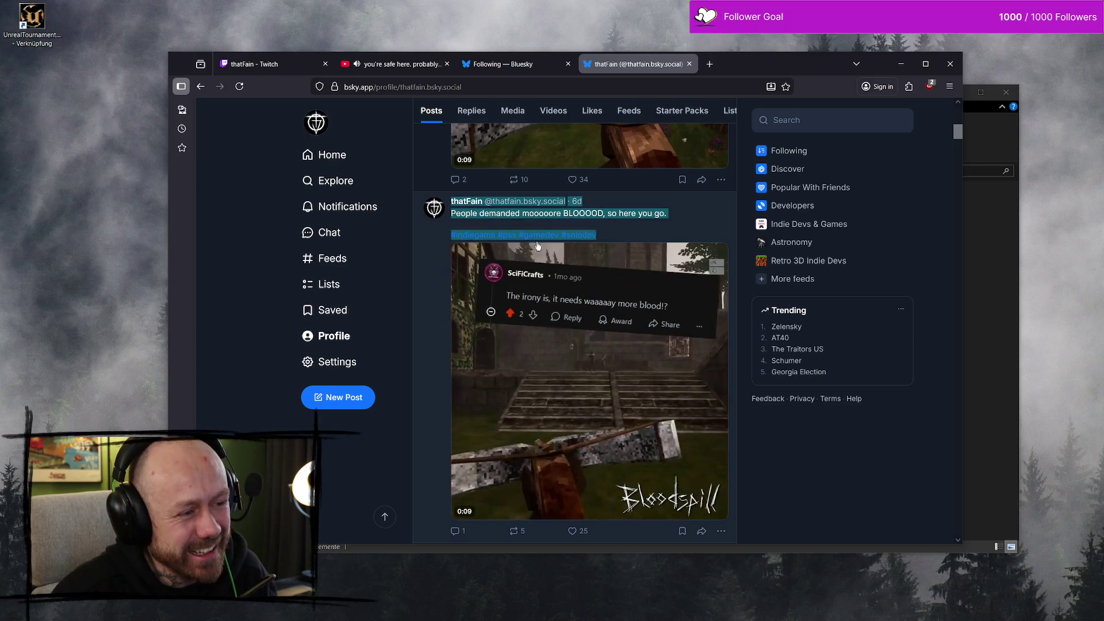
left_click(663, 238)
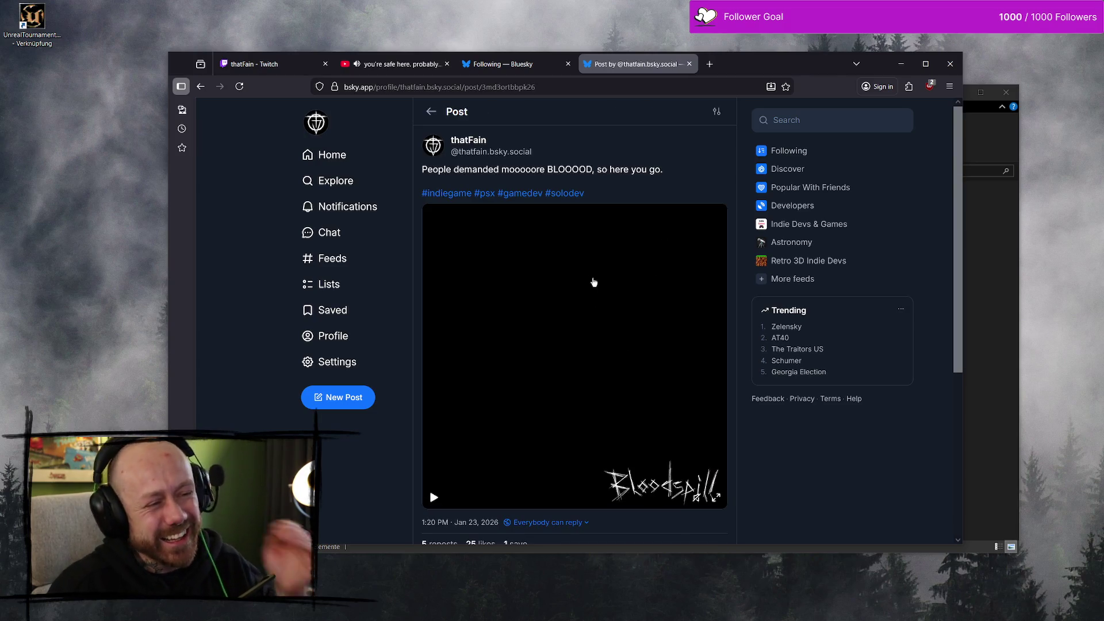
key("alt+Left")
Step: Select the earlier post's hashtags to compare them, then close that tab
left_click_drag(446, 241, 561, 240)
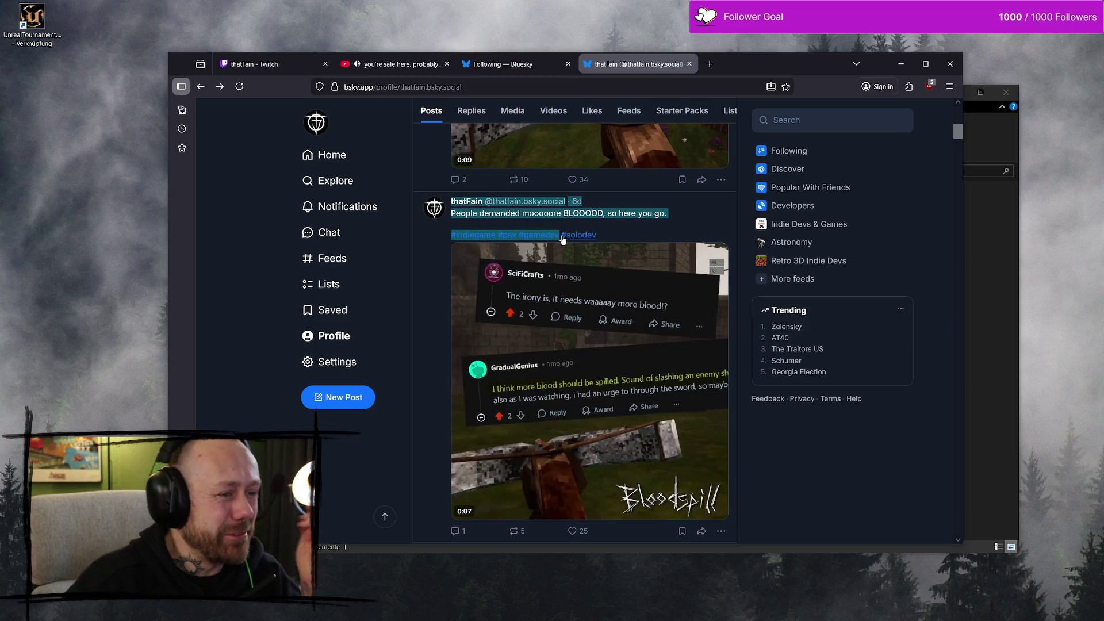
left_click(606, 240)
key("alt+Left")
left_click_drag(450, 239, 557, 235)
left_click(568, 229)
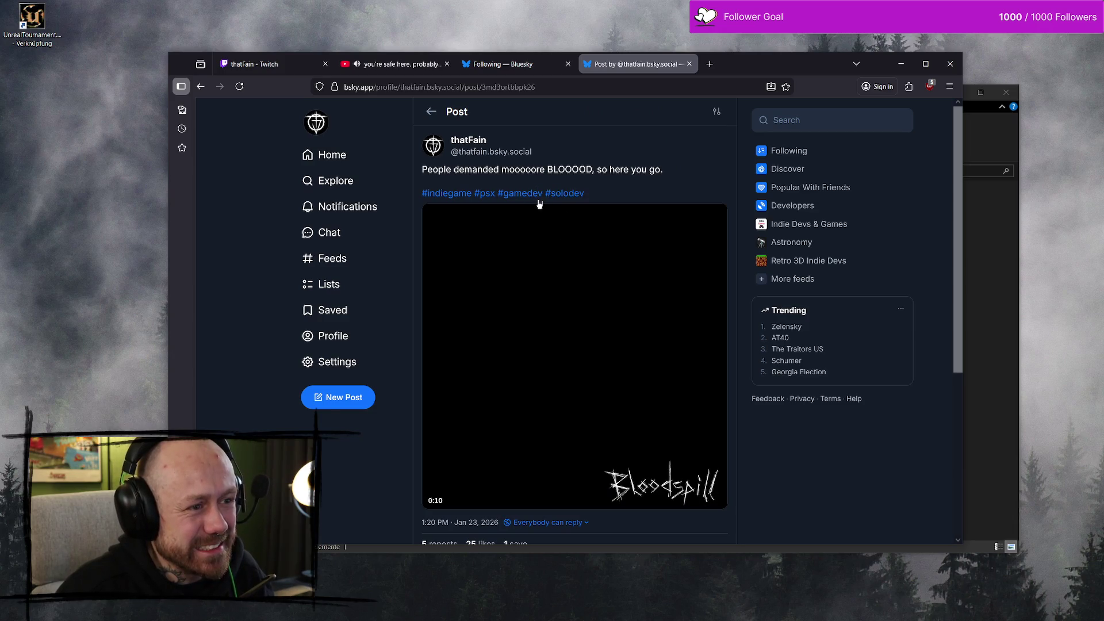
left_click_drag(543, 197, 421, 188)
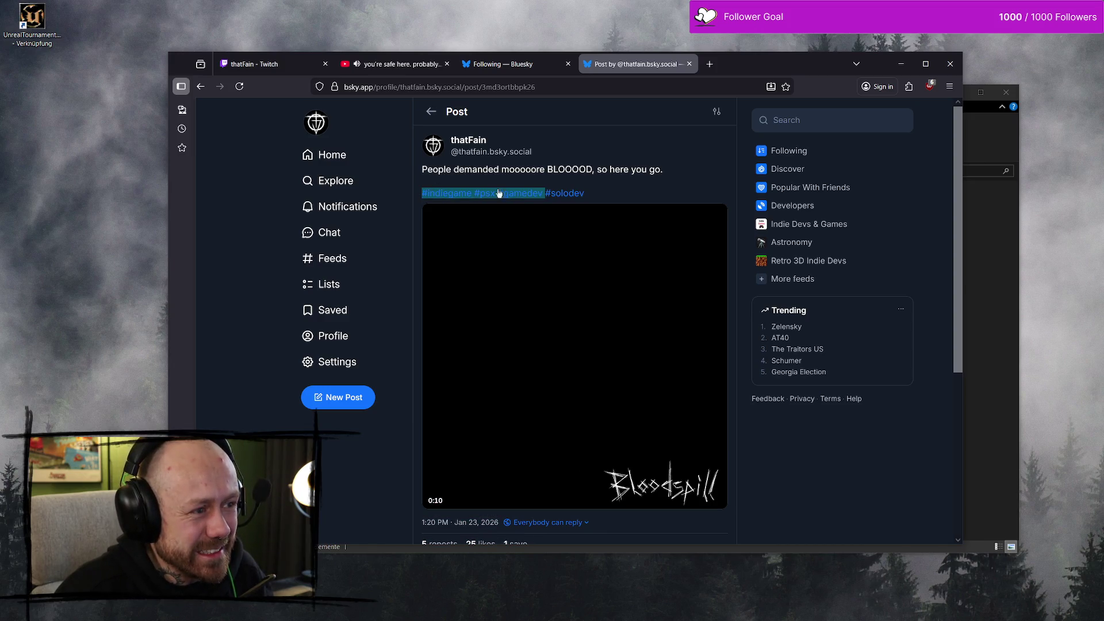
left_click(648, 184)
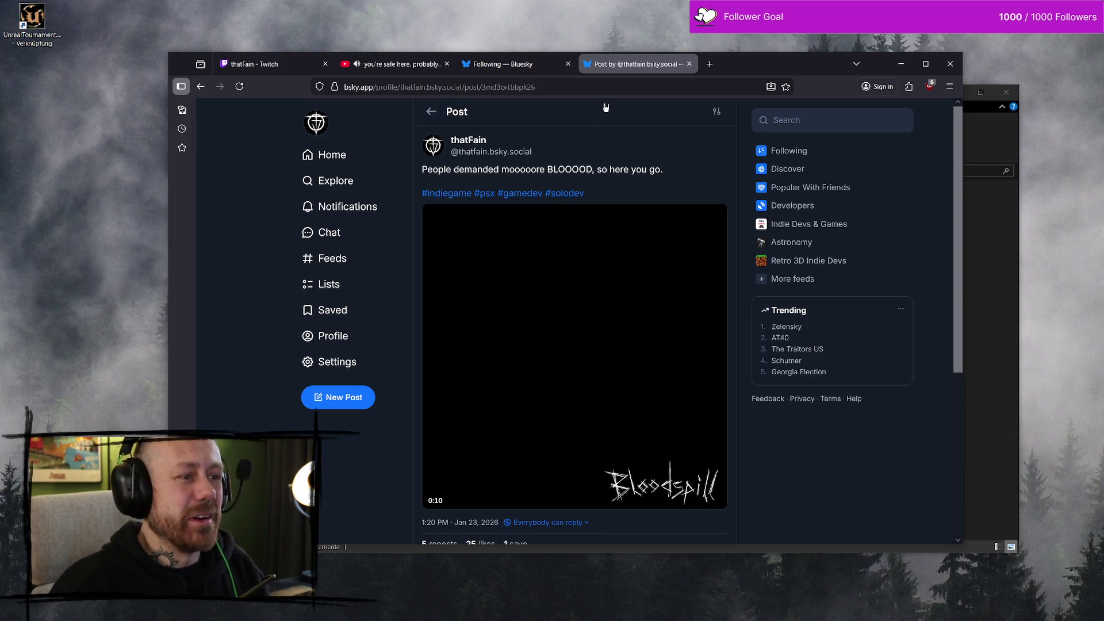
left_click(689, 64)
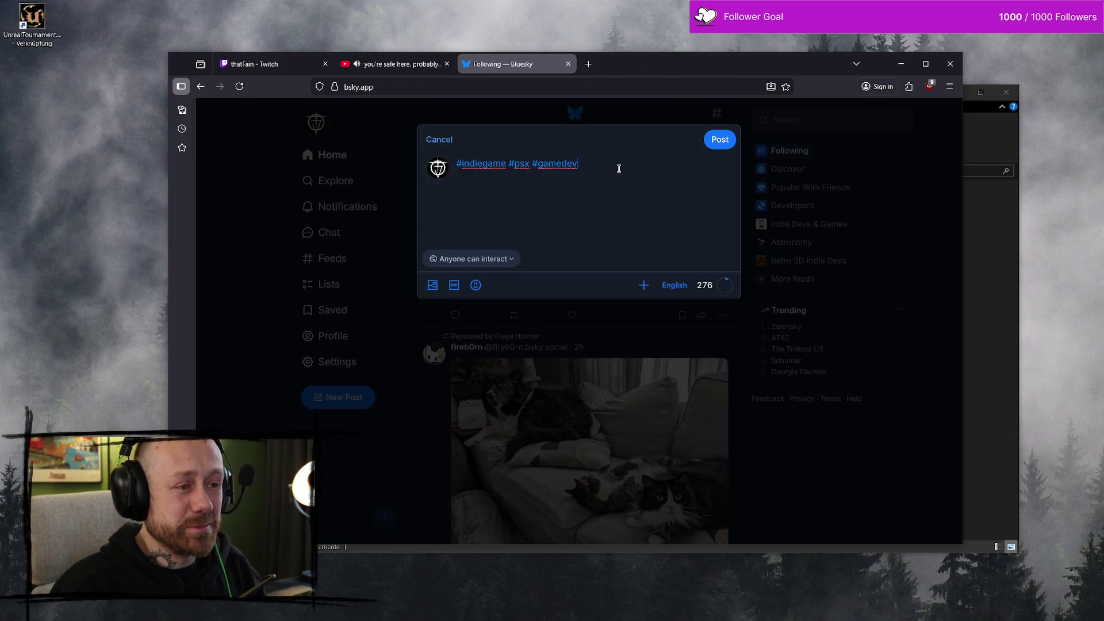
Step: Insert blank lines above the hashtags in the Bluesky draft and open the media file picker
left_click(456, 172)
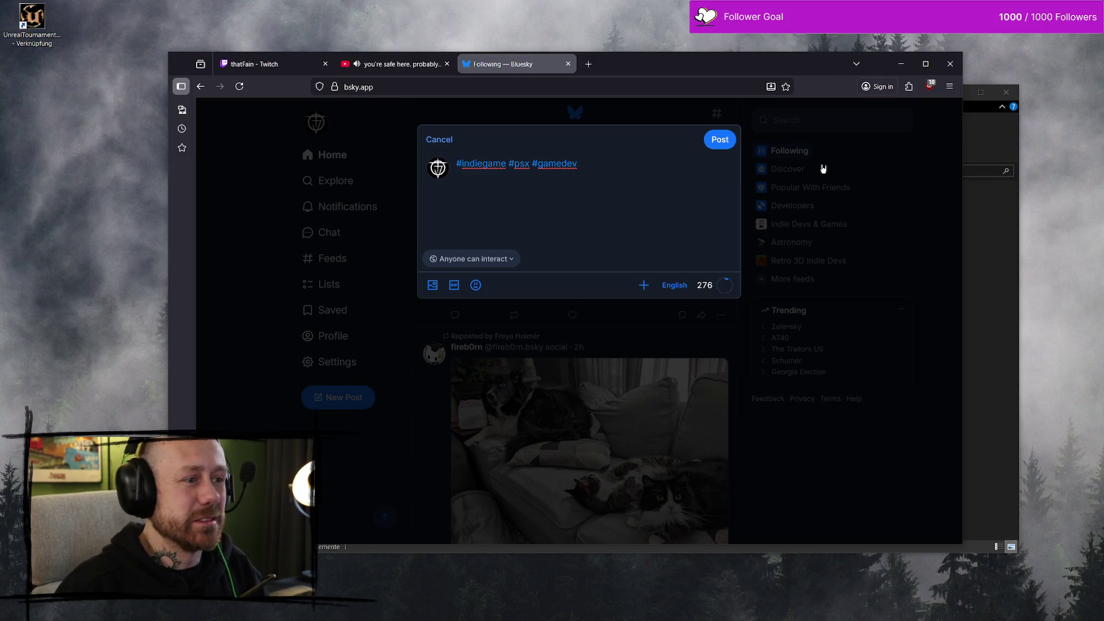
key("Return")
key("Return")
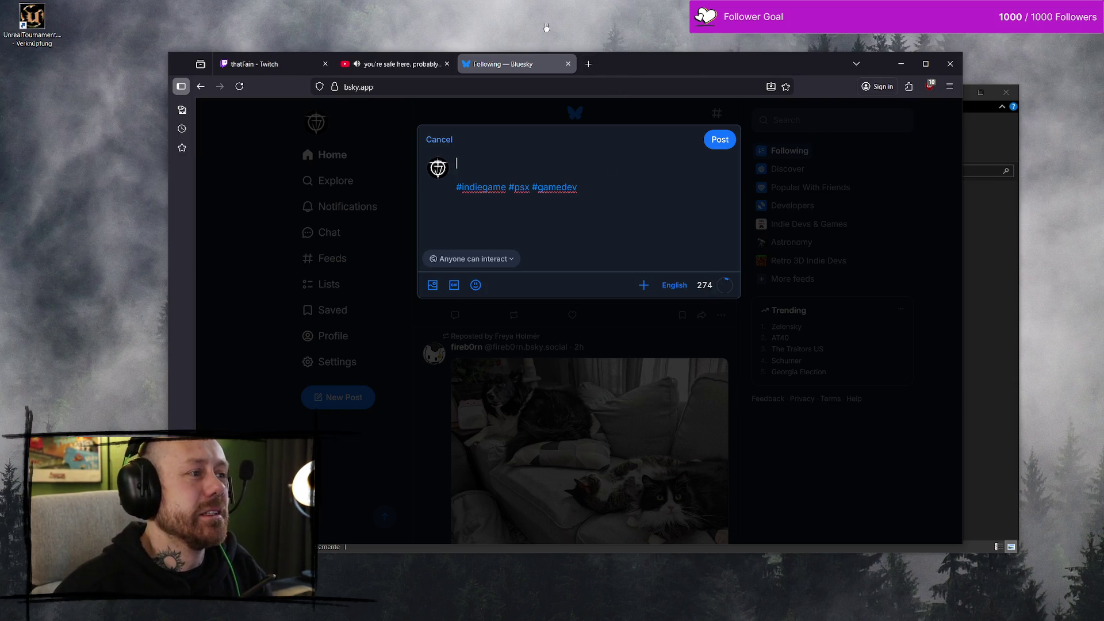
left_click(584, 63)
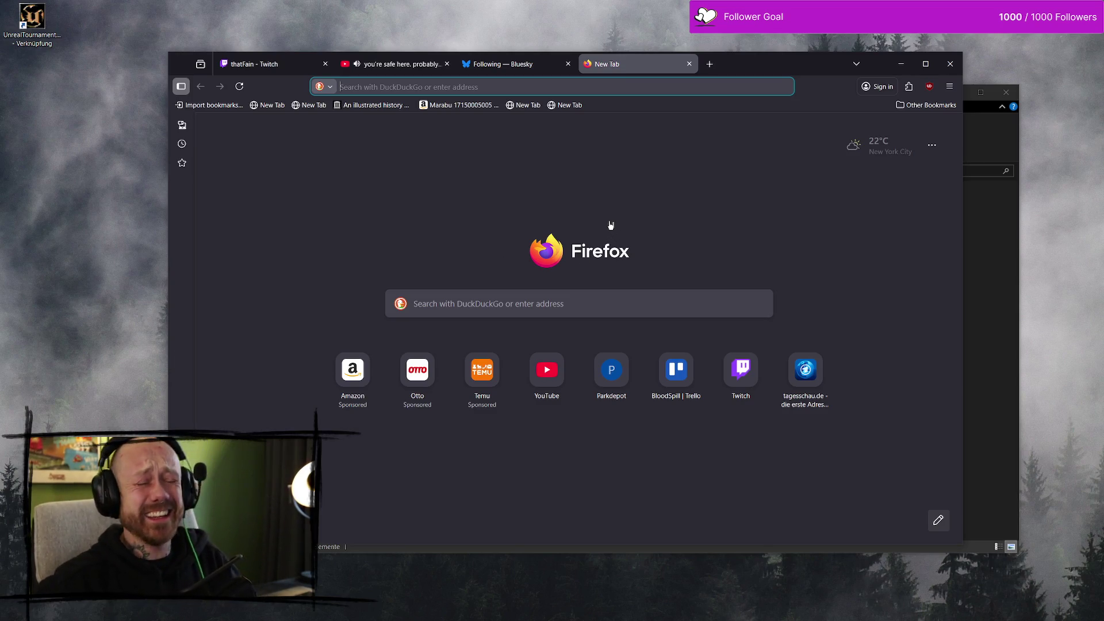
left_click(542, 87)
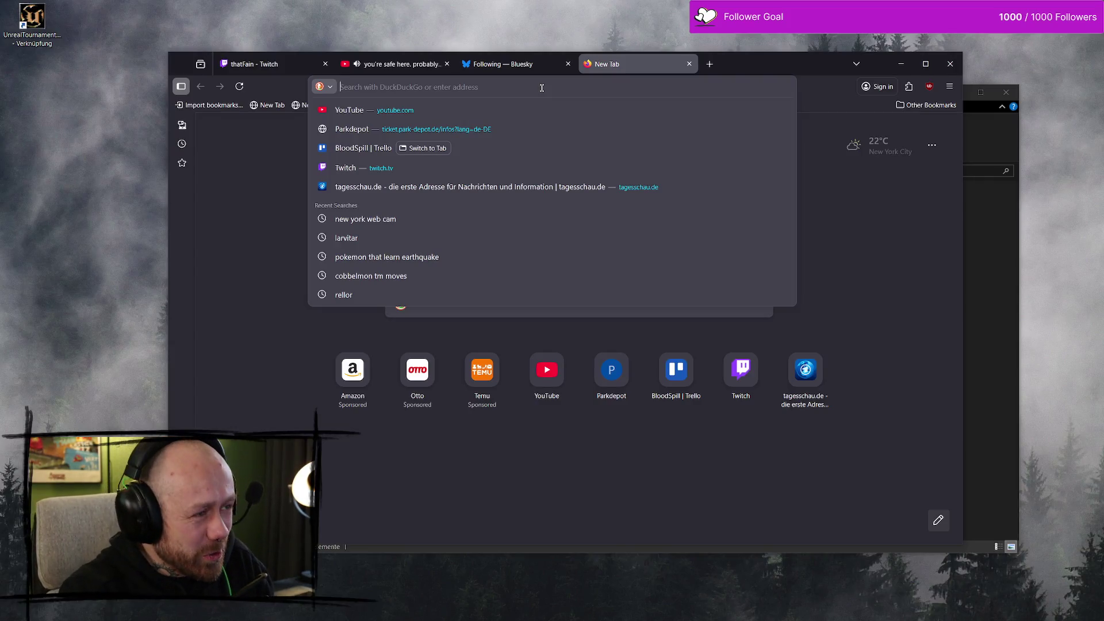
type("con")
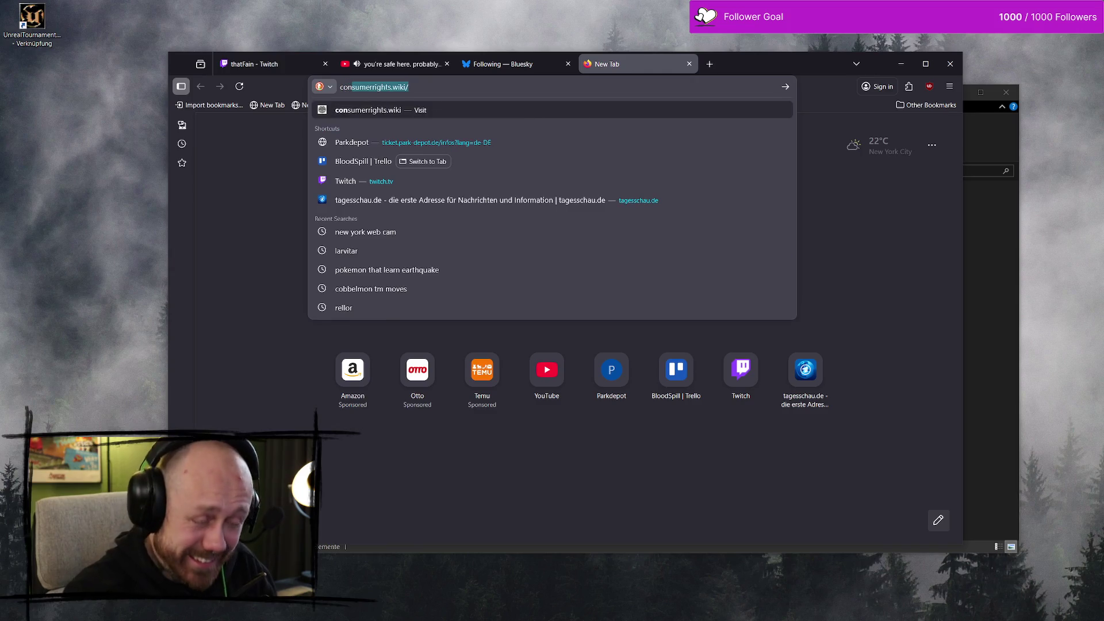
left_click(546, 67)
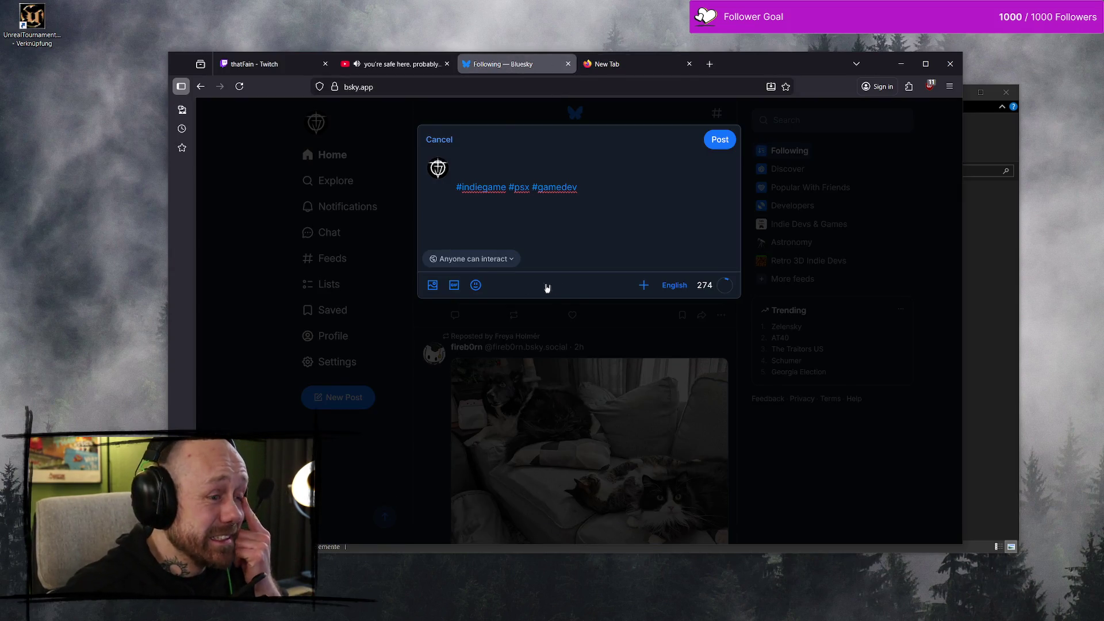
left_click(432, 285)
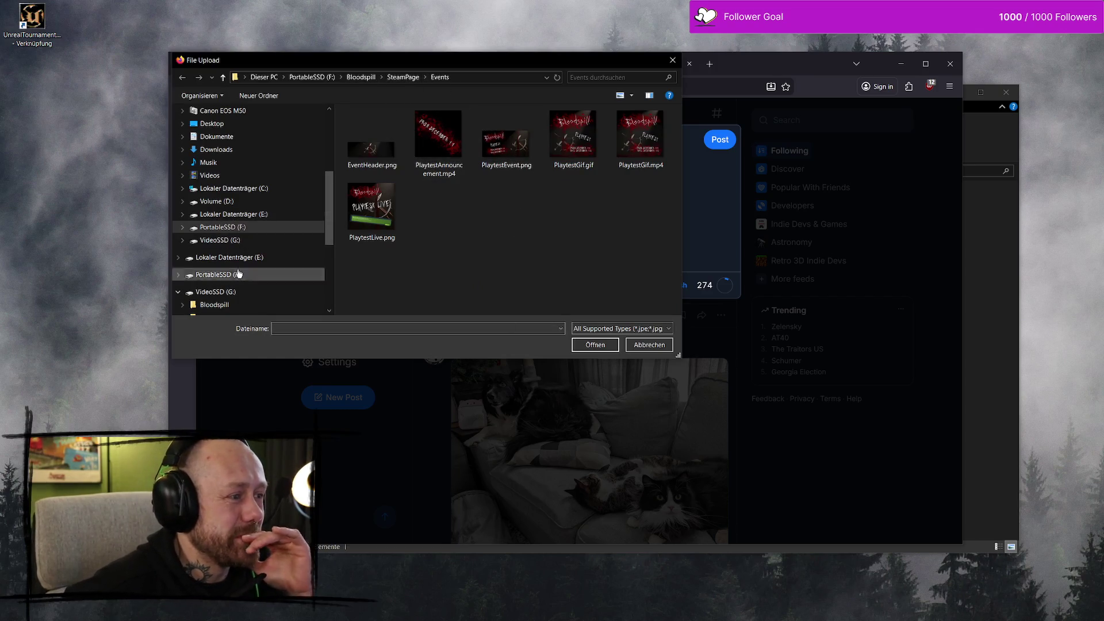
Step: Attach CaptureTheFlagOneToOne.mp4 from VideoSSD (G:) > Bloodspill > SocialMedia to the draft
left_click(250, 241)
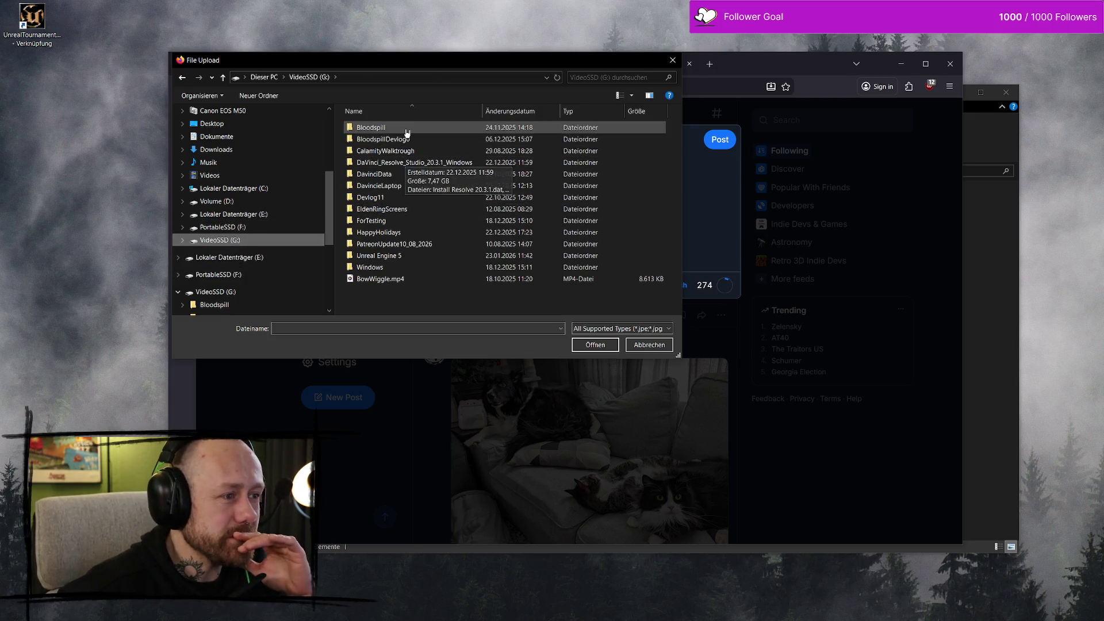
double_click(407, 132)
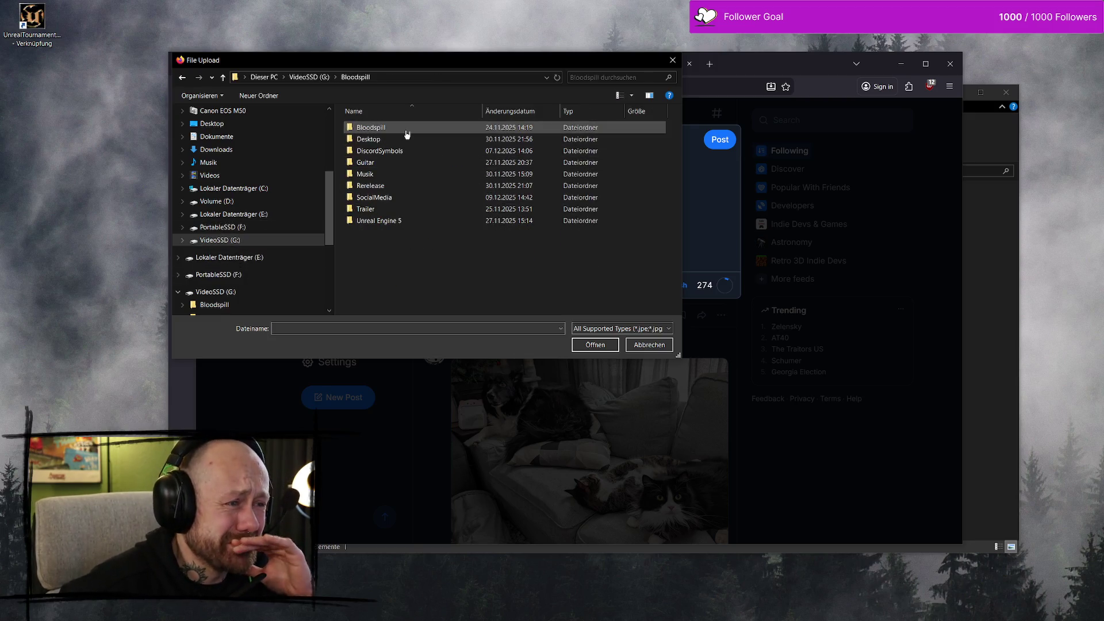
double_click(412, 197)
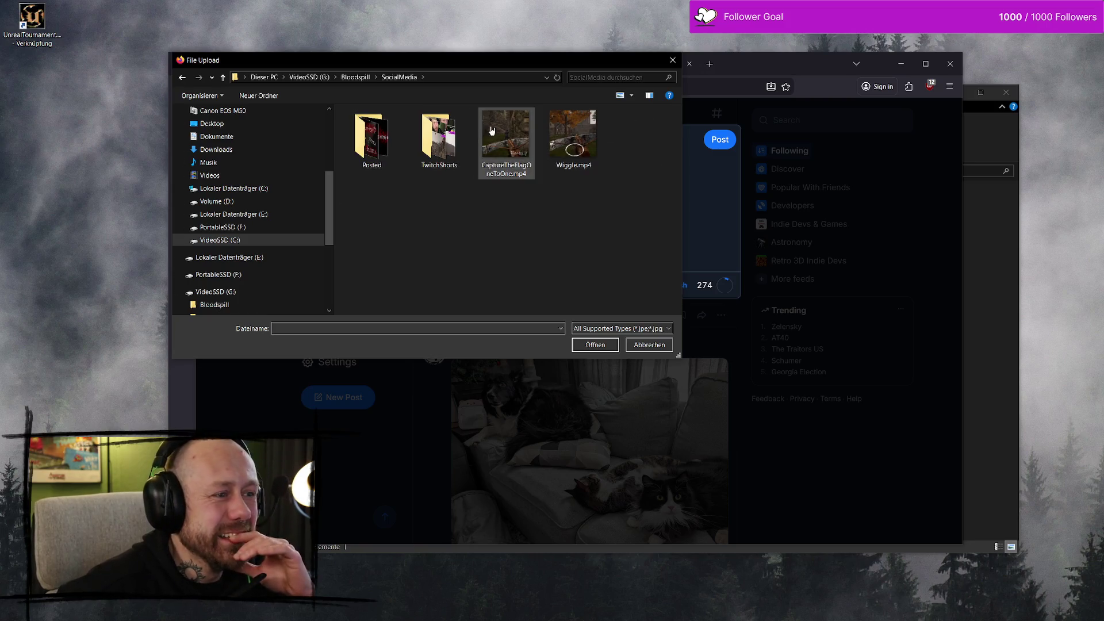
left_click(505, 155)
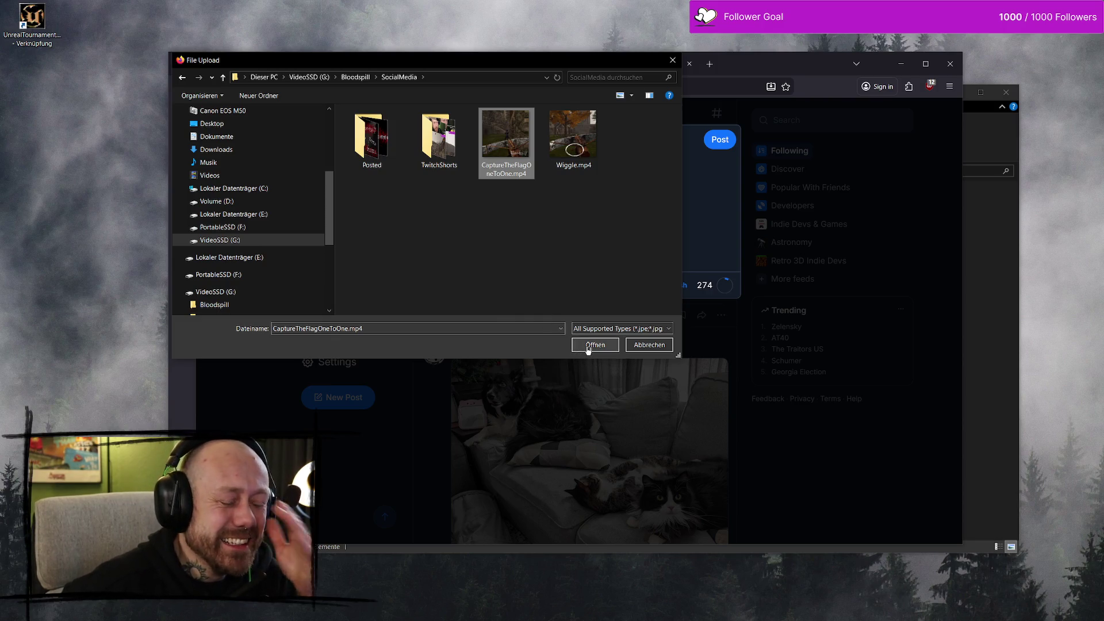
left_click(588, 347)
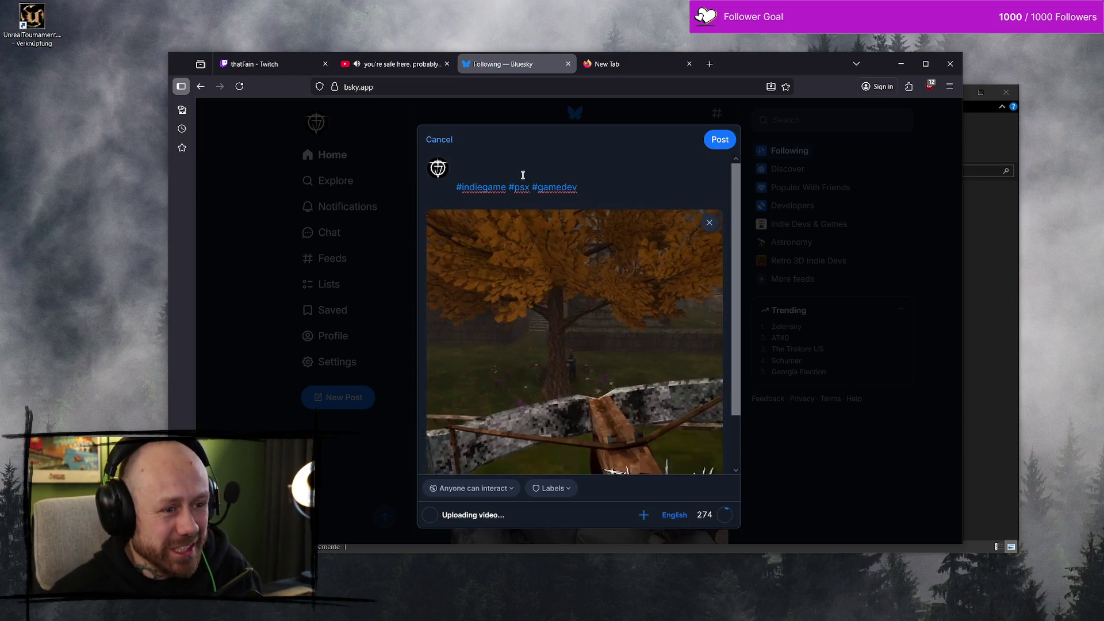
left_click(635, 59)
Step: Load twitter.com in the new tab, correcting the autocompleted twitch address
type("con")
left_click(547, 87)
key("ctrl+a")
type("tw")
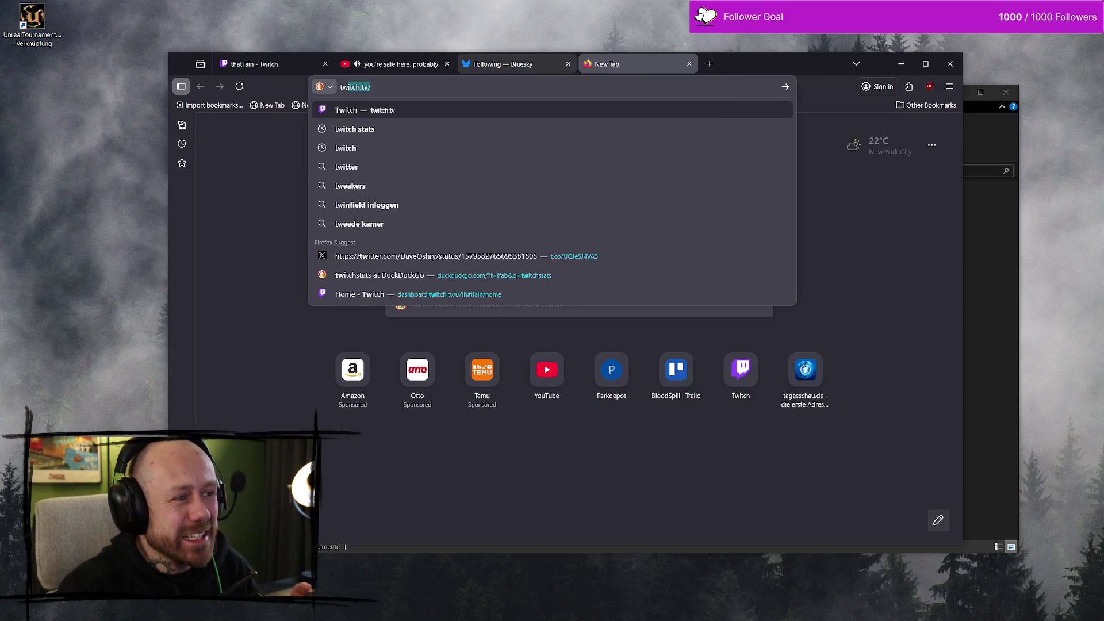
key("Down")
key("Down")
key("Down")
key("Down")
key("Down")
key("Up")
key("Up")
key("BackSpace")
key("BackSpace")
key("BackSpace")
key("BackSpace")
key("BackSpace")
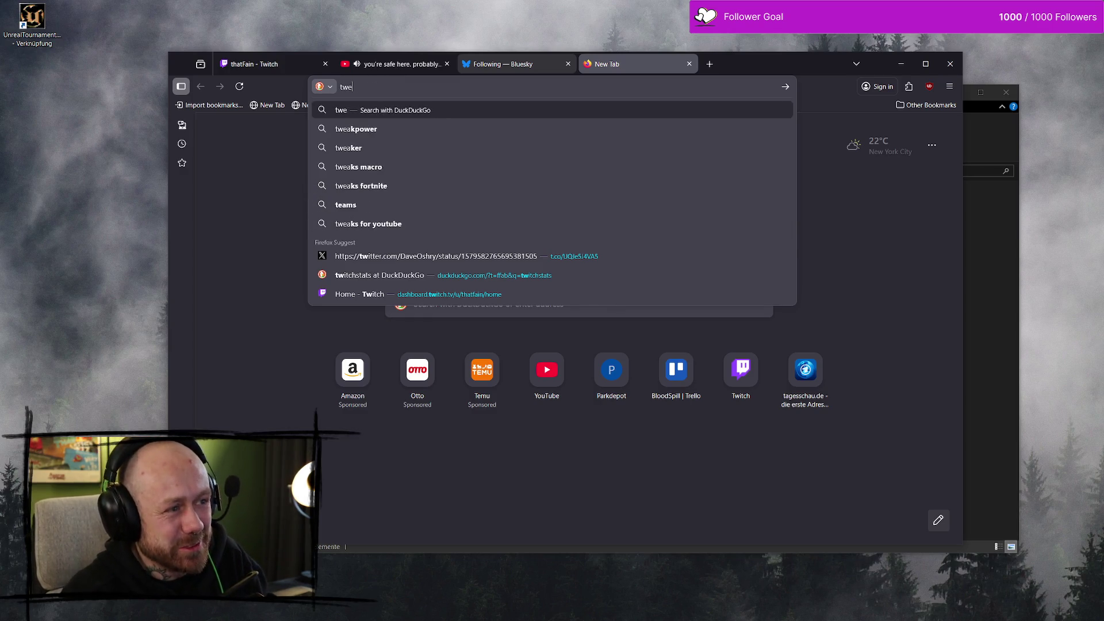
type("itch.tv/")
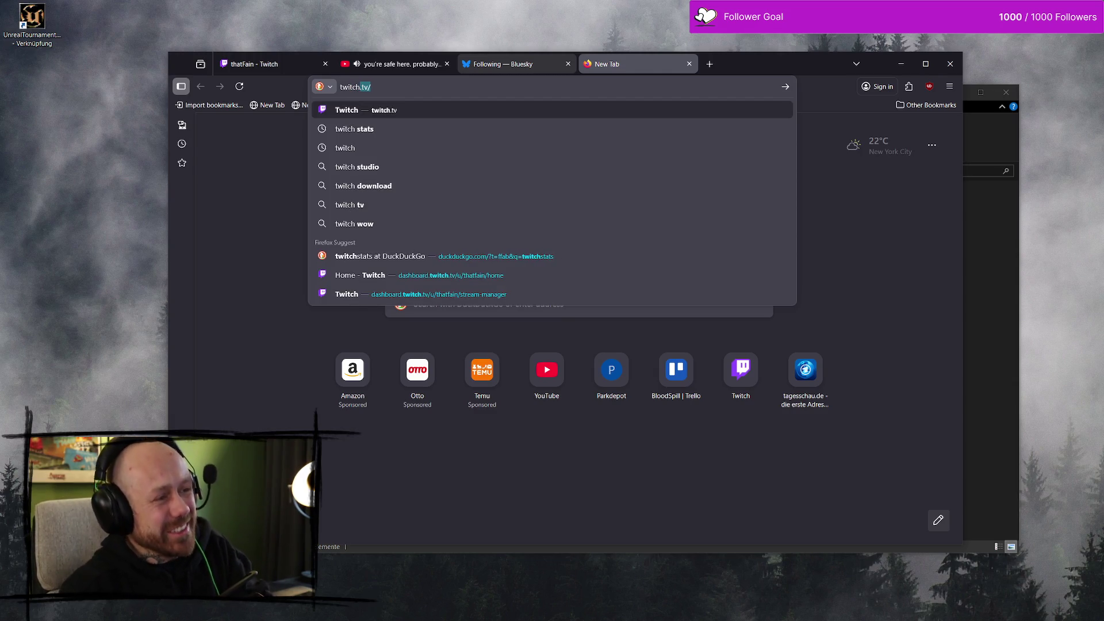
key("BackSpace")
key("BackSpace")
key("BackSpace")
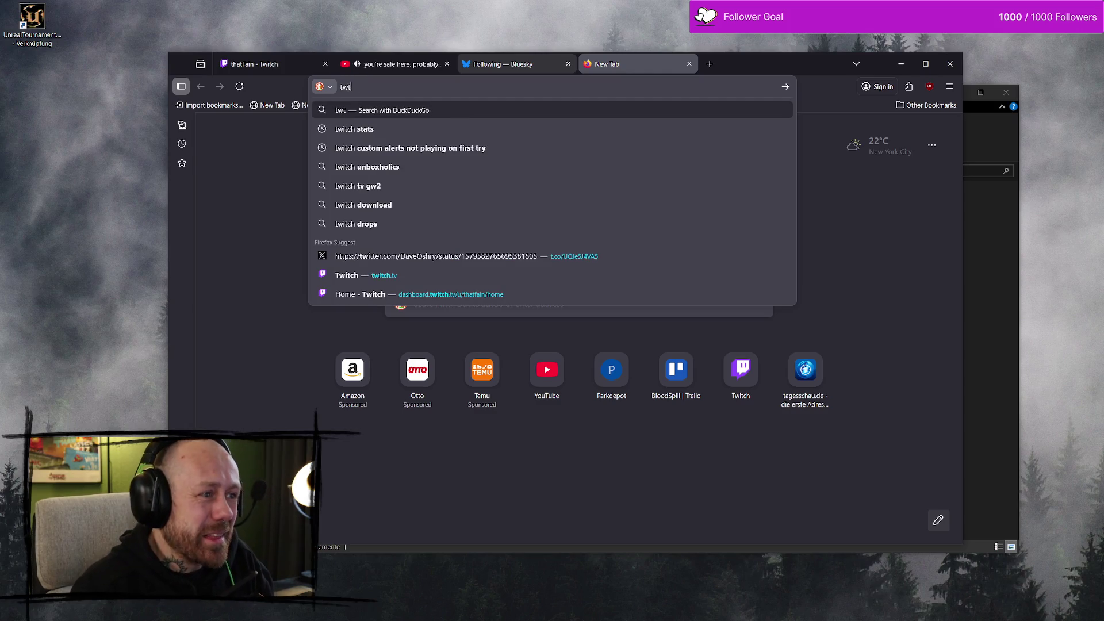
type("itter.com/")
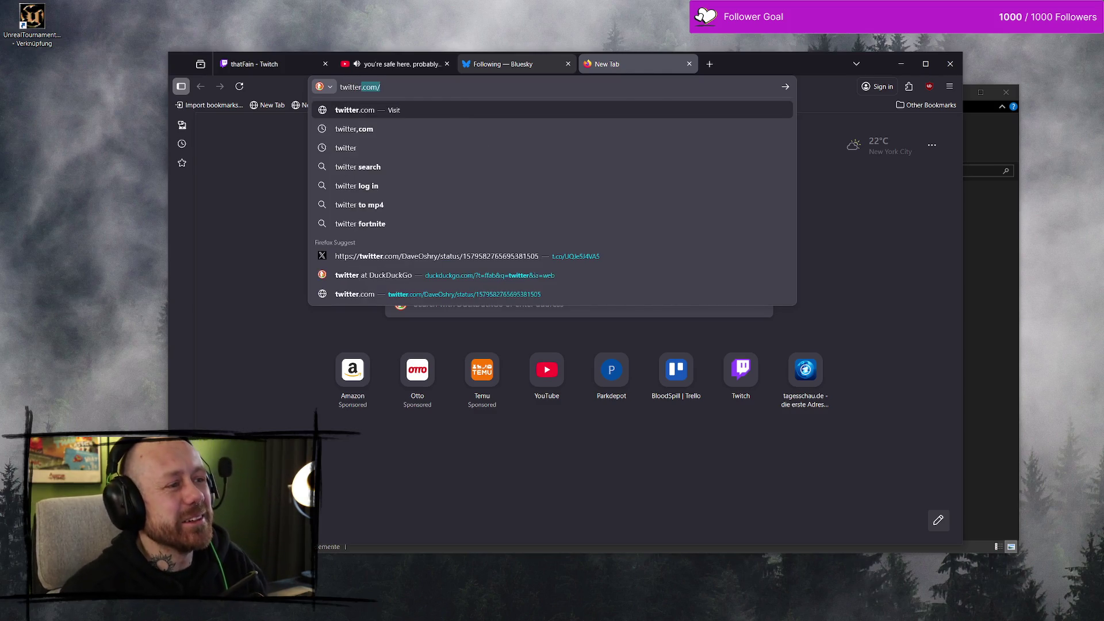
key("Return")
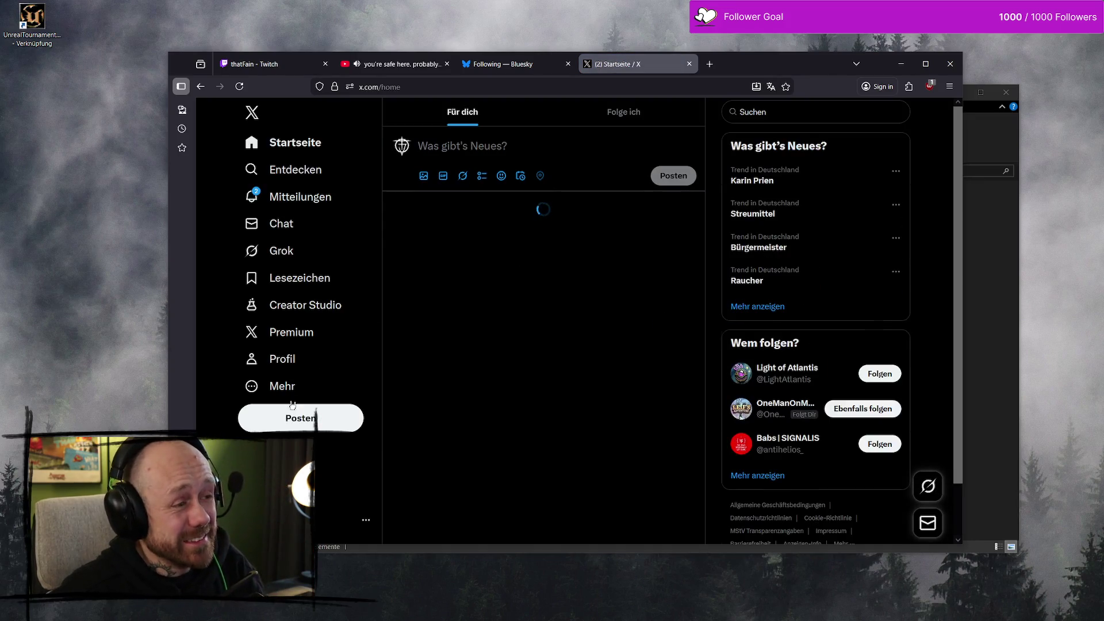
Step: Open the X profile and copy the latest Capture the Flag post text
left_click(270, 359)
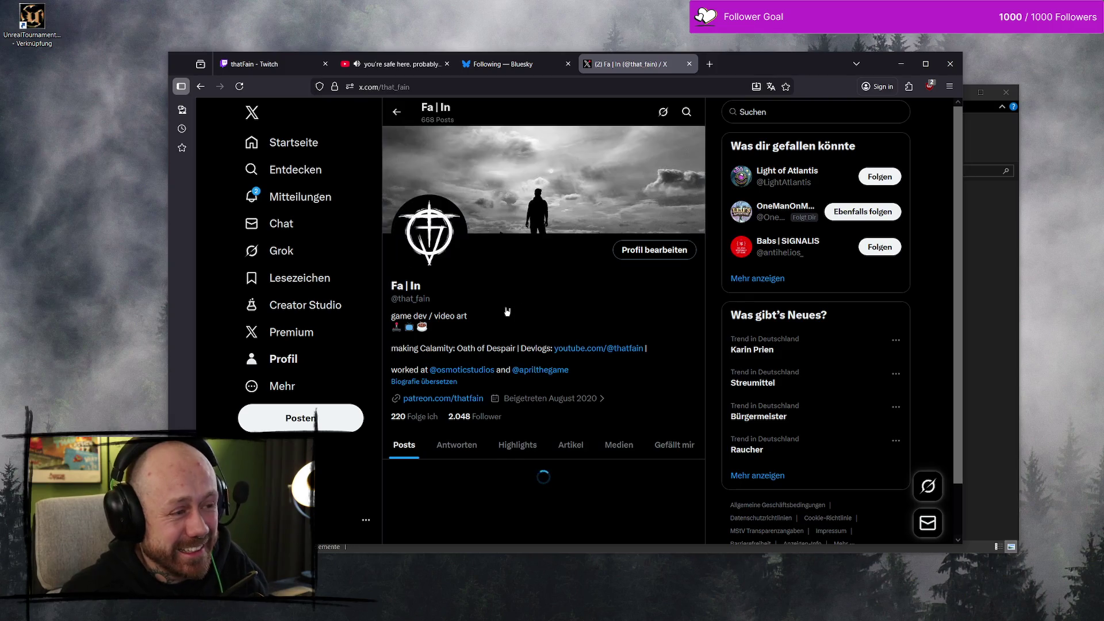
scroll(522, 298, "down", 3)
left_click_drag(450, 275, 648, 274)
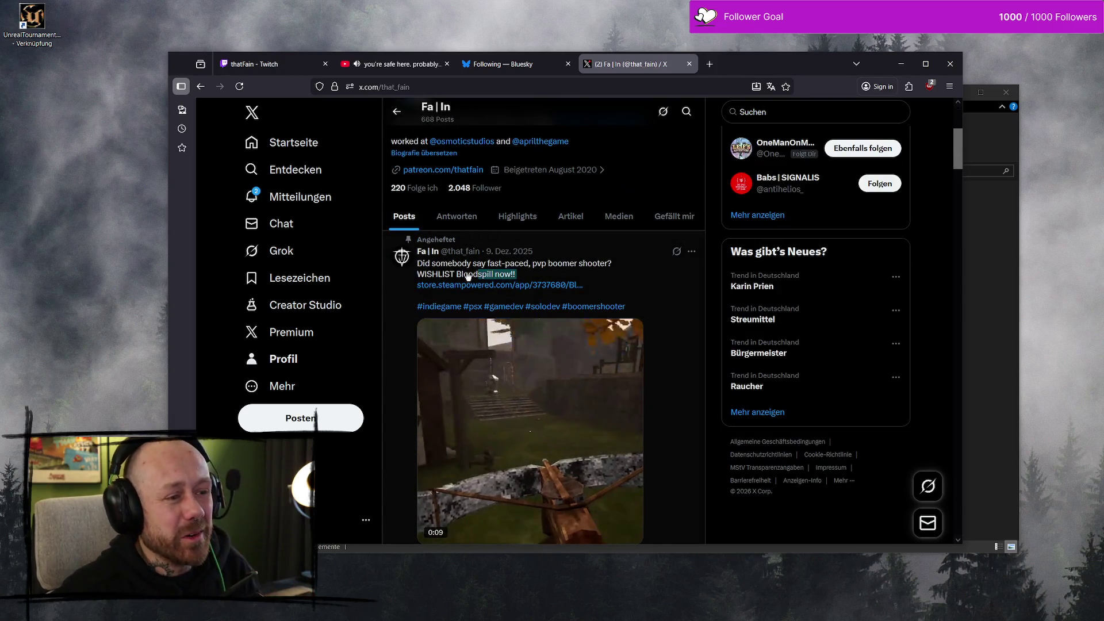
scroll(648, 274, "down", 2)
scroll(647, 274, "down", 3)
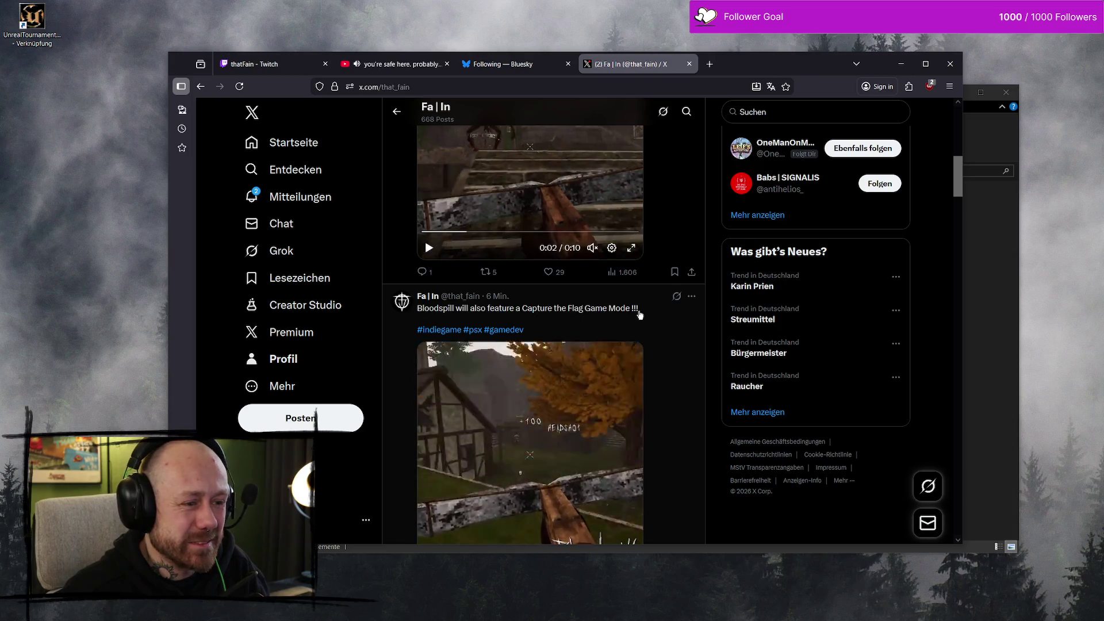
left_click_drag(639, 308, 417, 308)
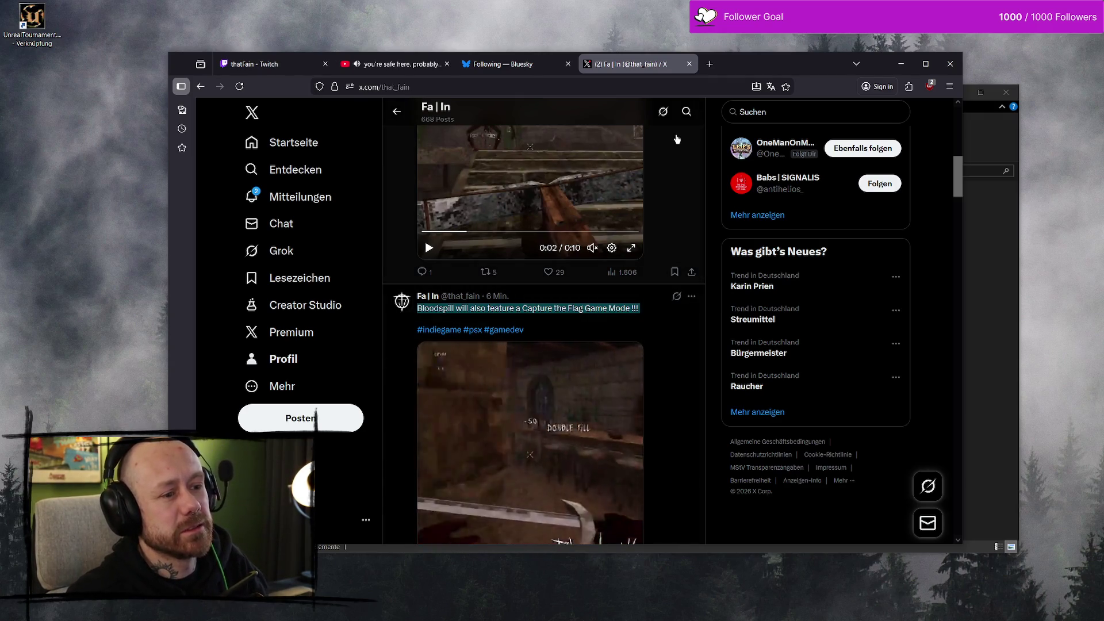
left_click(515, 64)
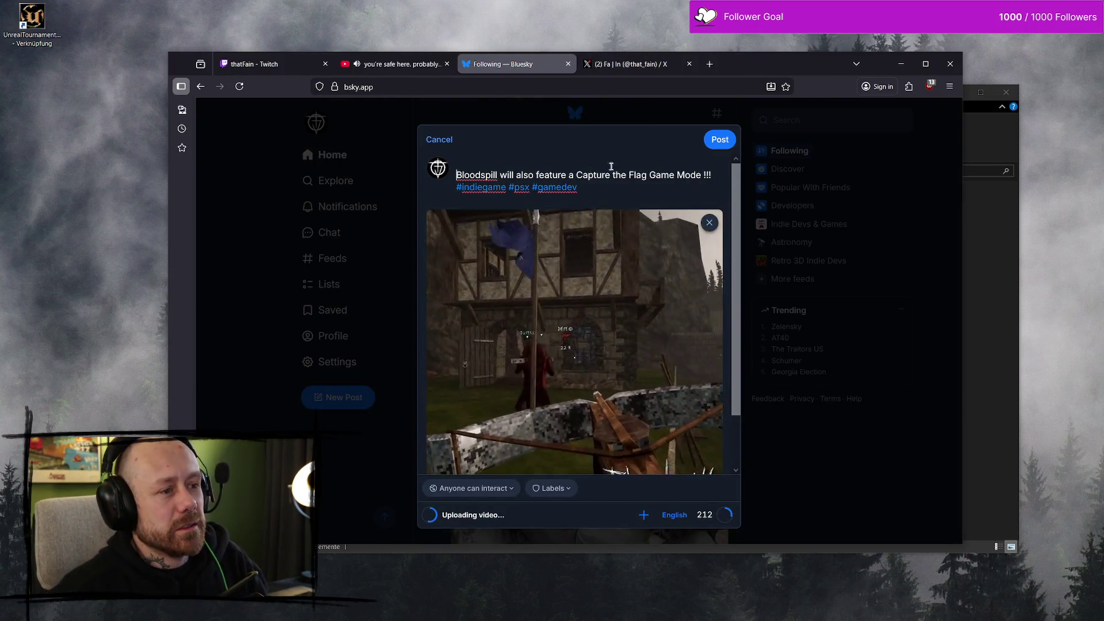
Step: Remove the blank line before 'Bloodspill will also feature a Capture the Flag Game Mode !!!' and review the draft
key("BackSpace")
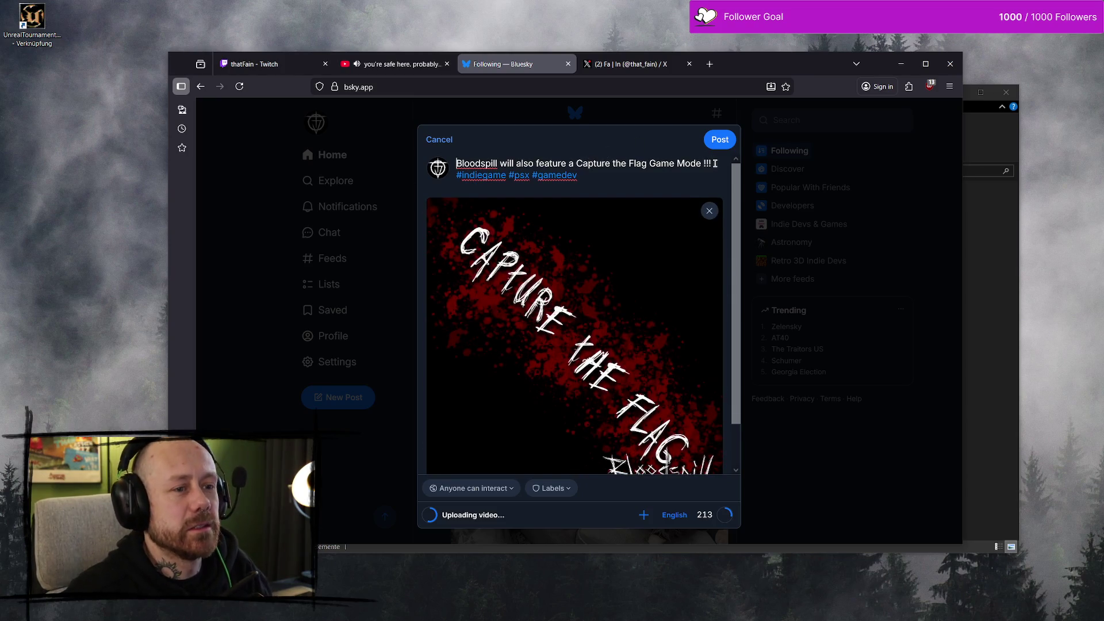
left_click(715, 164)
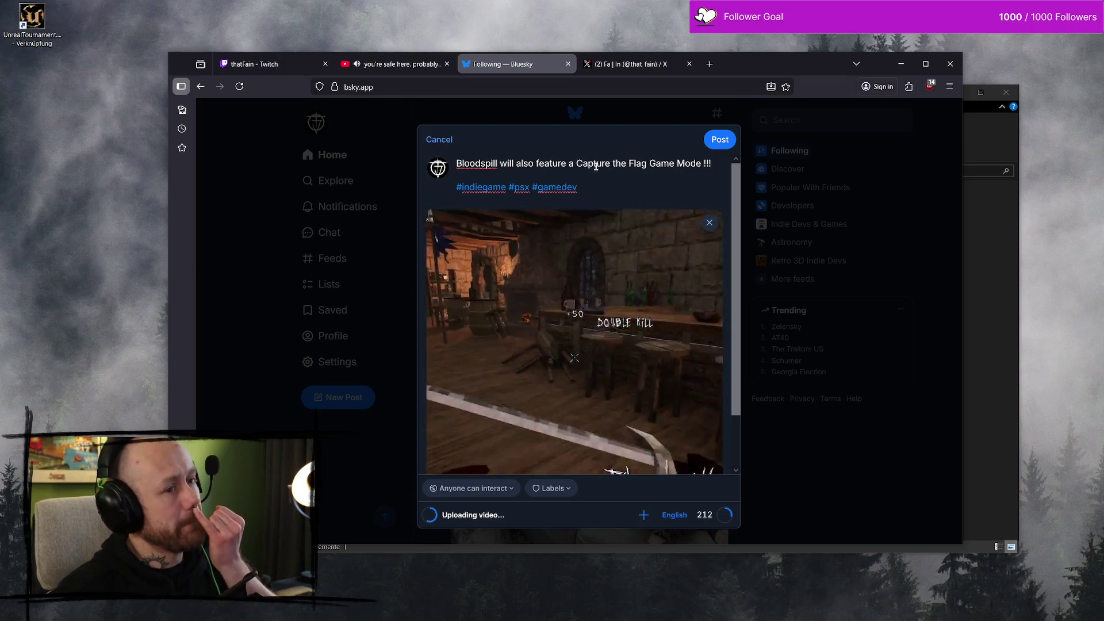
left_click(576, 163)
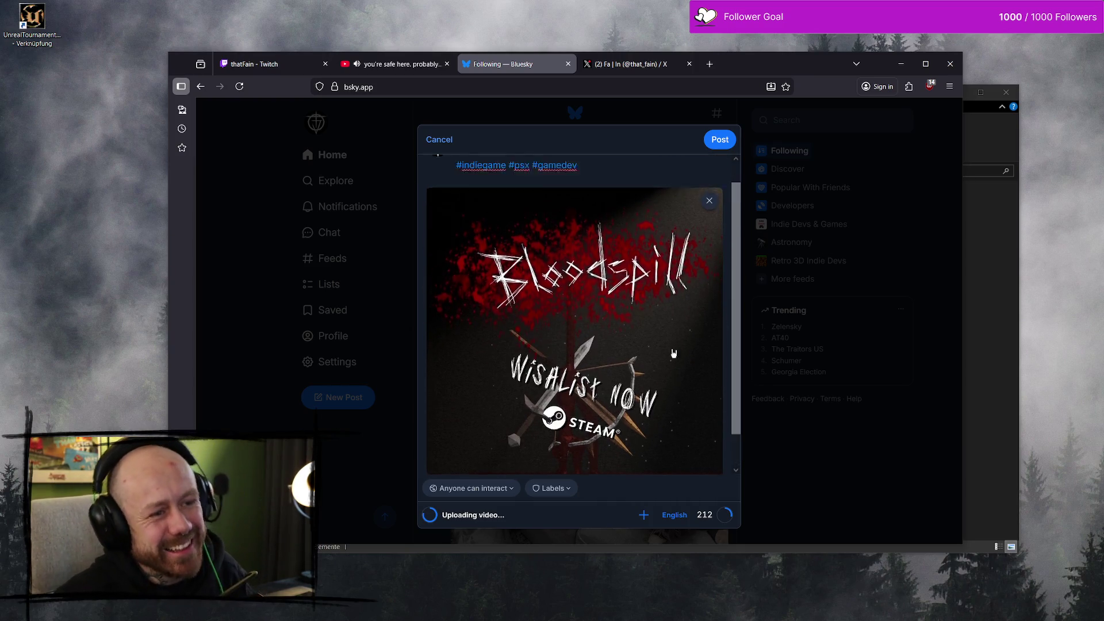
scroll(712, 212, "down", 2)
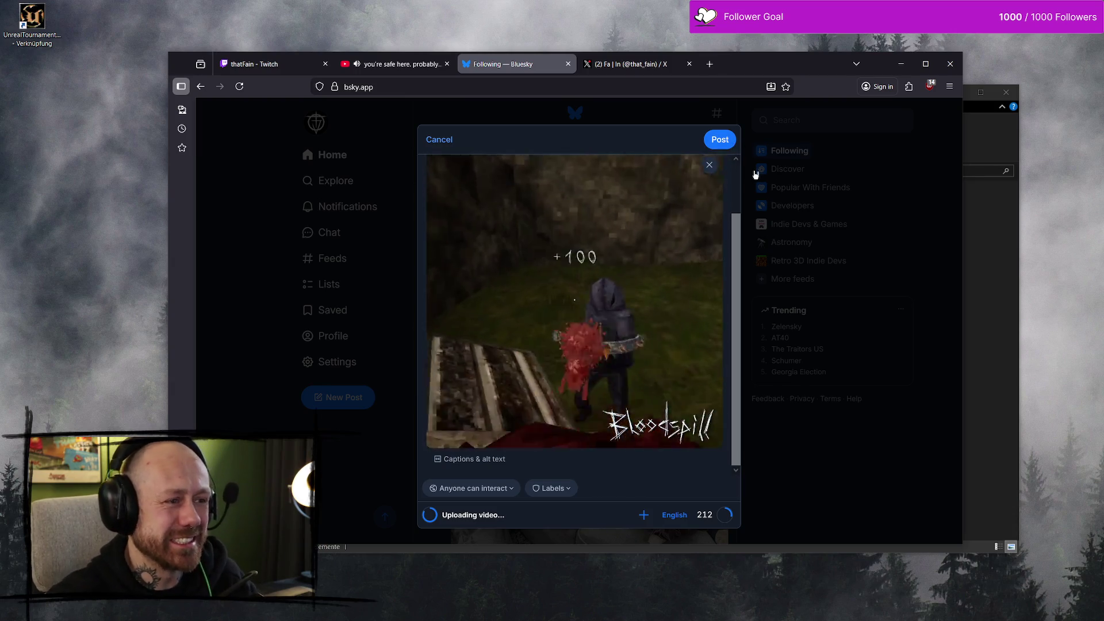
scroll(611, 210, "up", 2)
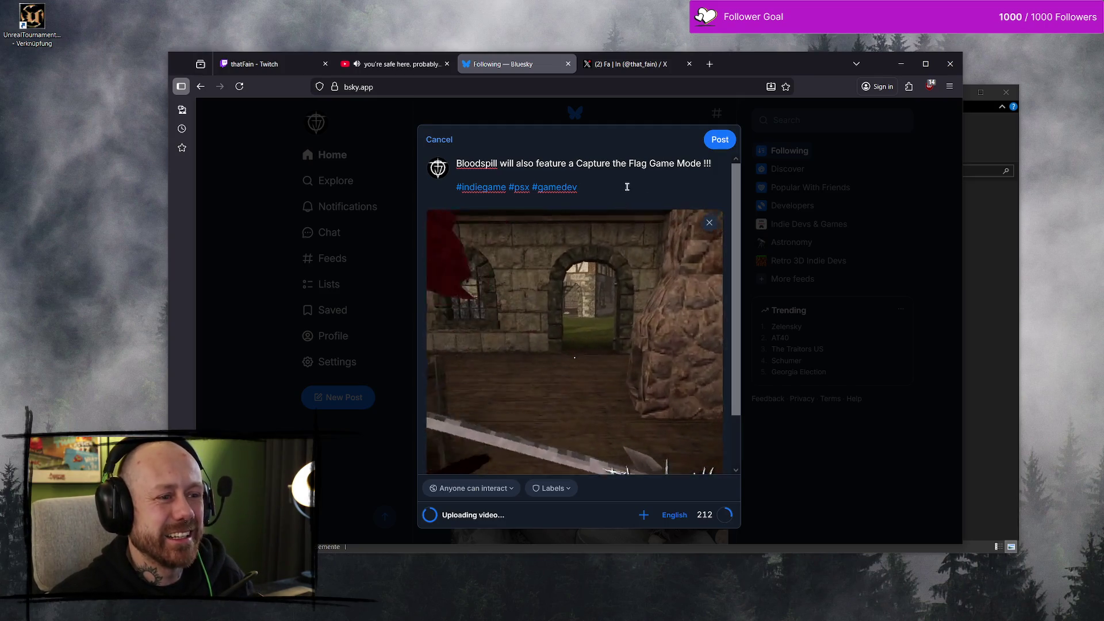
left_click(650, 184)
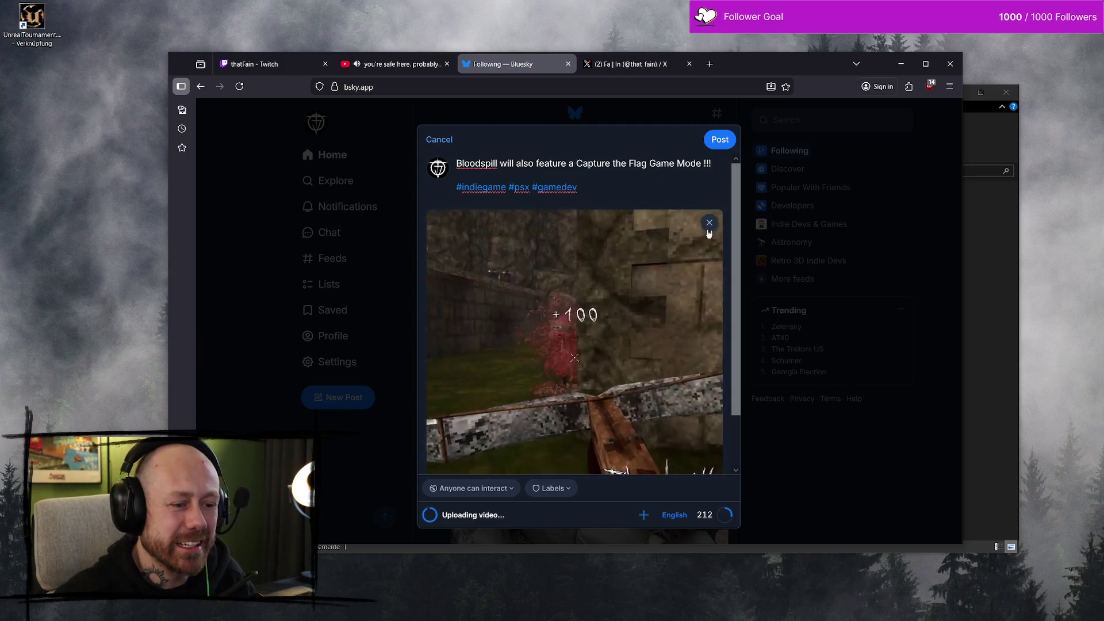
scroll(708, 233, "down", 2)
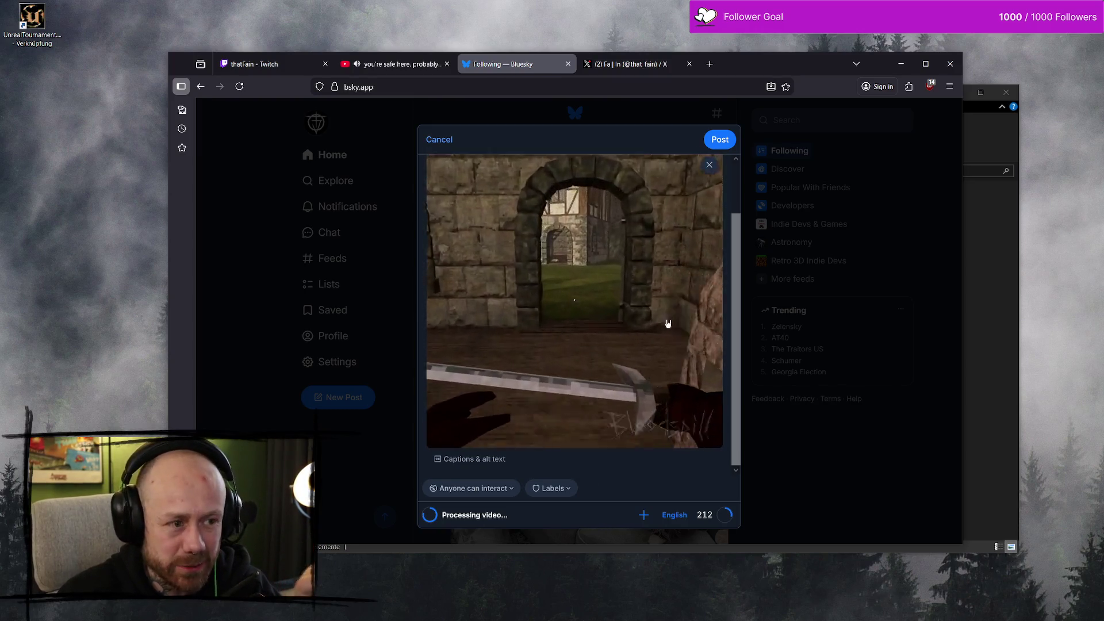
scroll(655, 321, "up", 2)
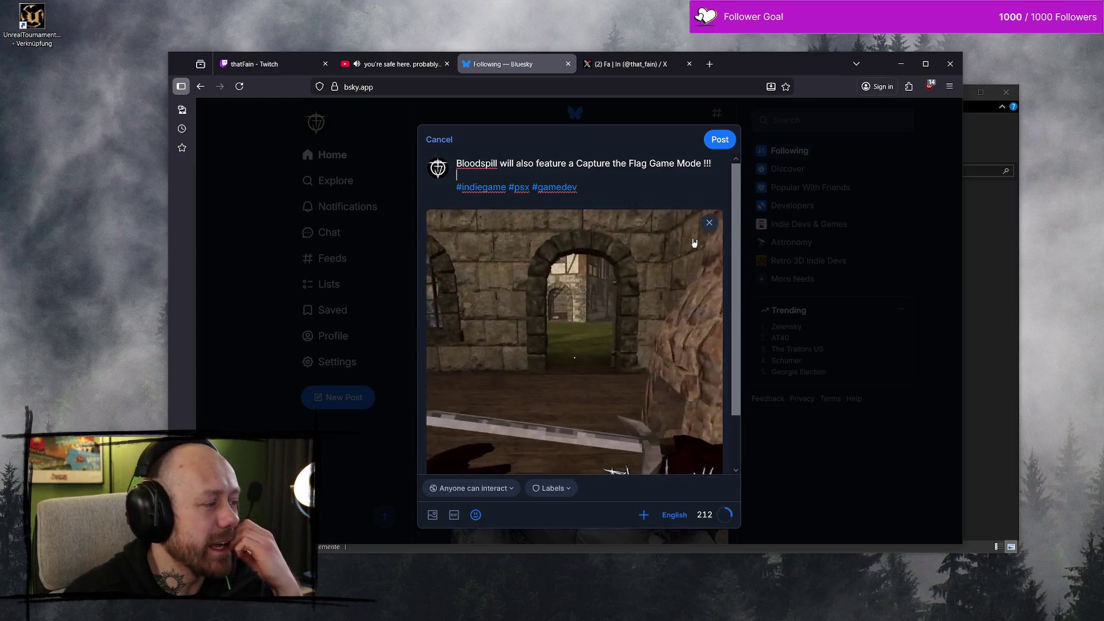
scroll(682, 419, "down", 2)
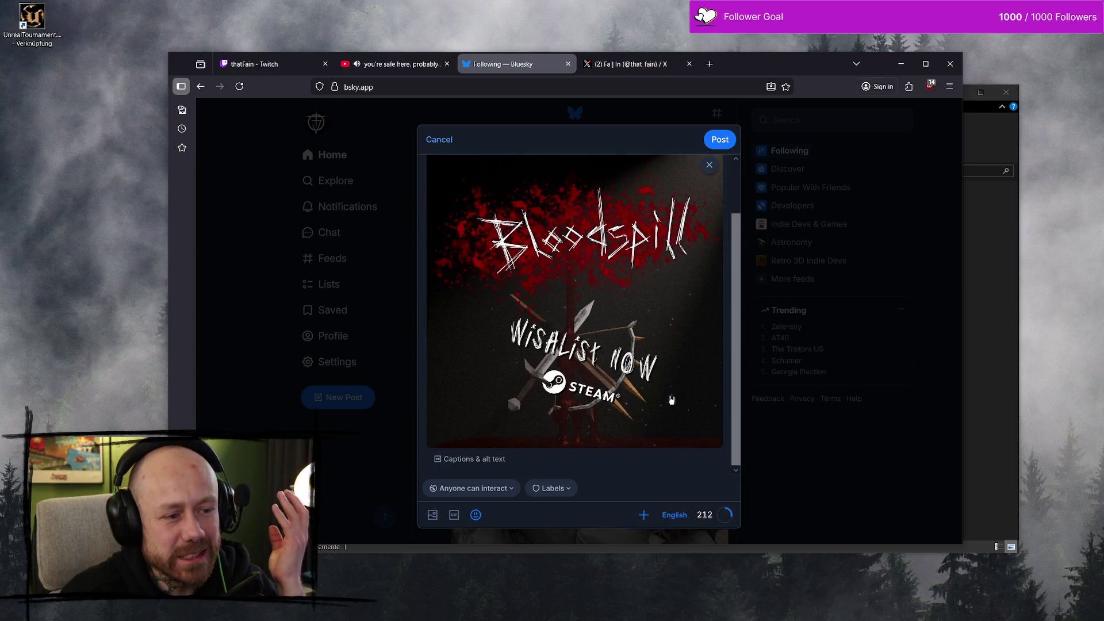
scroll(671, 399, "up", 2)
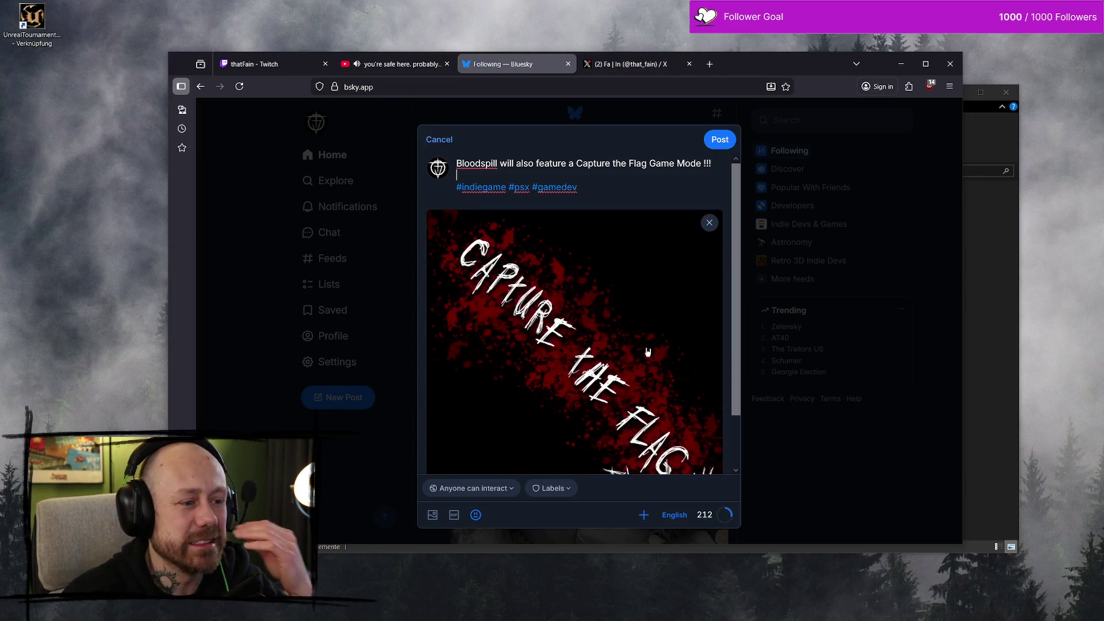
scroll(648, 352, "down", 2)
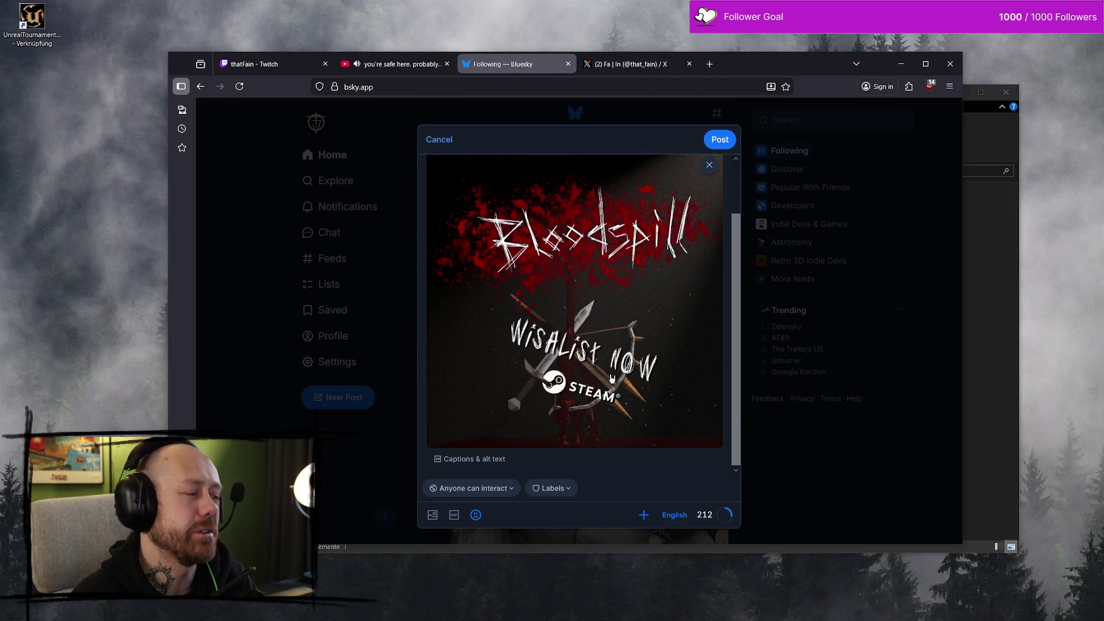
scroll(454, 171, "up", 2)
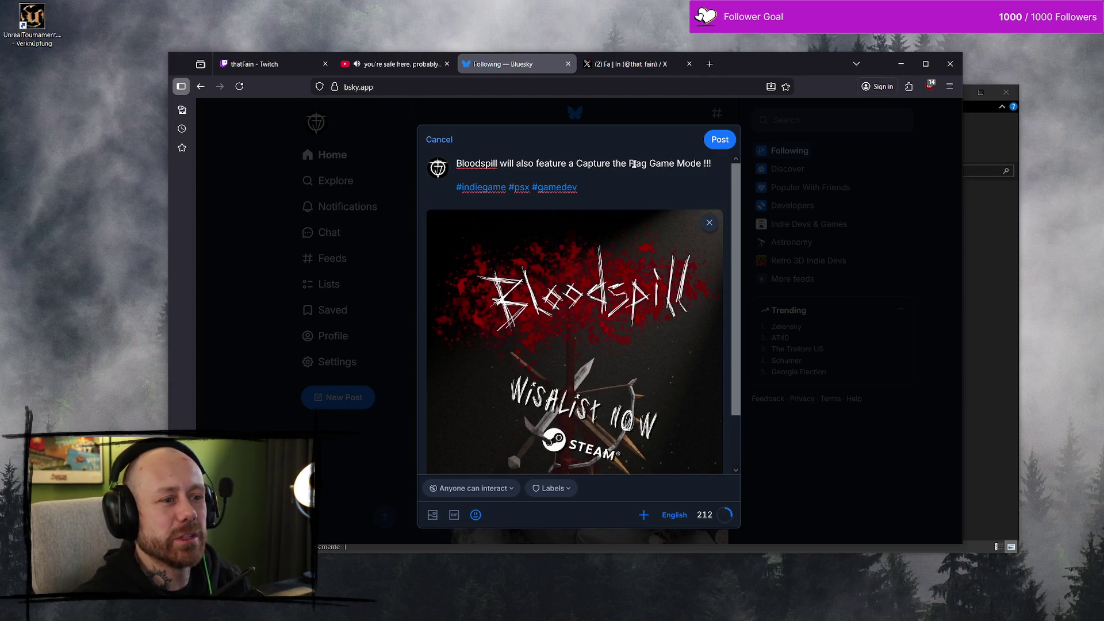
left_click(577, 164)
Step: Add and then remove quotes around 'Capture the Flag' in the post text
type("\"")
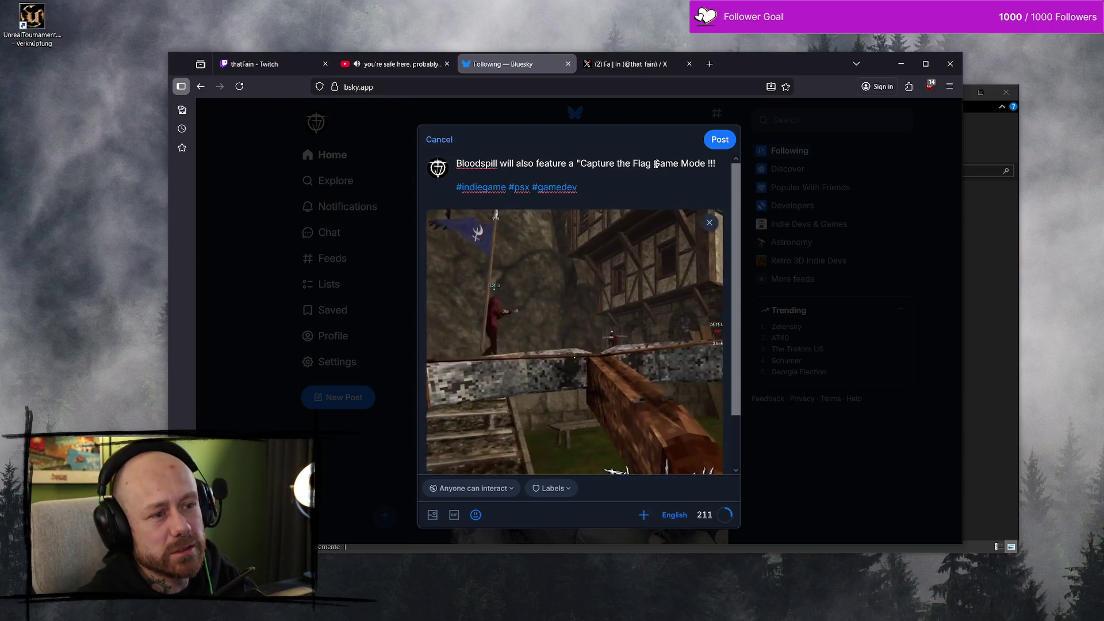
left_click(653, 164)
type("\"")
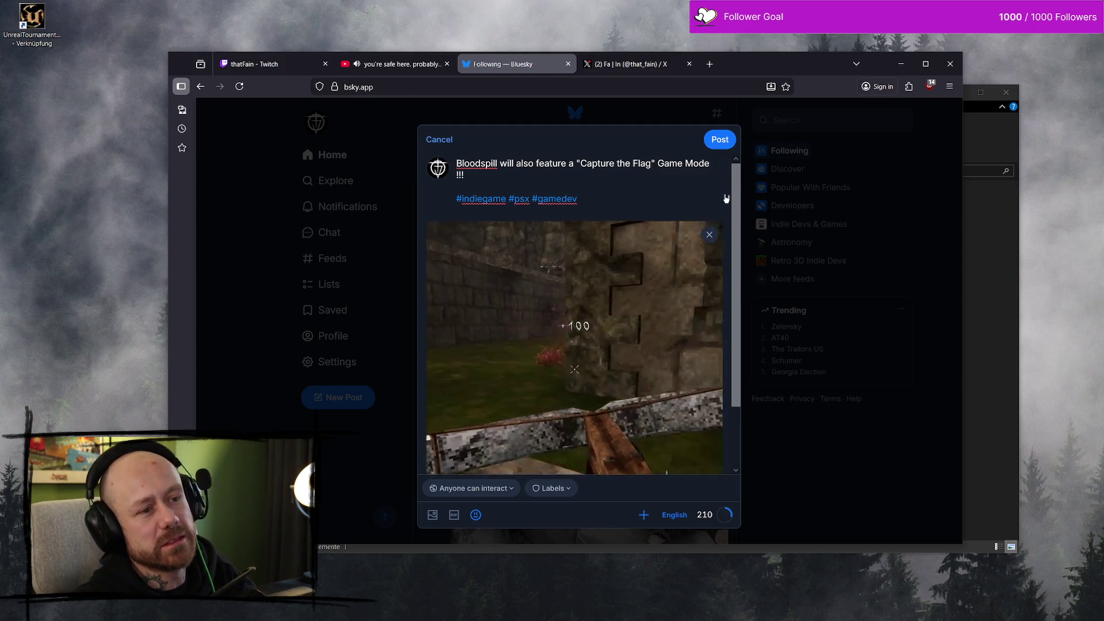
key("BackSpace")
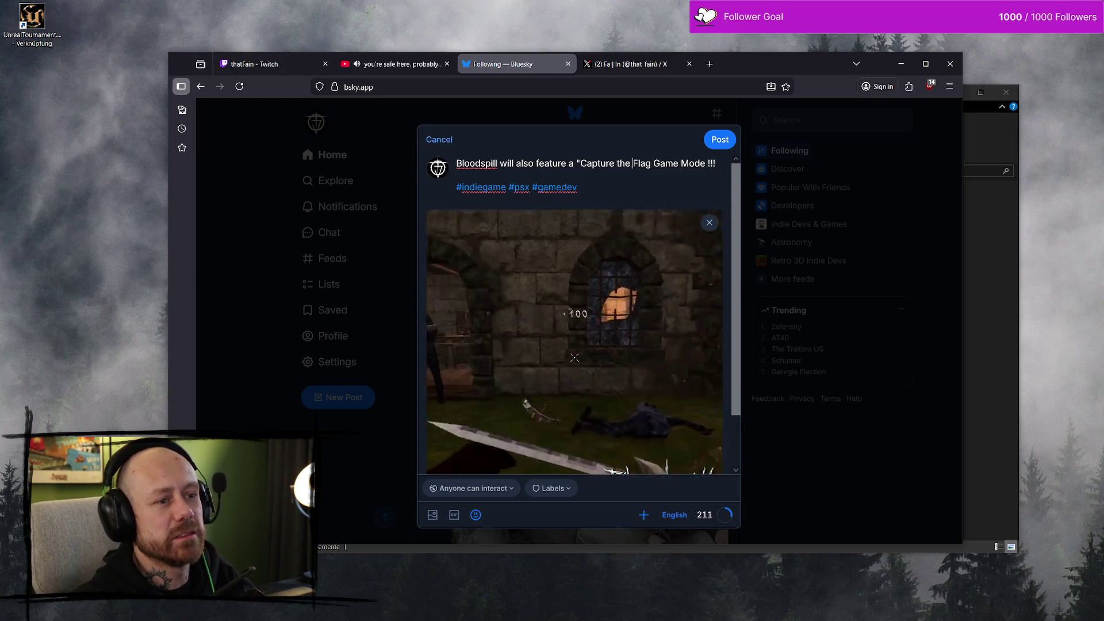
key("BackSpace")
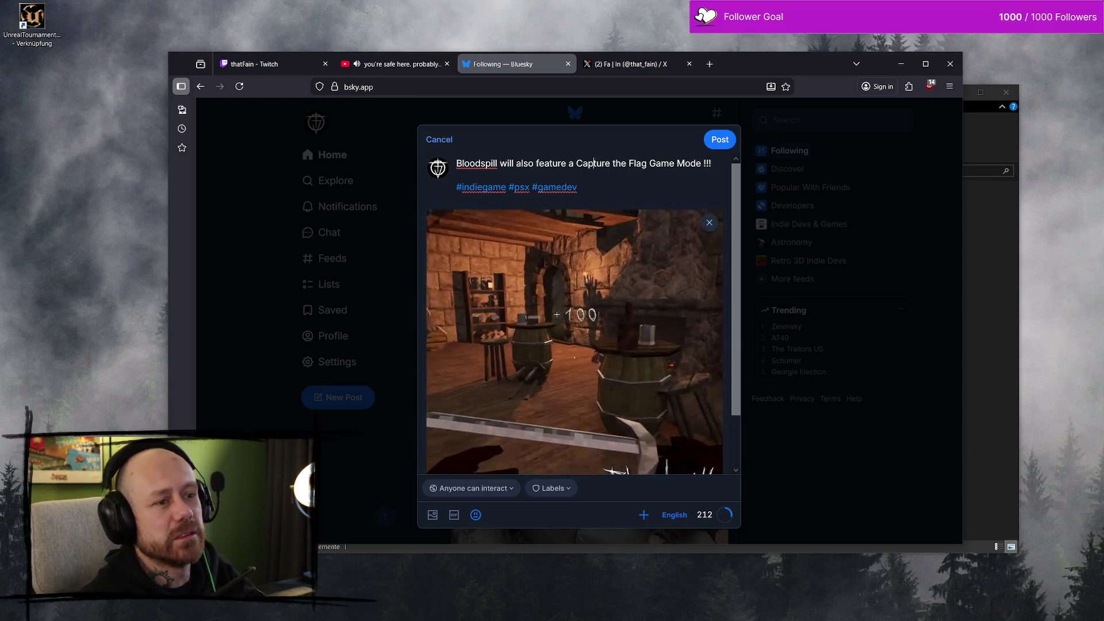
key("BackSpace")
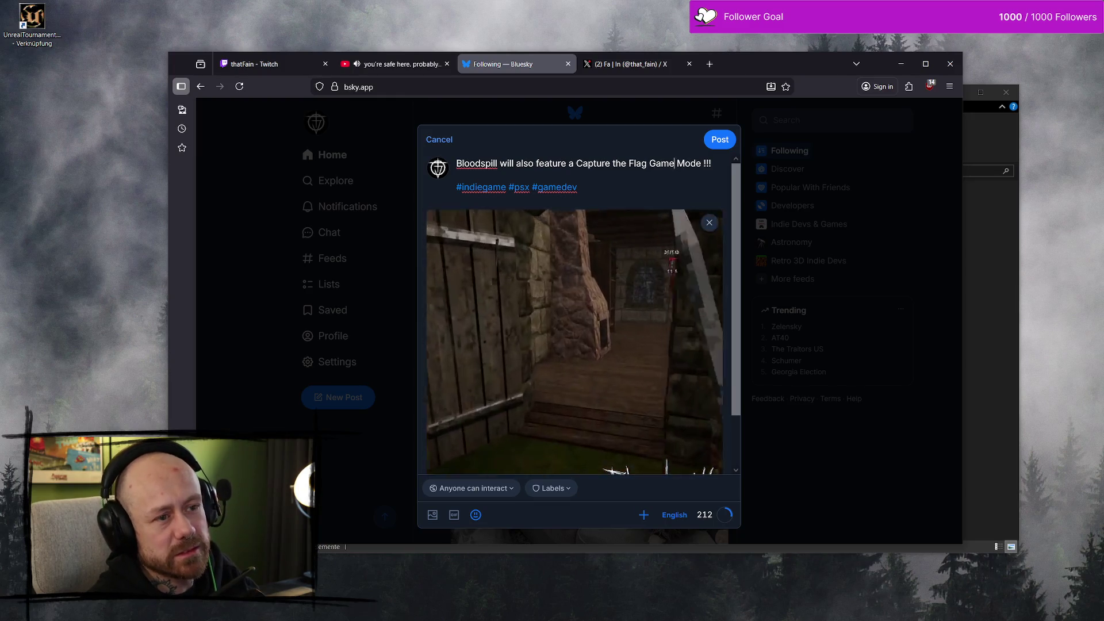
Step: Retype the capital letters of 'Game Mode', leaving them unchanged
key("BackSpace")
type("g")
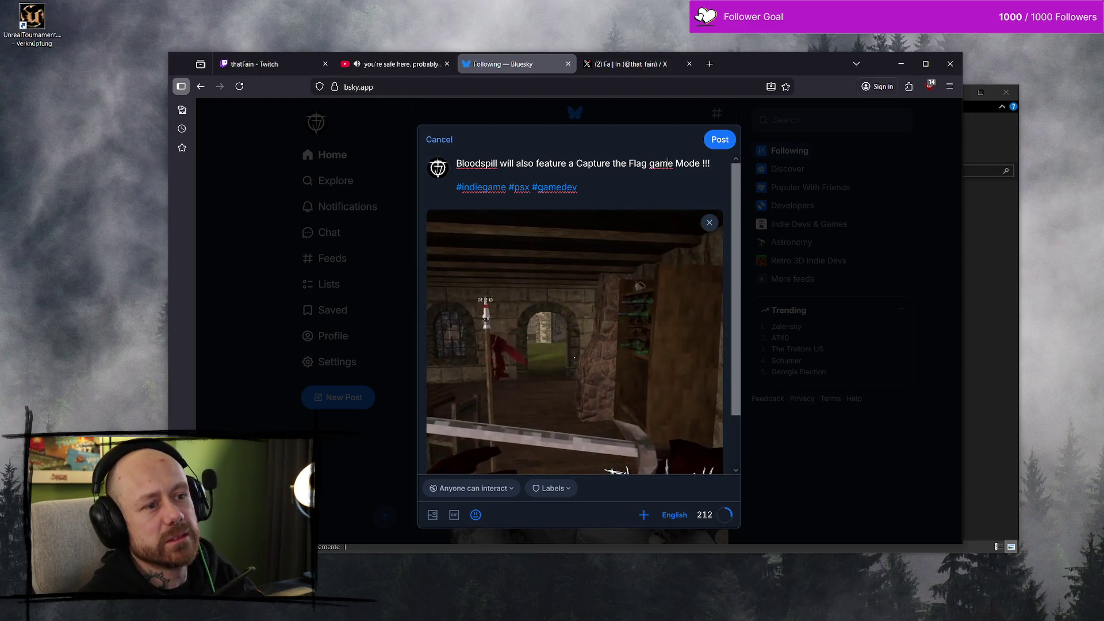
key("Delete")
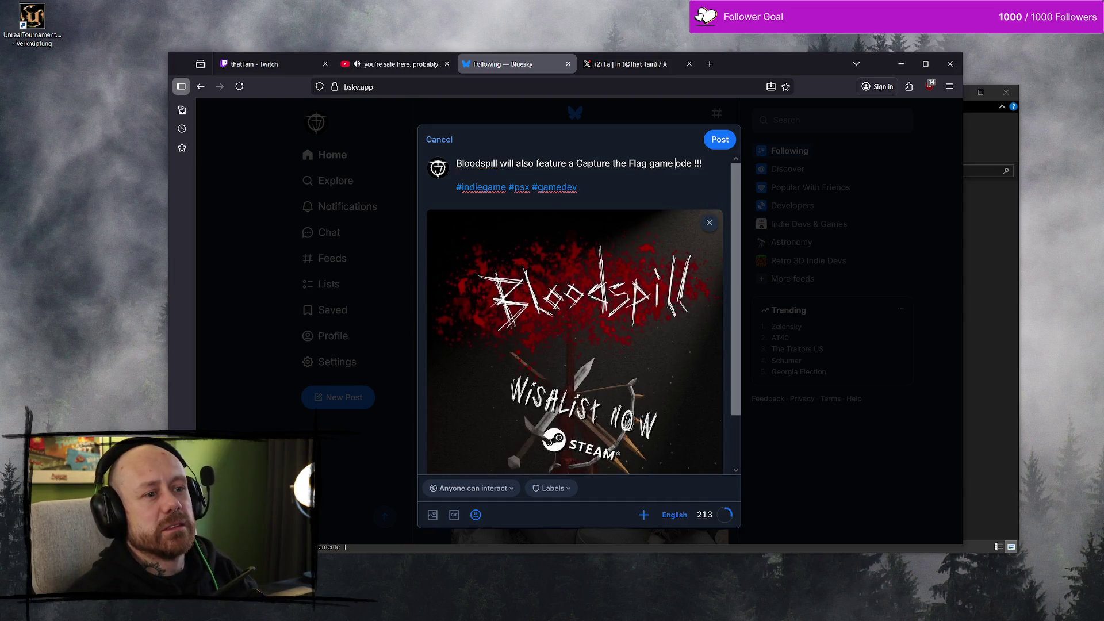
type("m")
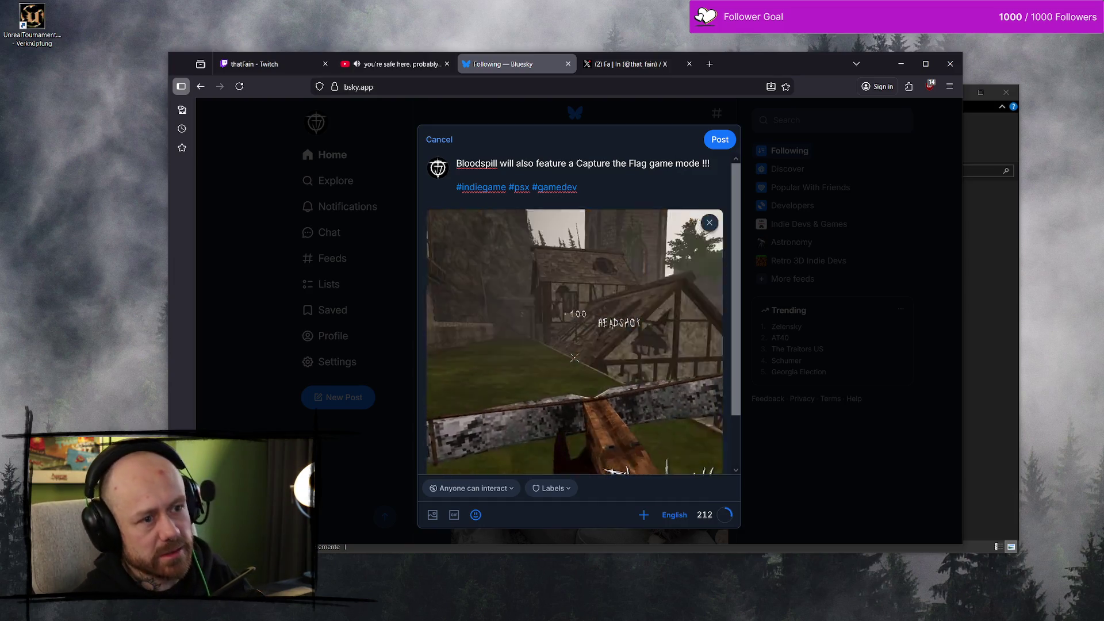
key("BackSpace")
type("M")
key("BackSpace")
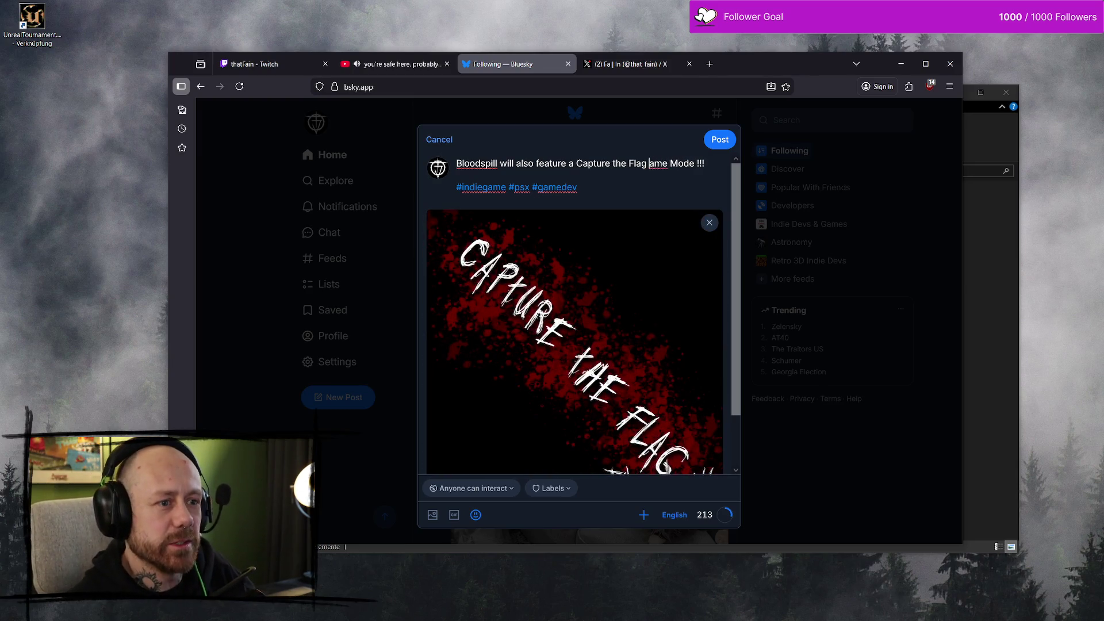
type("G")
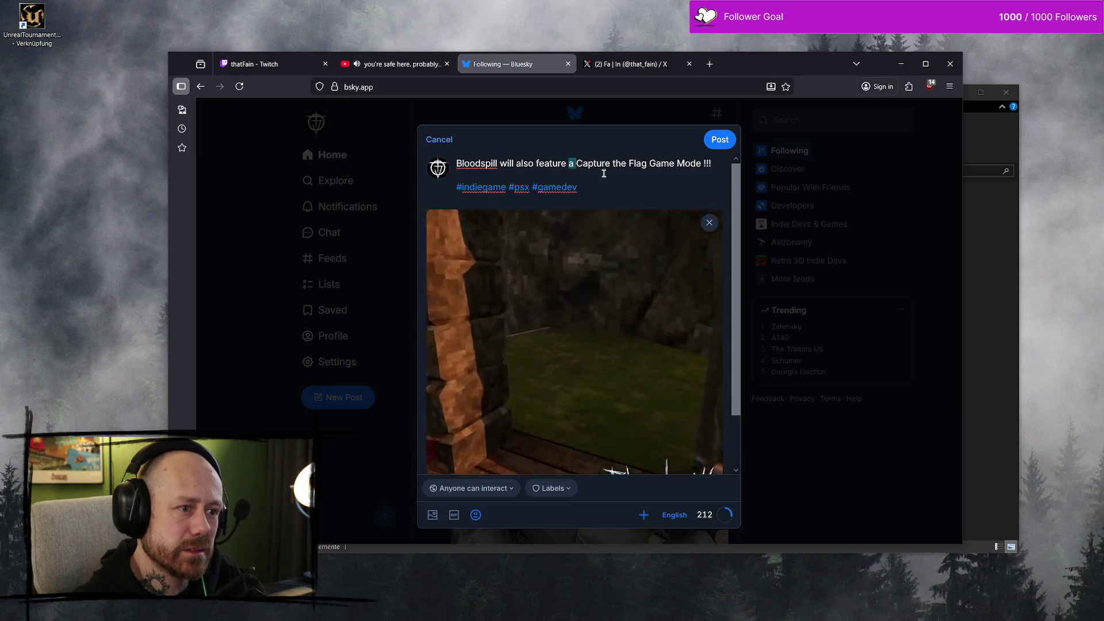
Step: Delete 'a' and 'Game Mode' so the text reads 'Bloodspill will also feature Capture the Flag !!!', then post
key("BackSpace")
left_click_drag(642, 164, 698, 163)
key("BackSpace")
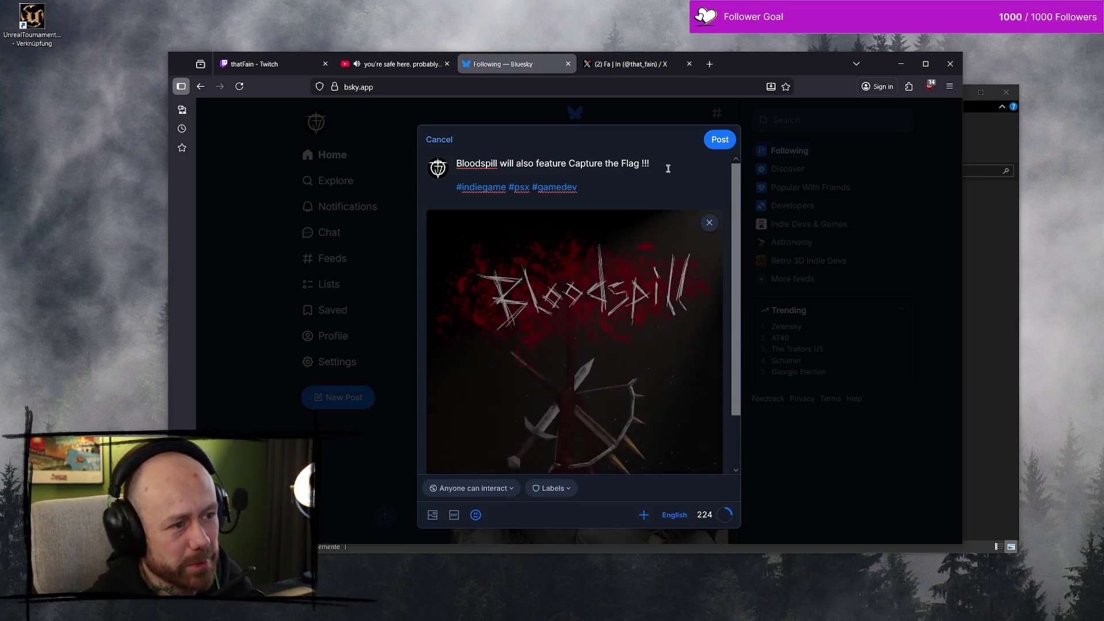
left_click(719, 139)
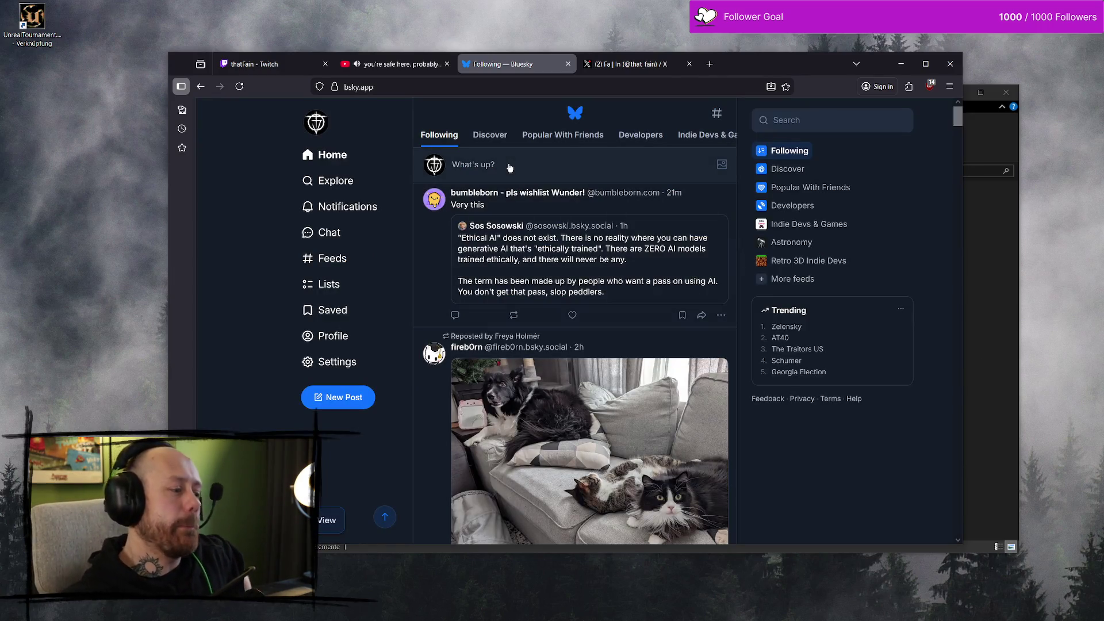
Step: On the Bluesky profile, find the new 'Capture the Flag !!!' post and play its video
left_click(323, 337)
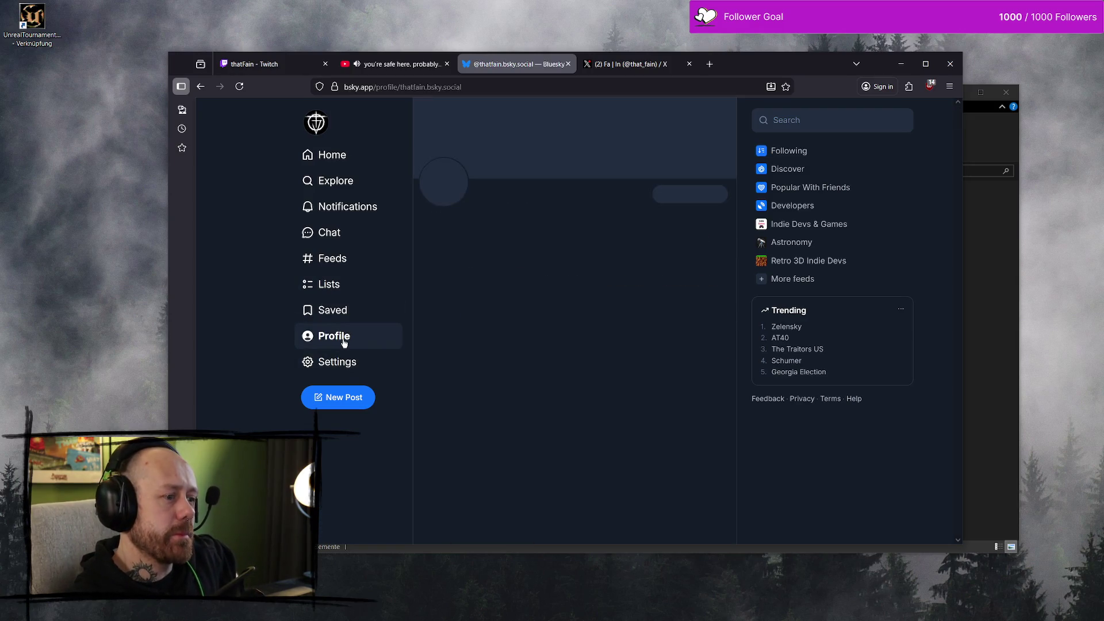
scroll(616, 231, "down", 7)
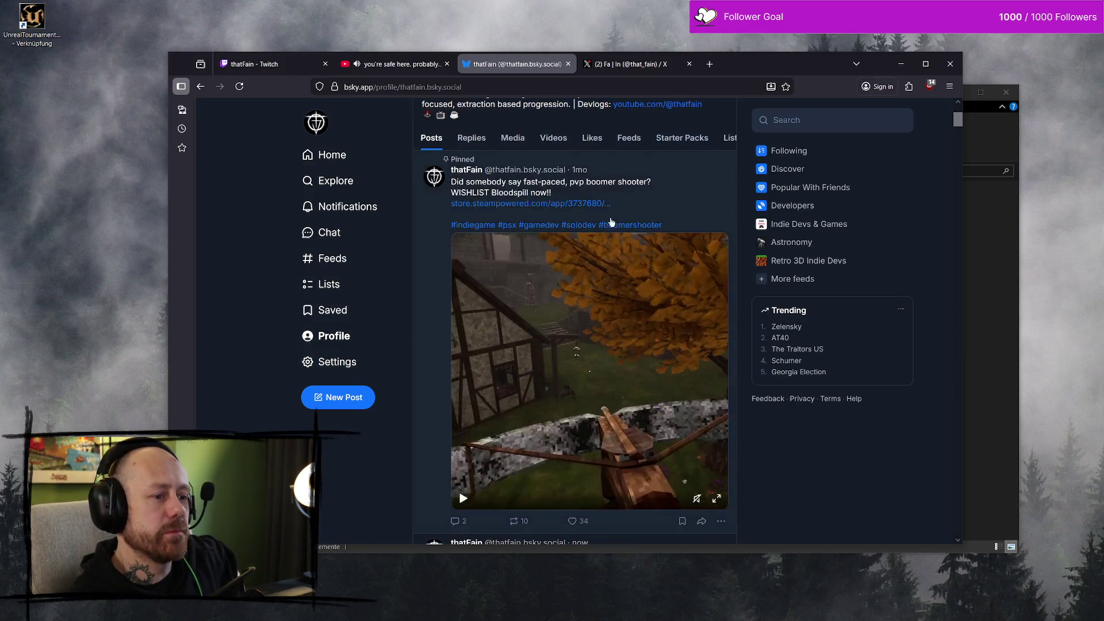
scroll(617, 231, "down", 4)
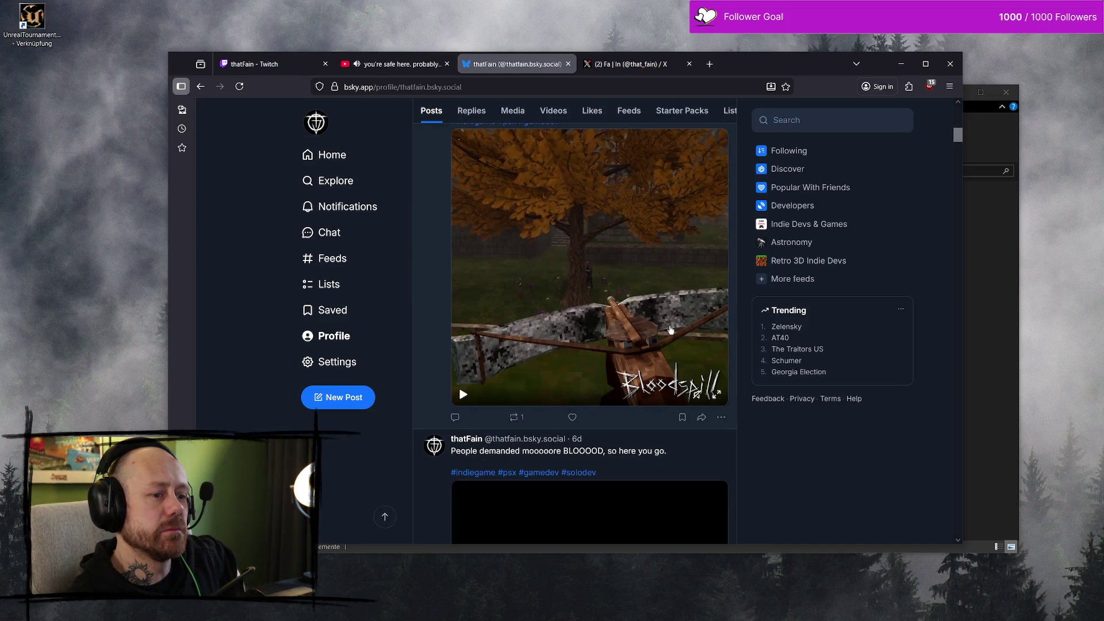
scroll(621, 330, "up", 2)
left_click(645, 320)
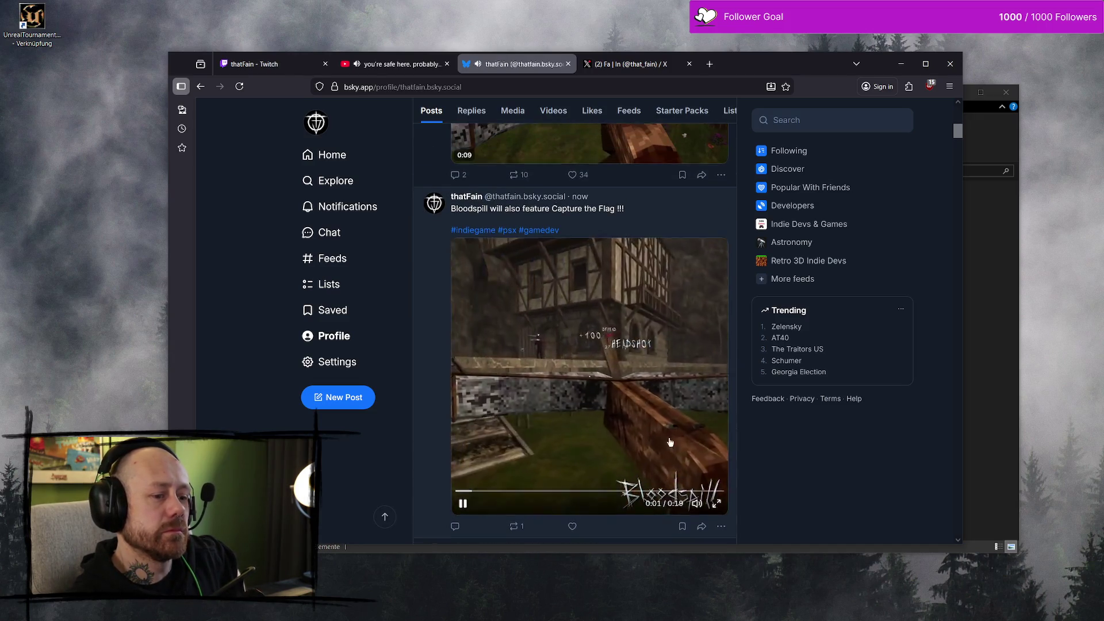
scroll(669, 441, "down", 2)
mouse_move(696, 394)
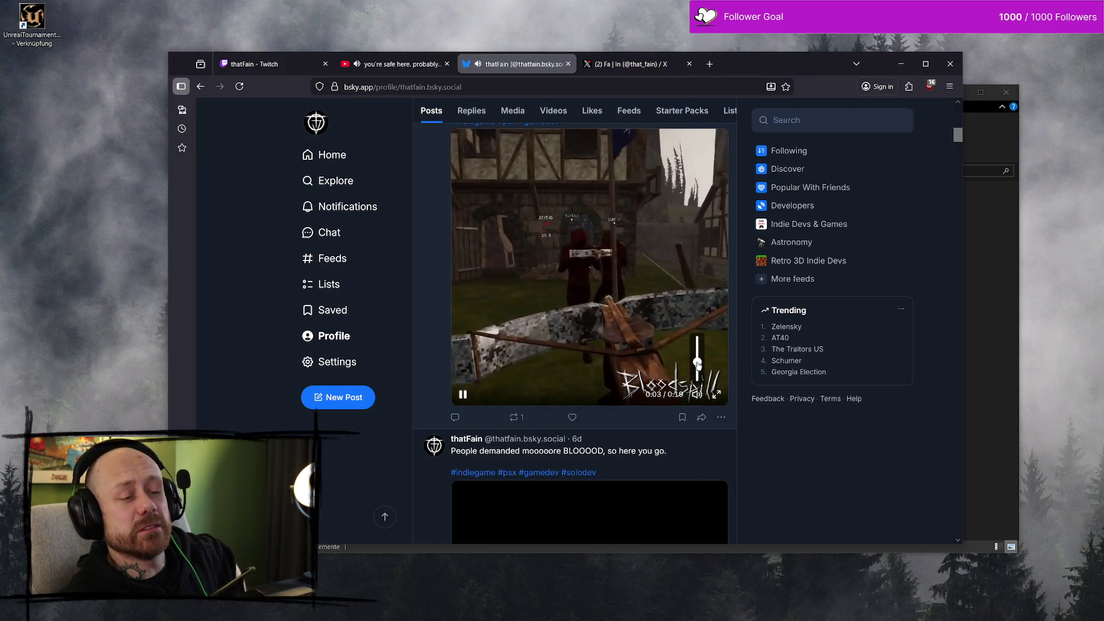
scroll(605, 358, "up", 2)
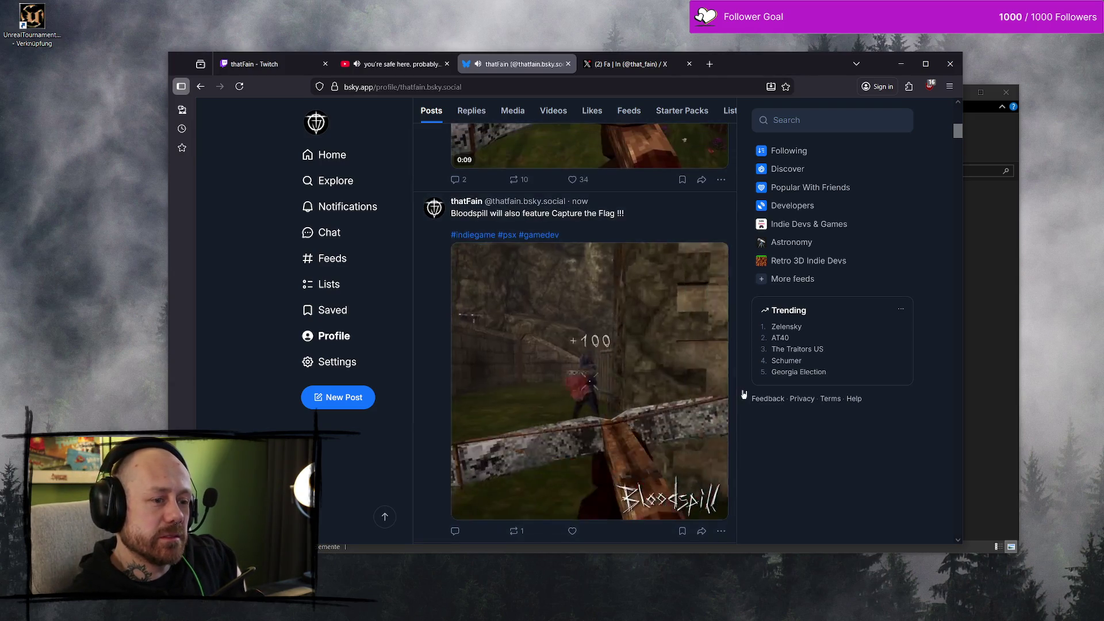
scroll(699, 373, "down", 3)
scroll(699, 373, "down", 4)
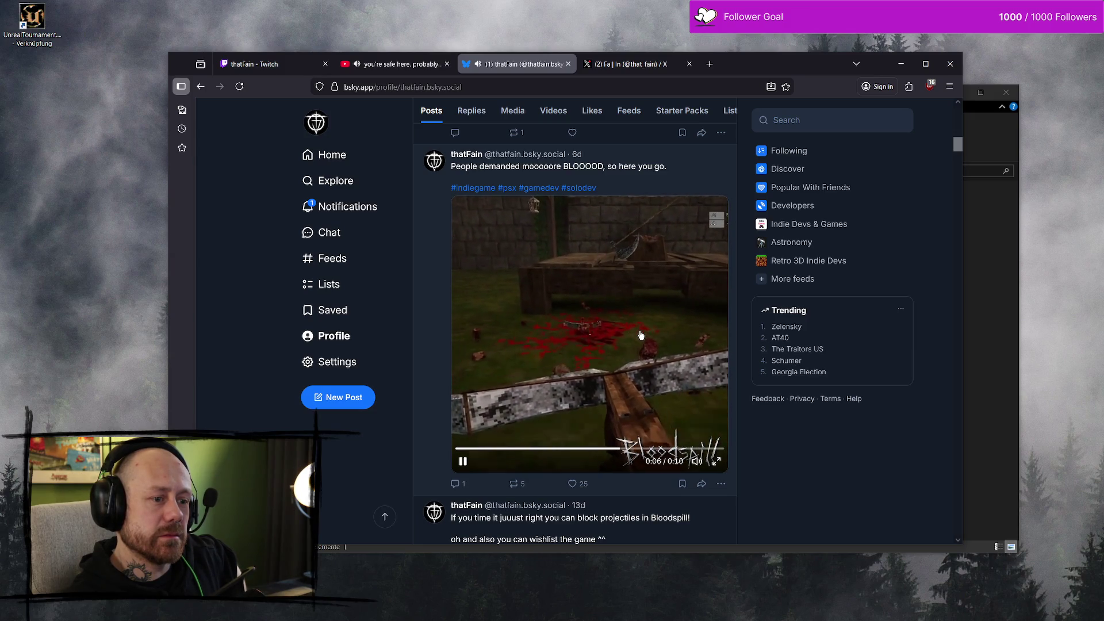
scroll(618, 318, "up", 4)
scroll(662, 322, "up", 2)
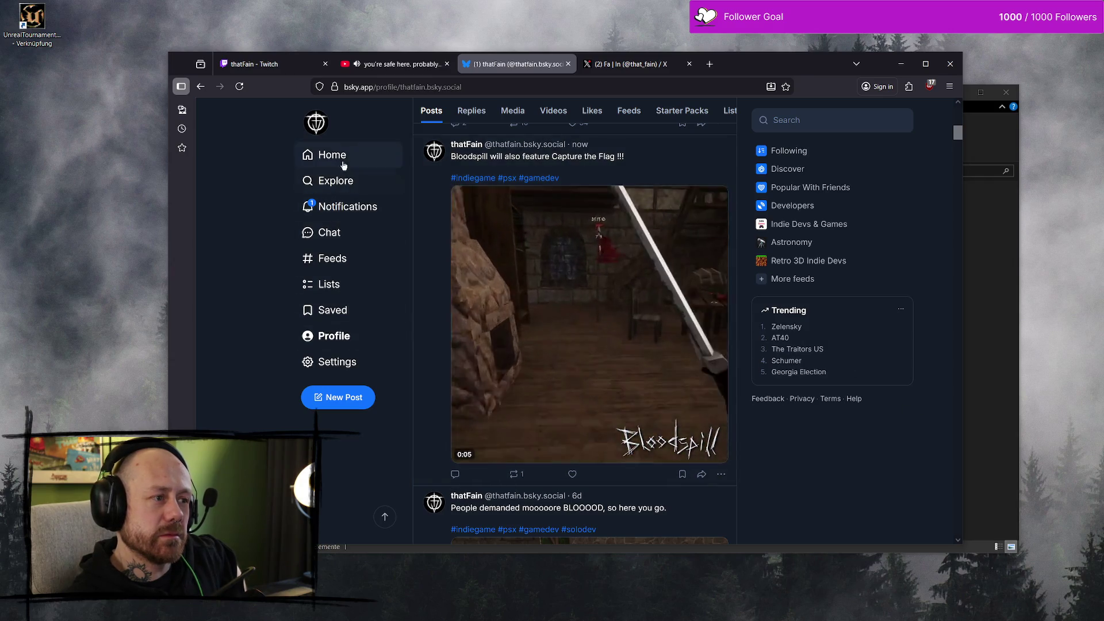
Step: Check the new repost notification in Bluesky, then close the Bluesky tab
left_click(345, 207)
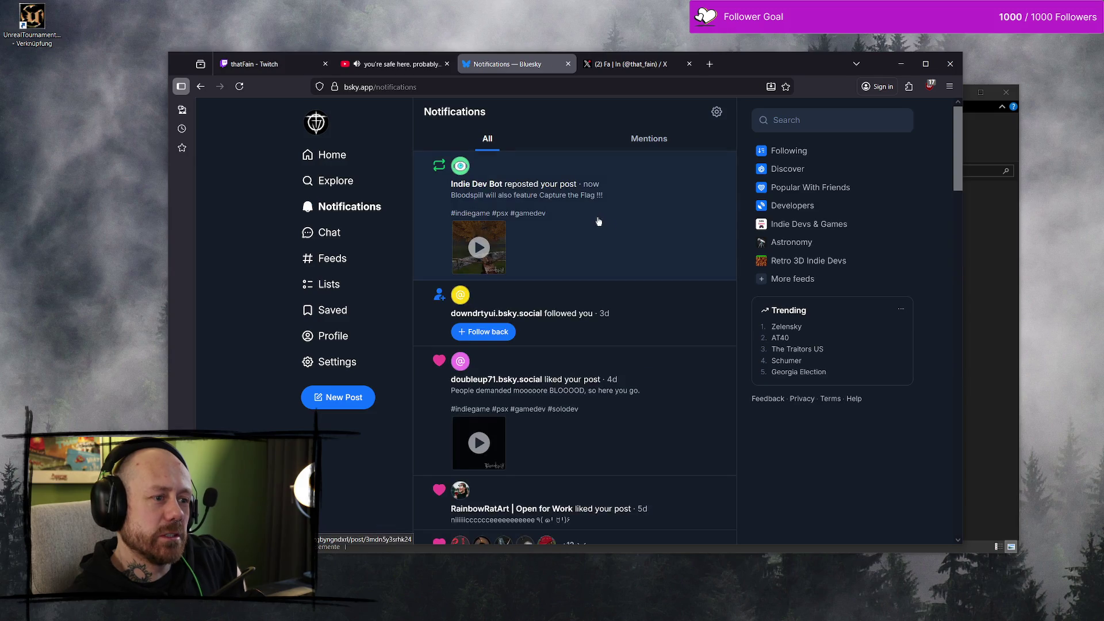
left_click(339, 154)
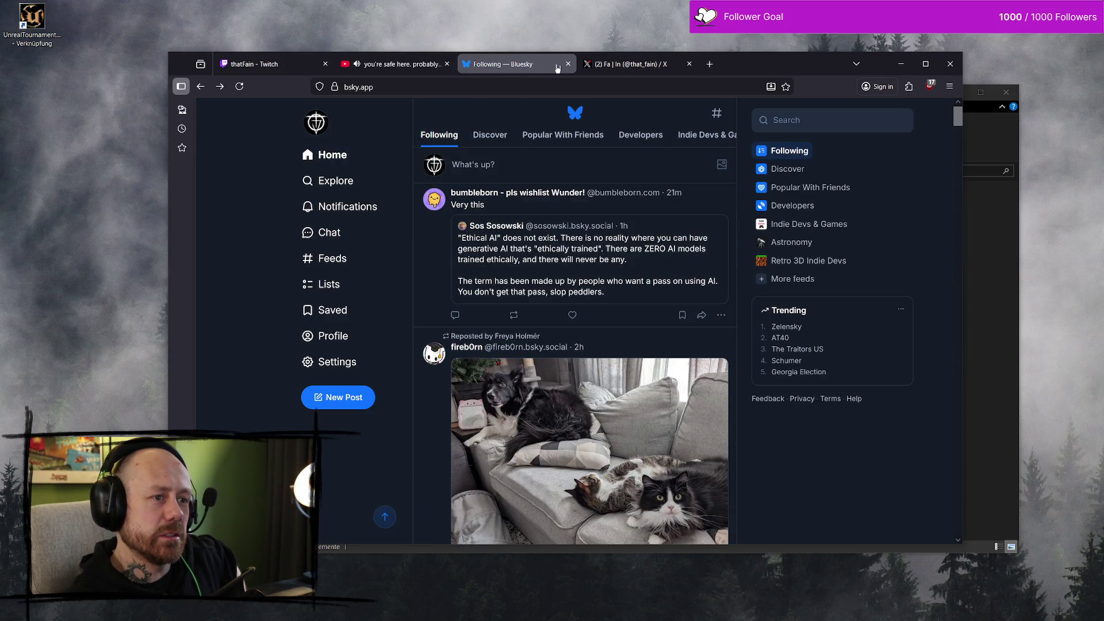
middle_click(516, 62)
Step: Review the X notifications and the post's reactions on the X profile
left_click(300, 197)
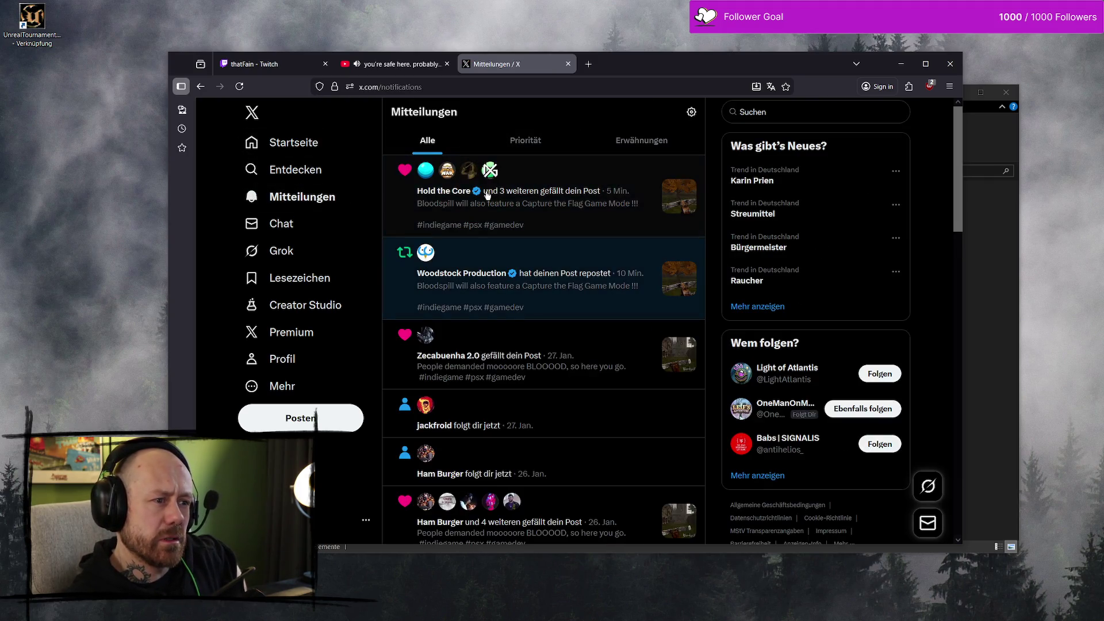
left_click(257, 149)
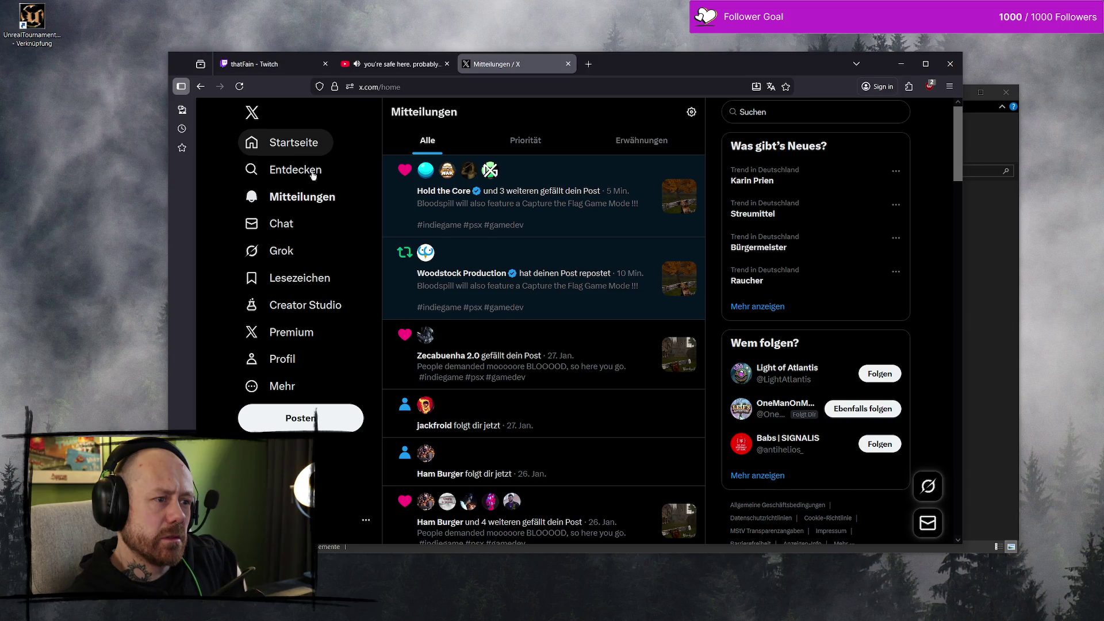
left_click(302, 358)
scroll(530, 262, "down", 10)
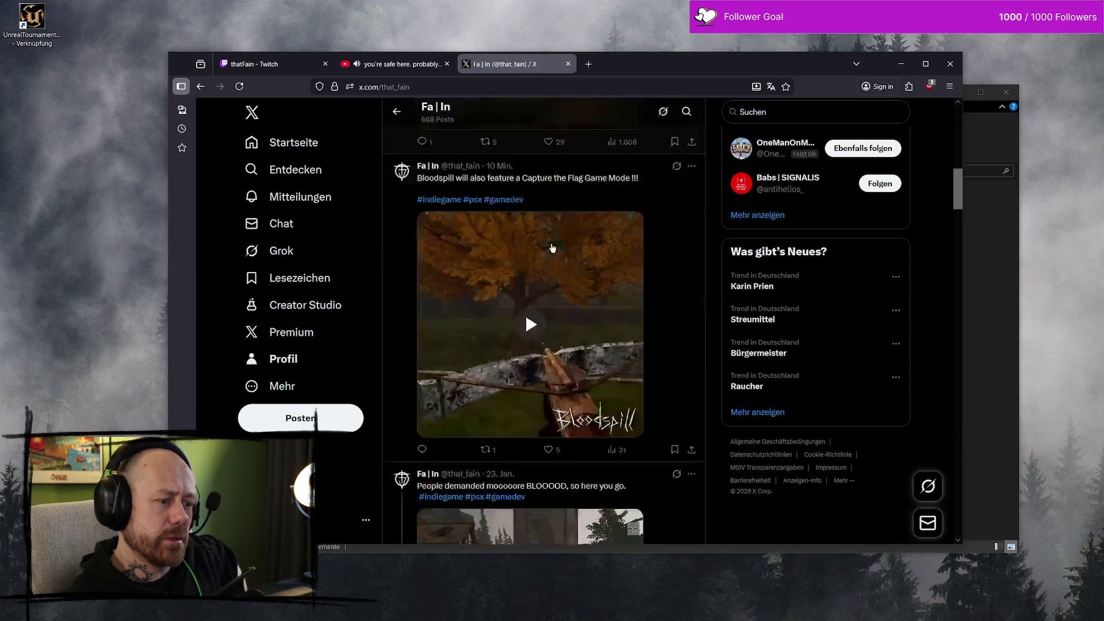
scroll(556, 241, "up", 10)
Step: Load Instagram in the current tab by entering 'in' in the address bar
left_click(564, 87)
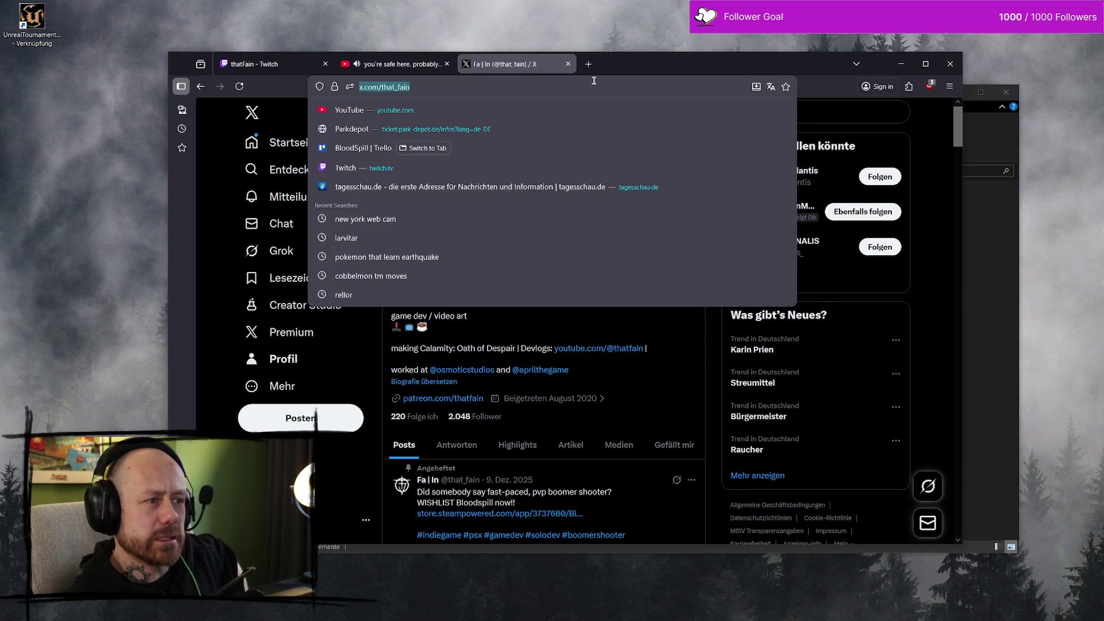
type("insta")
key("Return")
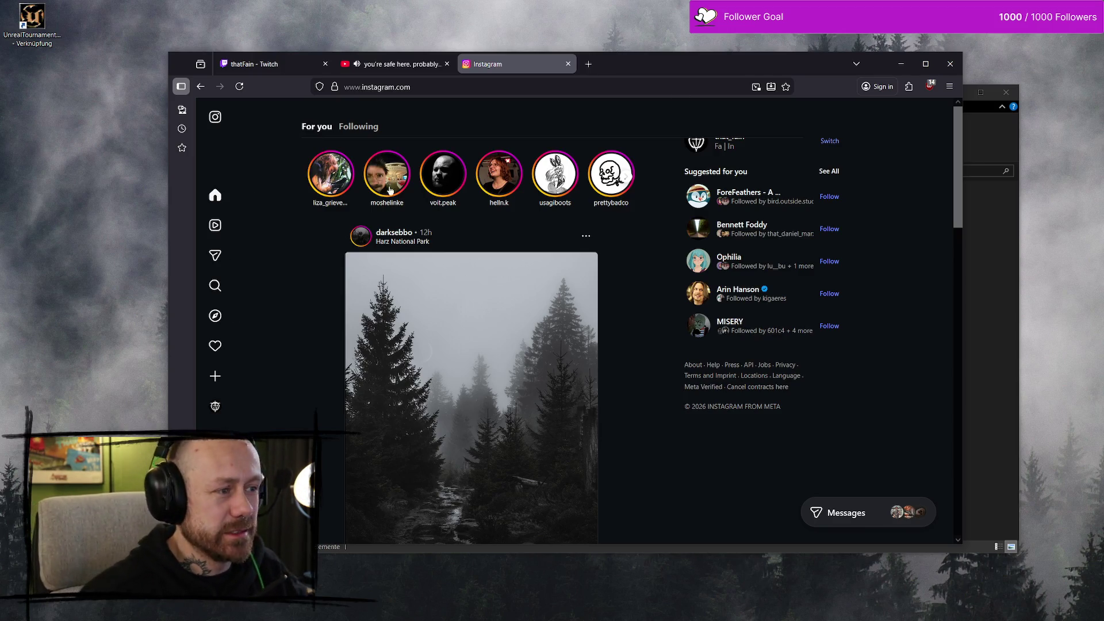
Step: Maximize the browser window showing Instagram's home feed
scroll(660, 273, "down", 3)
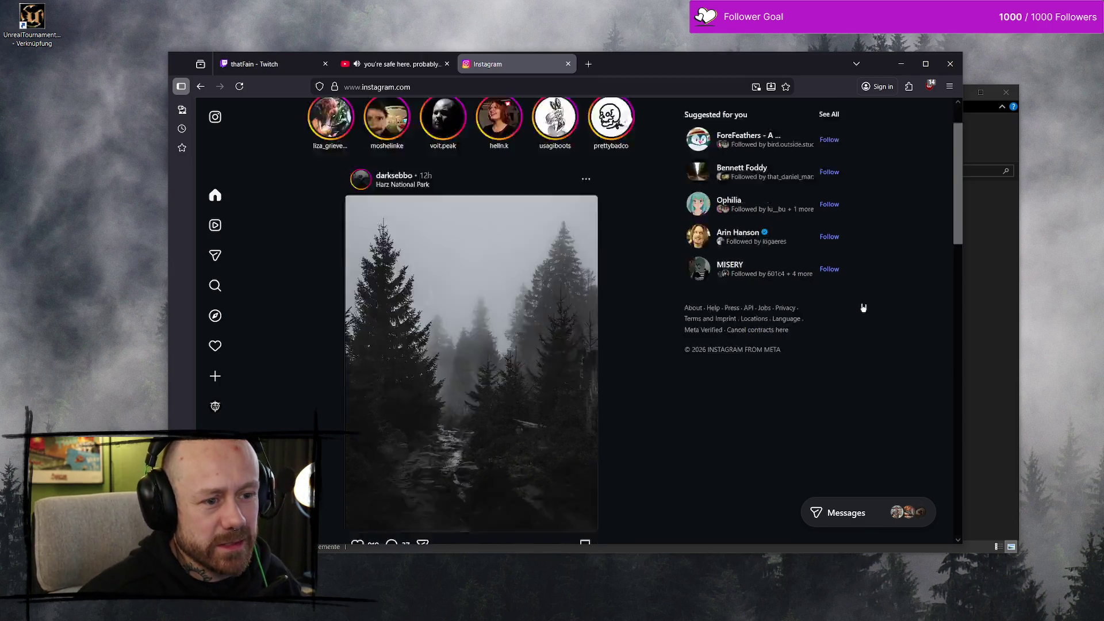
scroll(877, 374, "up", 3)
scroll(558, 229, "down", 3)
scroll(510, 249, "up", 3)
mouse_move(213, 121)
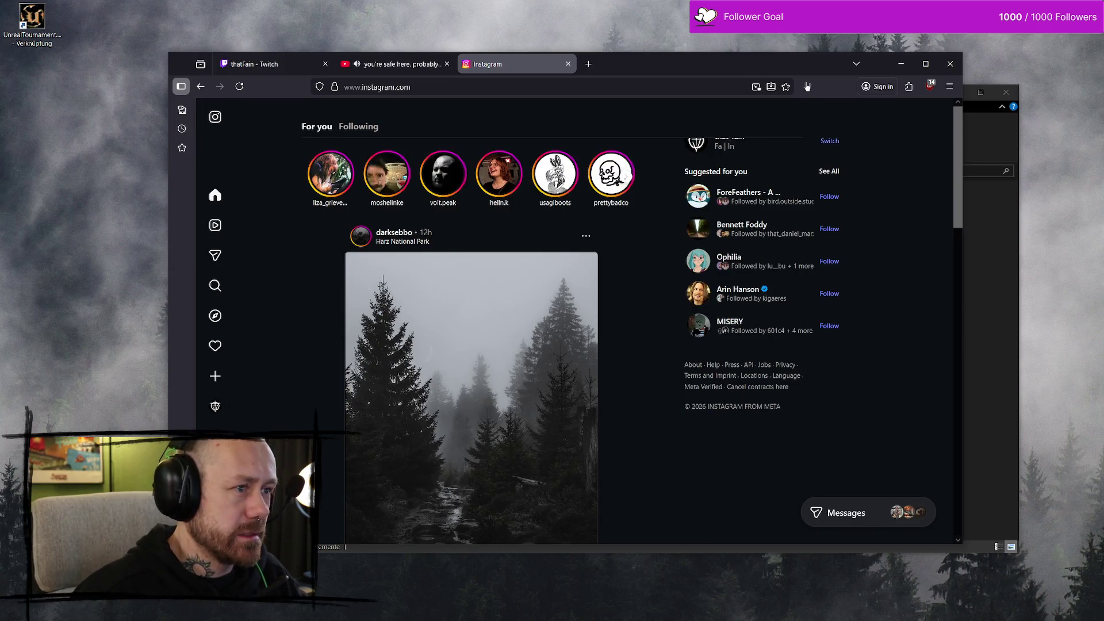
left_click(925, 64)
scroll(728, 345, "down", 5)
scroll(727, 345, "up", 5)
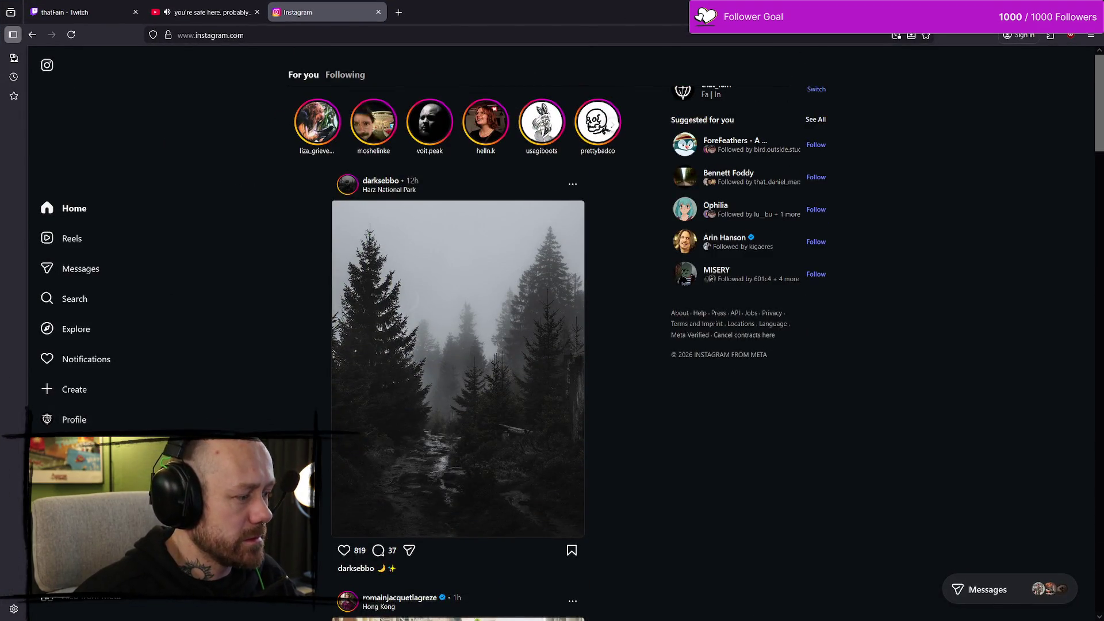
Step: Start a new post and upload CaptureTheFlag9_16.mp4 from the Posted folder
left_click(57, 390)
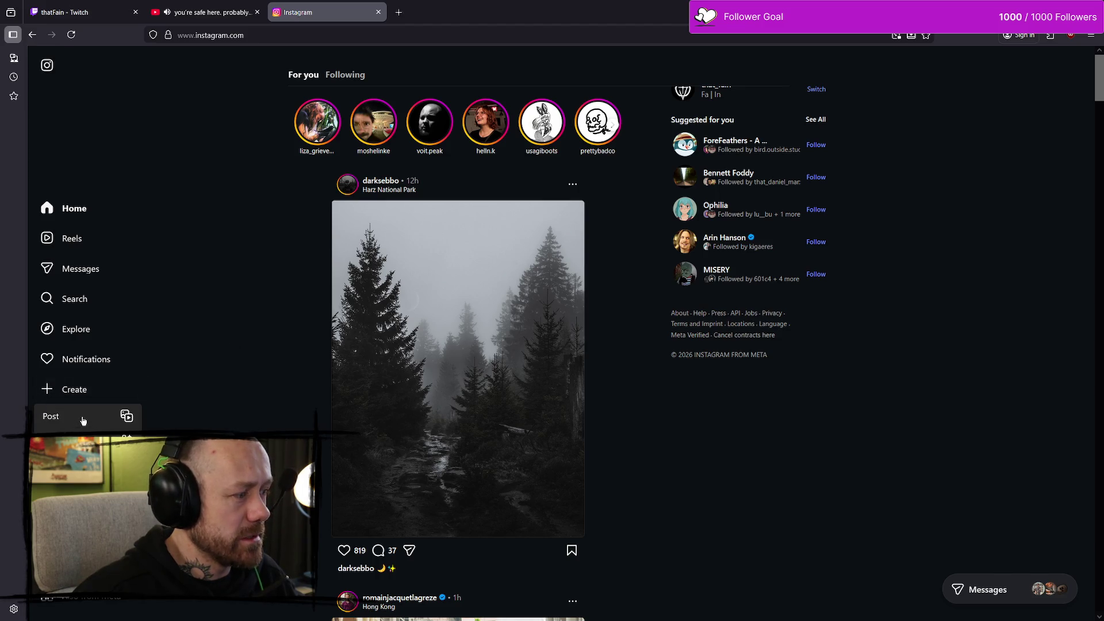
left_click(83, 418)
left_click(570, 377)
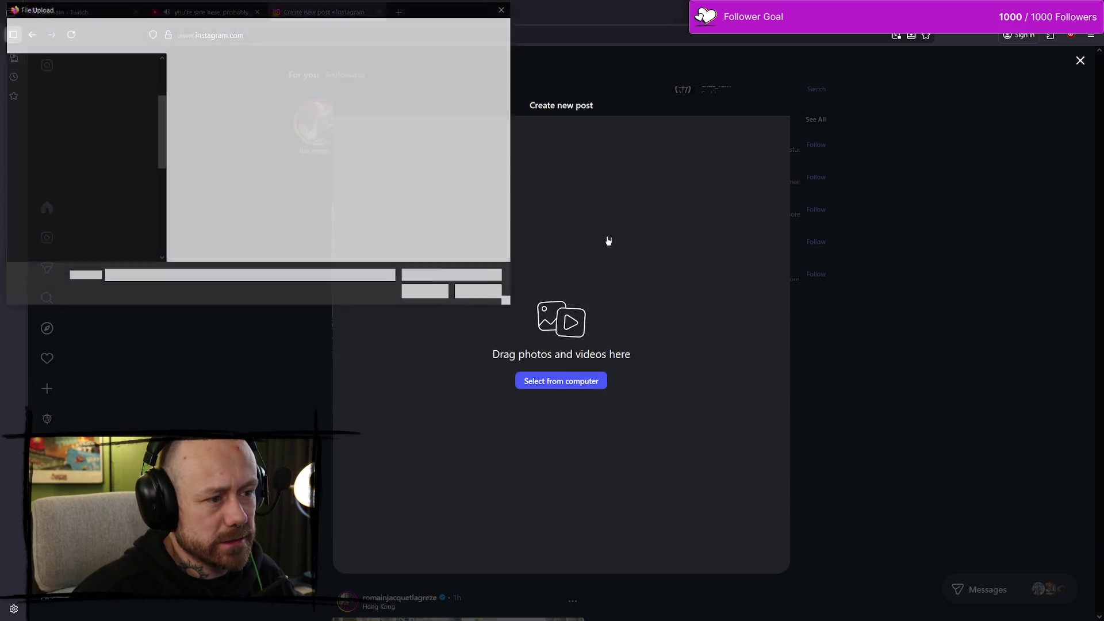
double_click(211, 88)
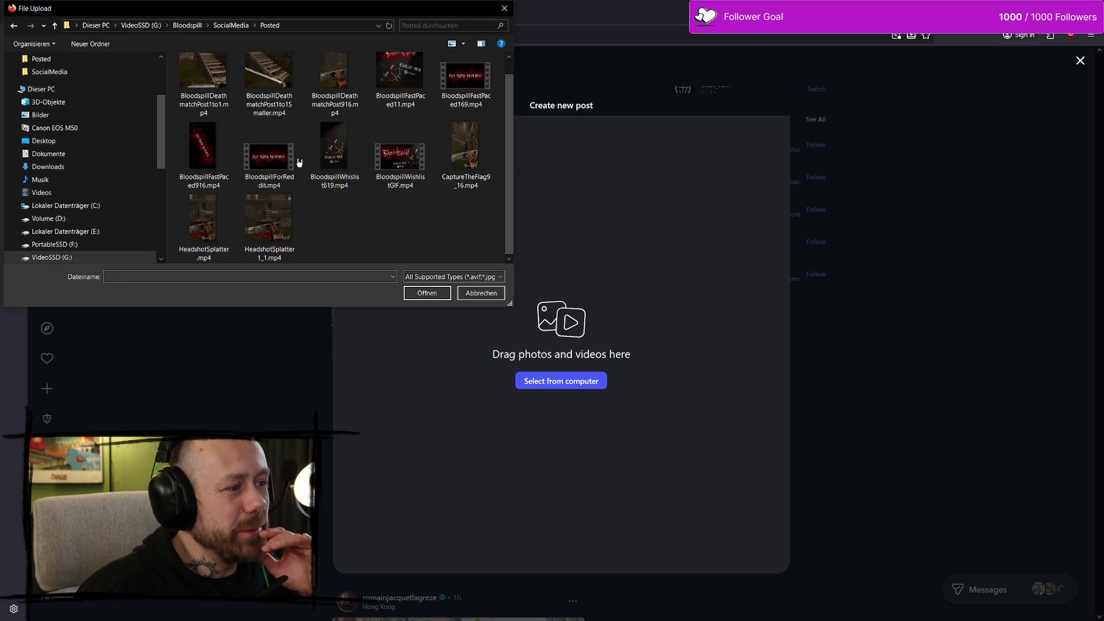
left_click(466, 157)
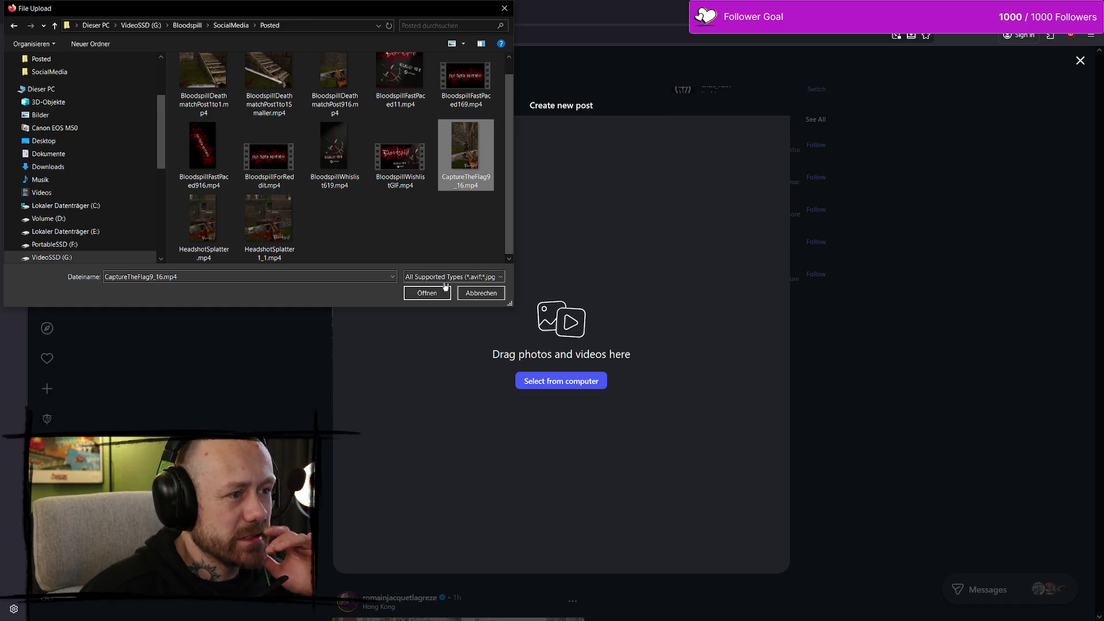
left_click(436, 293)
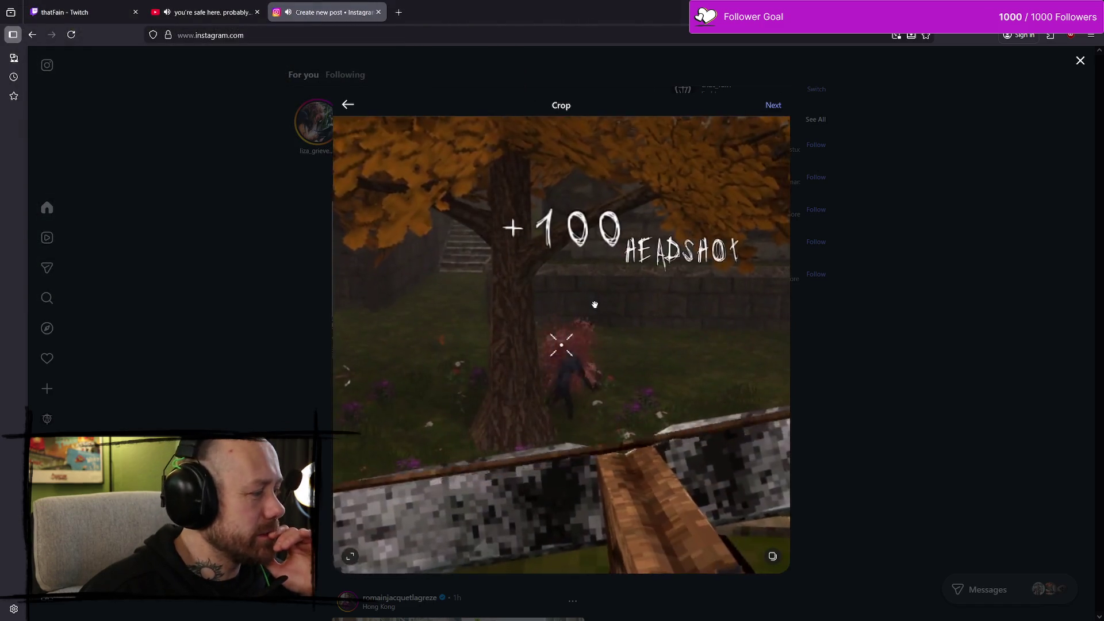
Step: Crop the clip to 9:16, preview it in the edit step, and continue to the caption
left_click(350, 556)
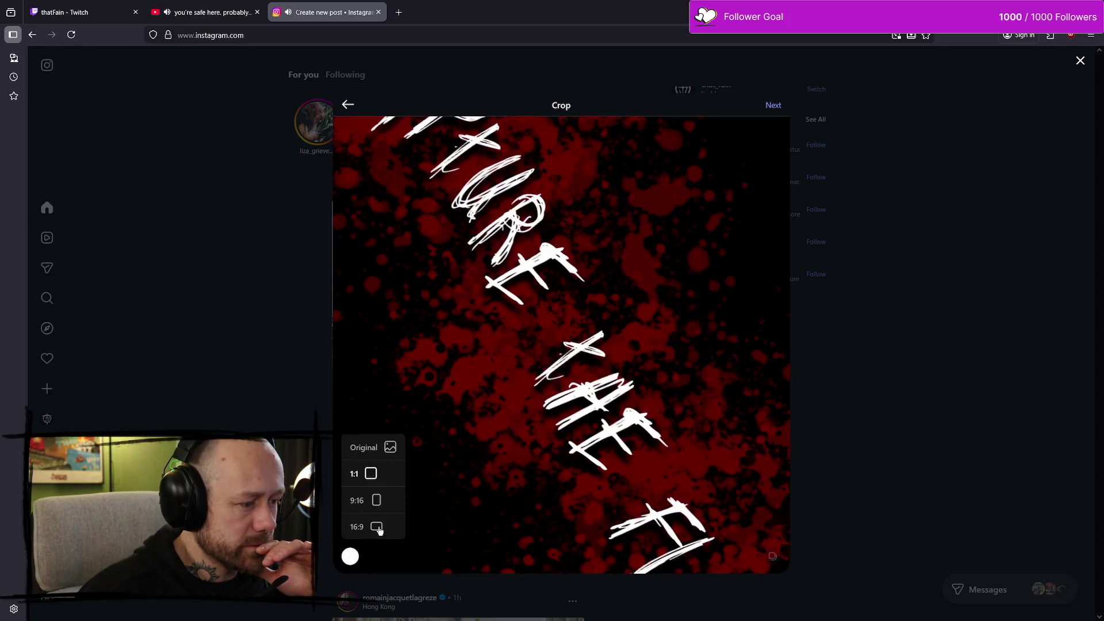
left_click(376, 499)
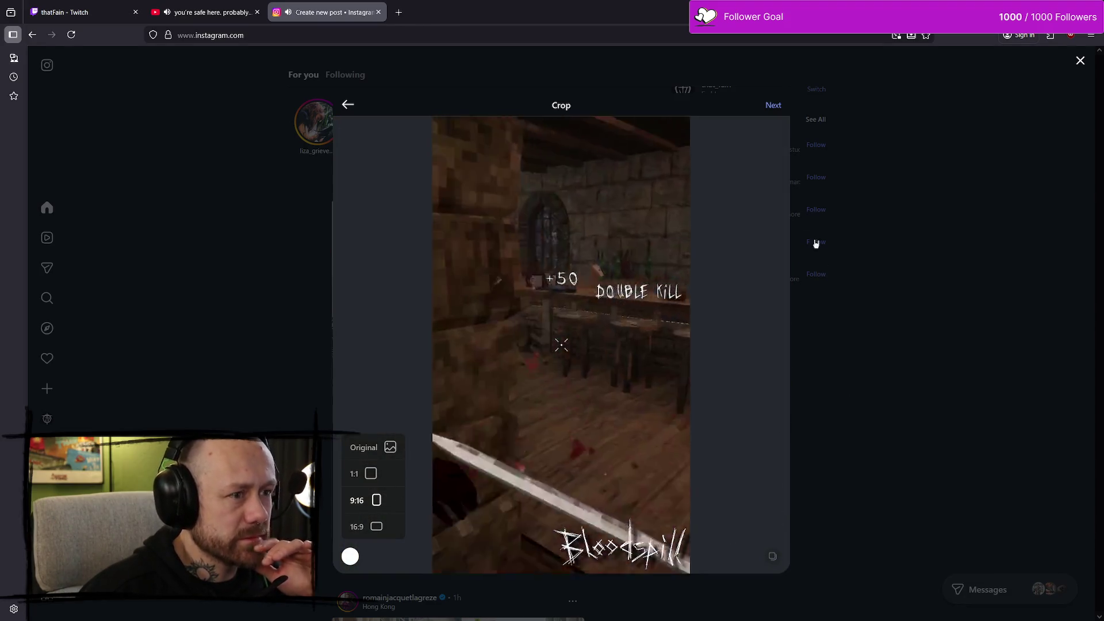
left_click(772, 105)
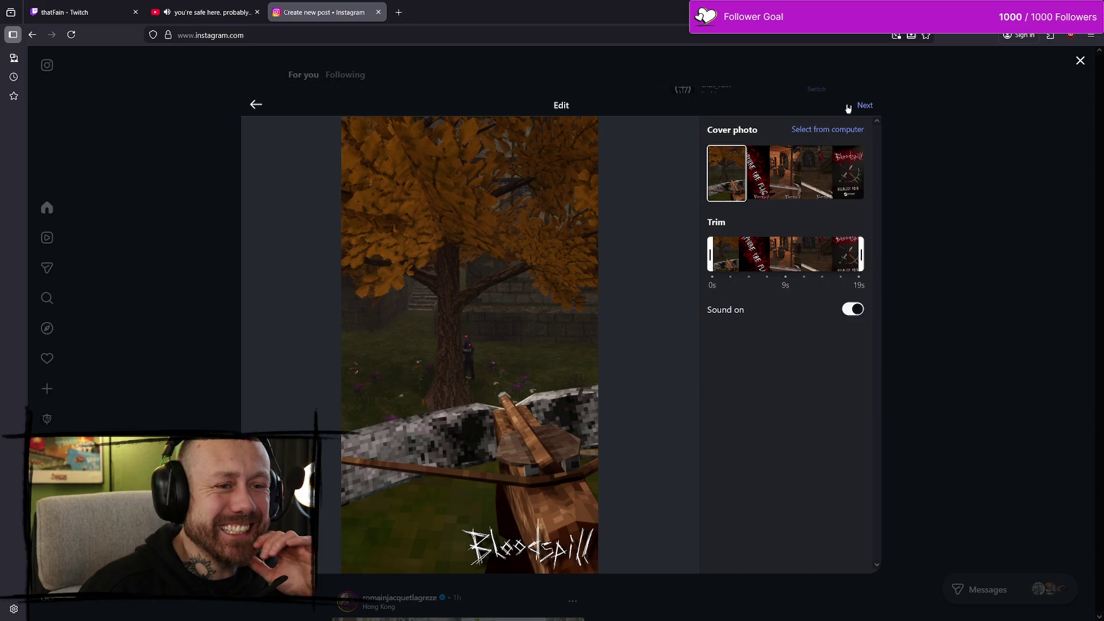
left_click(710, 245)
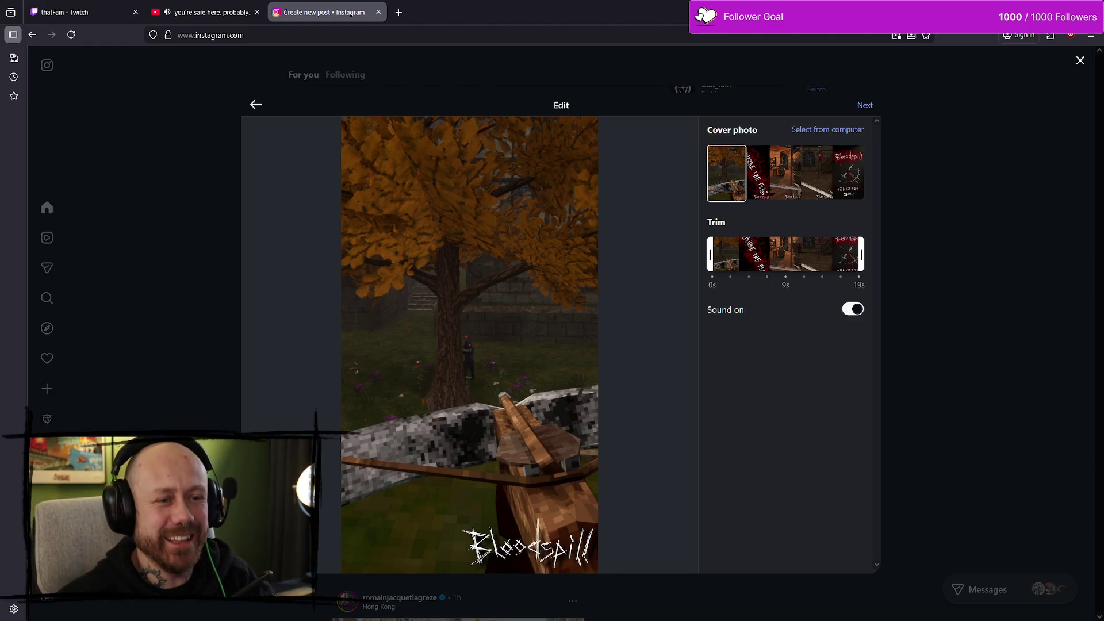
left_click(865, 107)
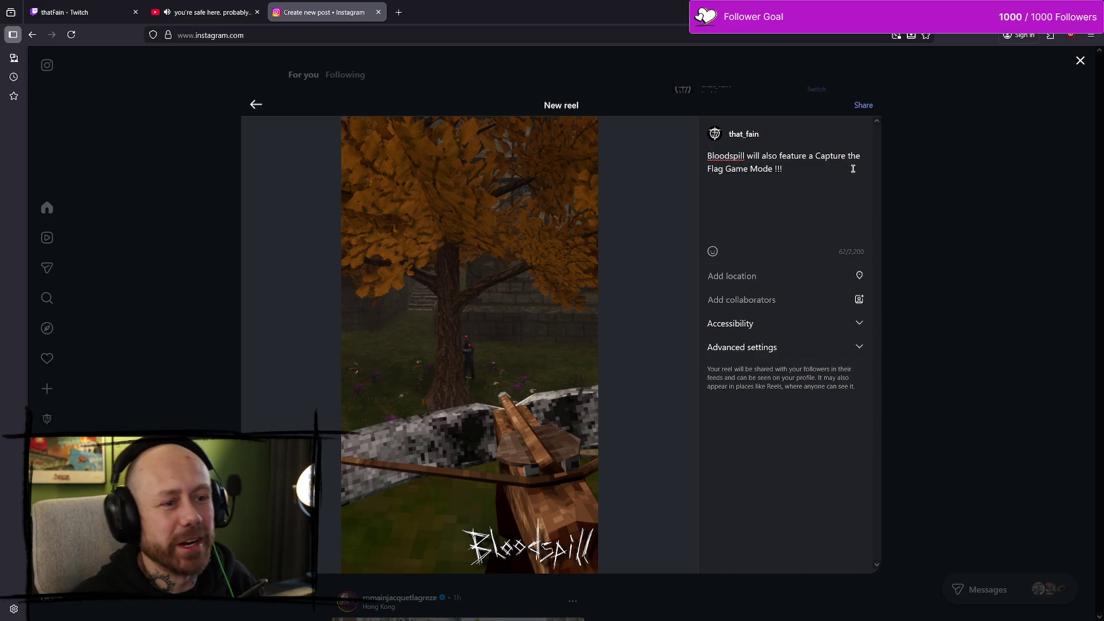
Step: Delete 'Game Mode' from the reel caption
mouse_move(784, 168)
left_mouse_down()
mouse_move(726, 172)
mouse_move(775, 169)
left_mouse_up()
key("BackSpace")
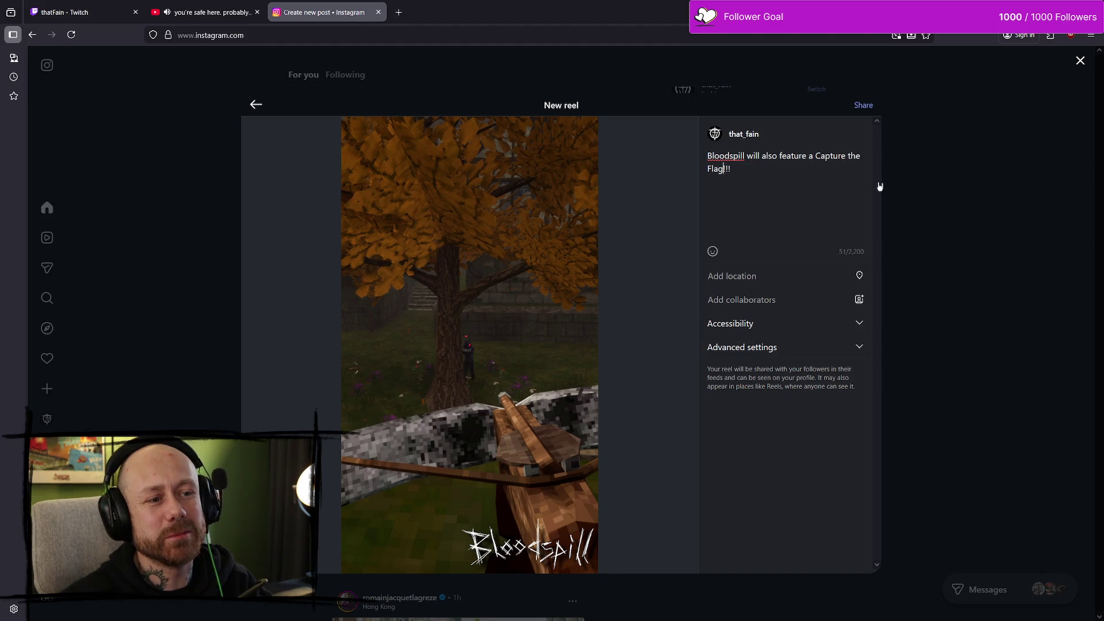
type("!")
left_click(772, 171)
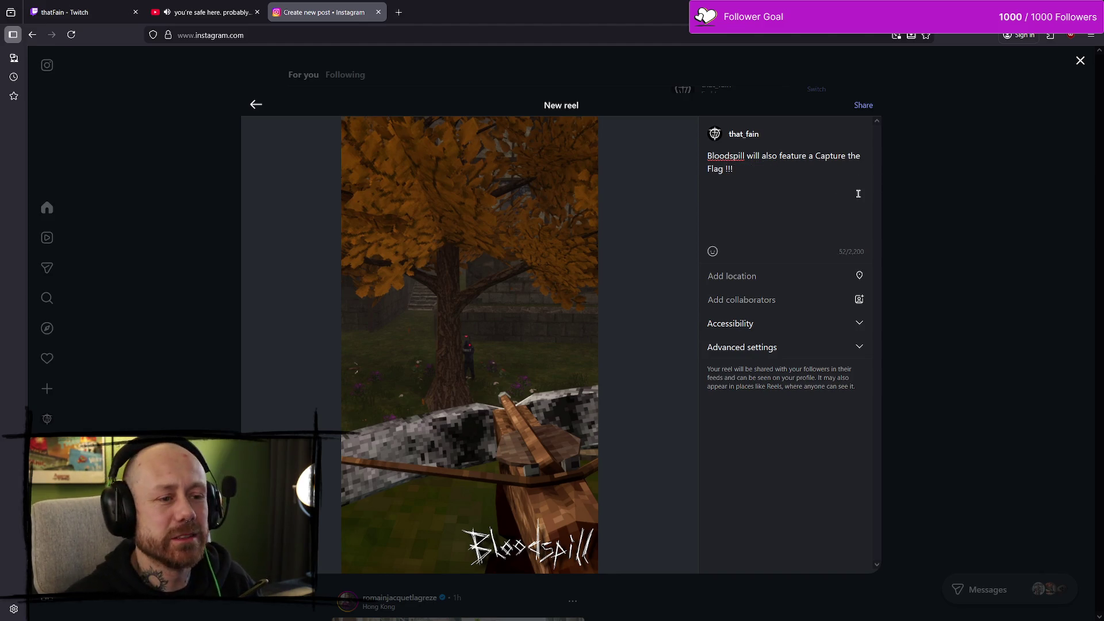
Step: In a new tab, copy the hashtags #indiegame #psx #gamedev #solodev from an earlier Bloodspill reel
left_click(399, 12)
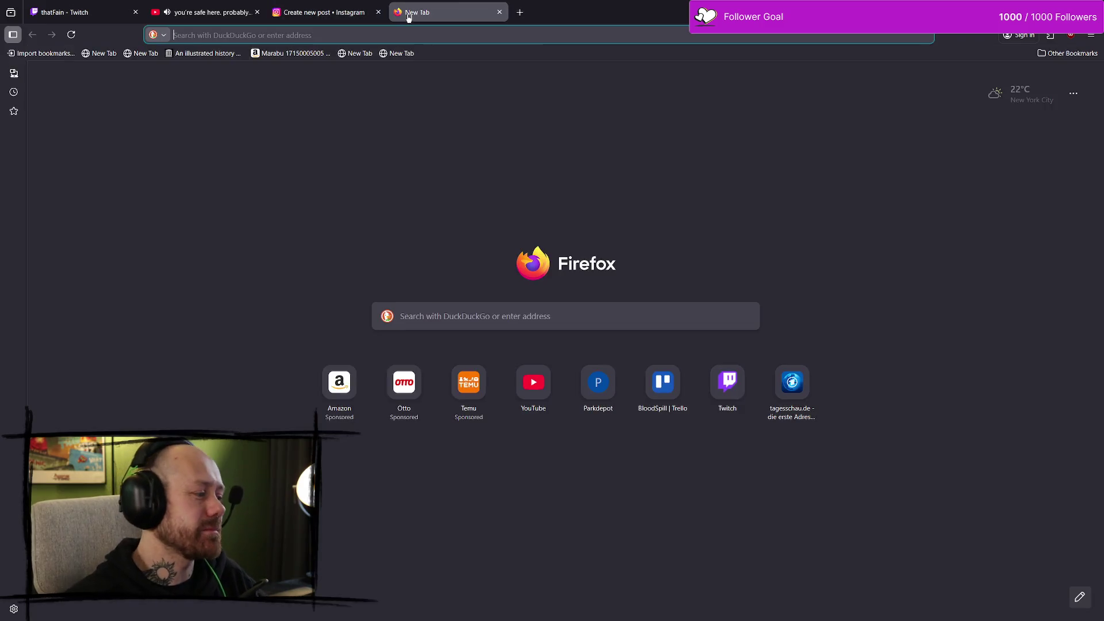
type("instagram.com")
key("Return")
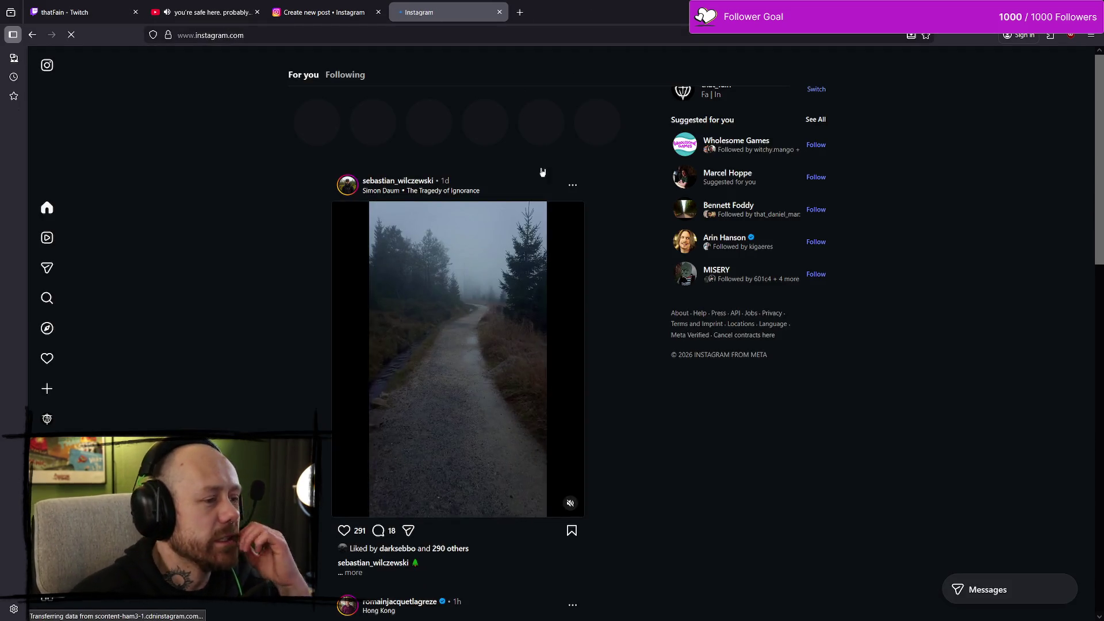
left_click(45, 421)
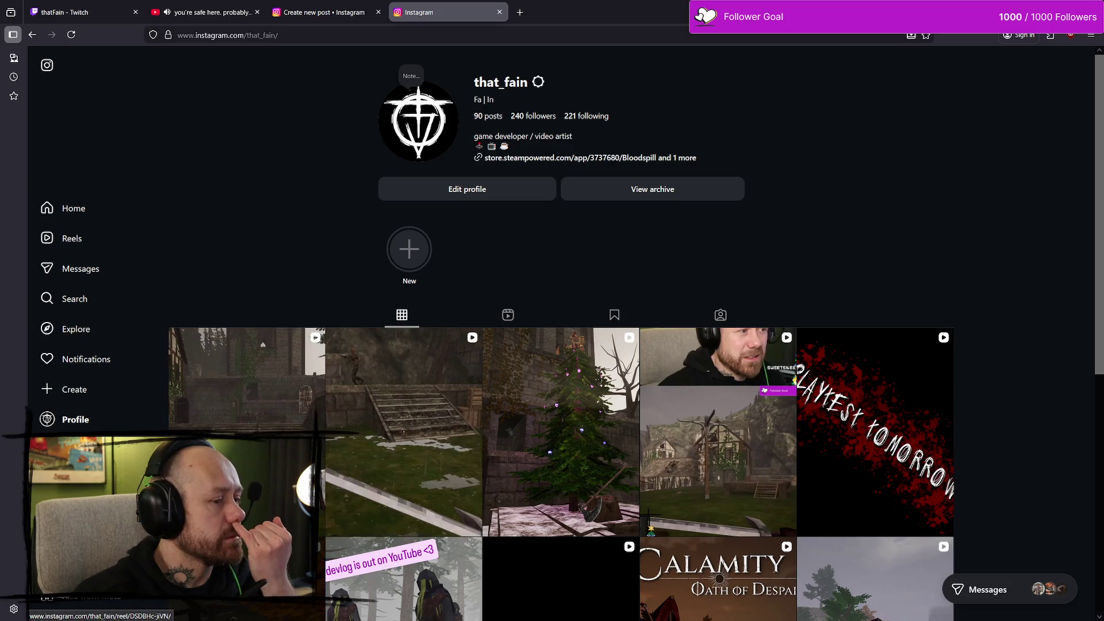
left_click(313, 353)
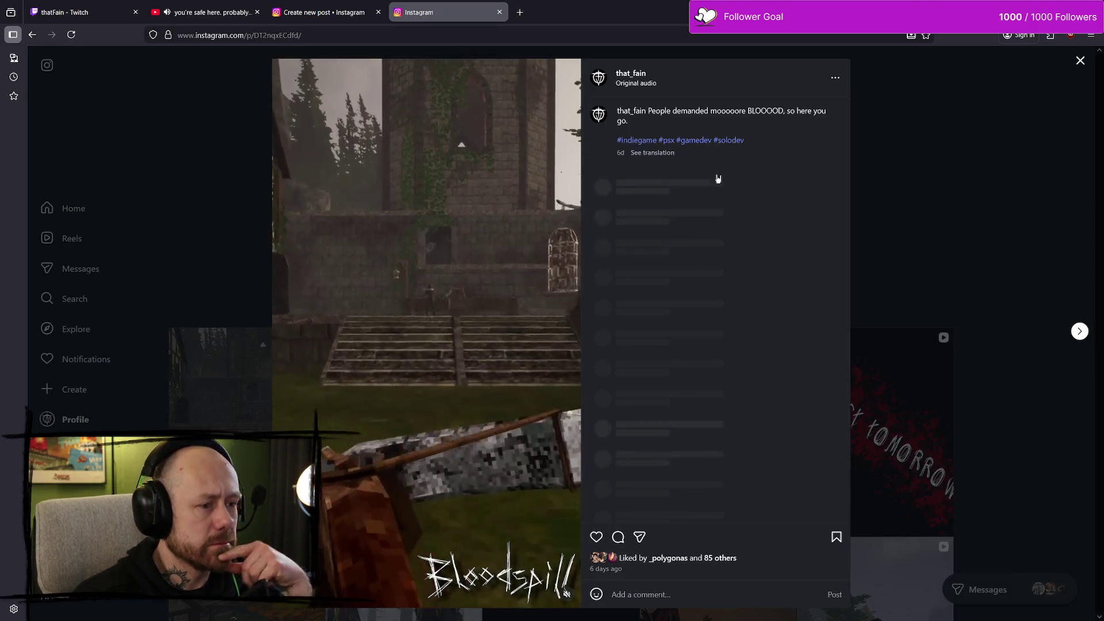
mouse_move(751, 148)
left_mouse_down()
mouse_move(618, 141)
mouse_move(644, 114)
mouse_move(615, 142)
left_mouse_up()
key("ctrl+c")
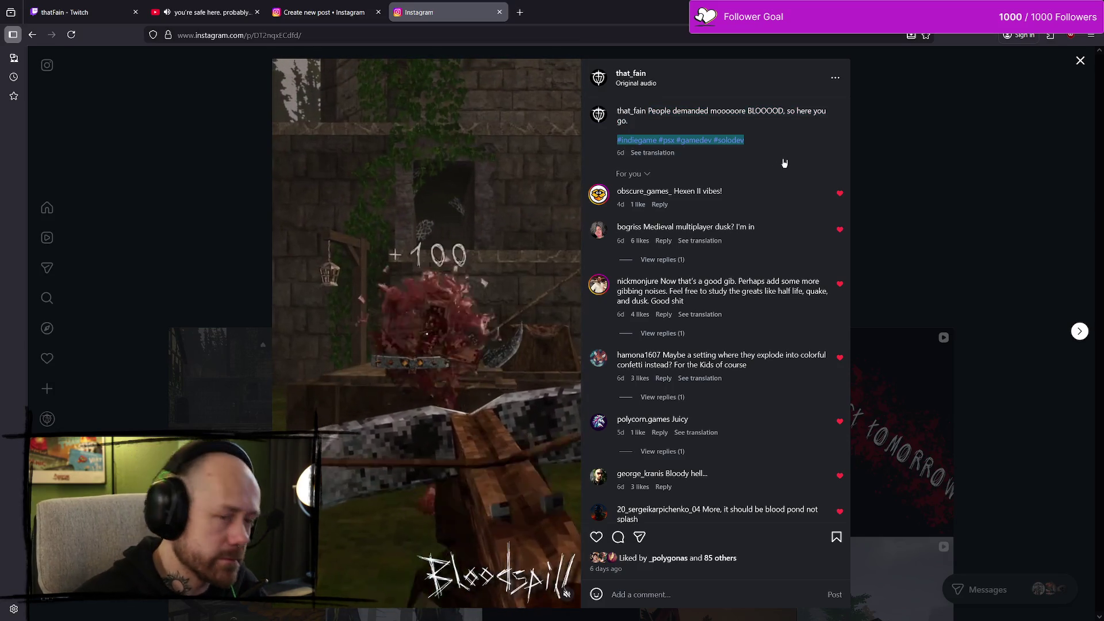
left_click(825, 140)
left_click(956, 133)
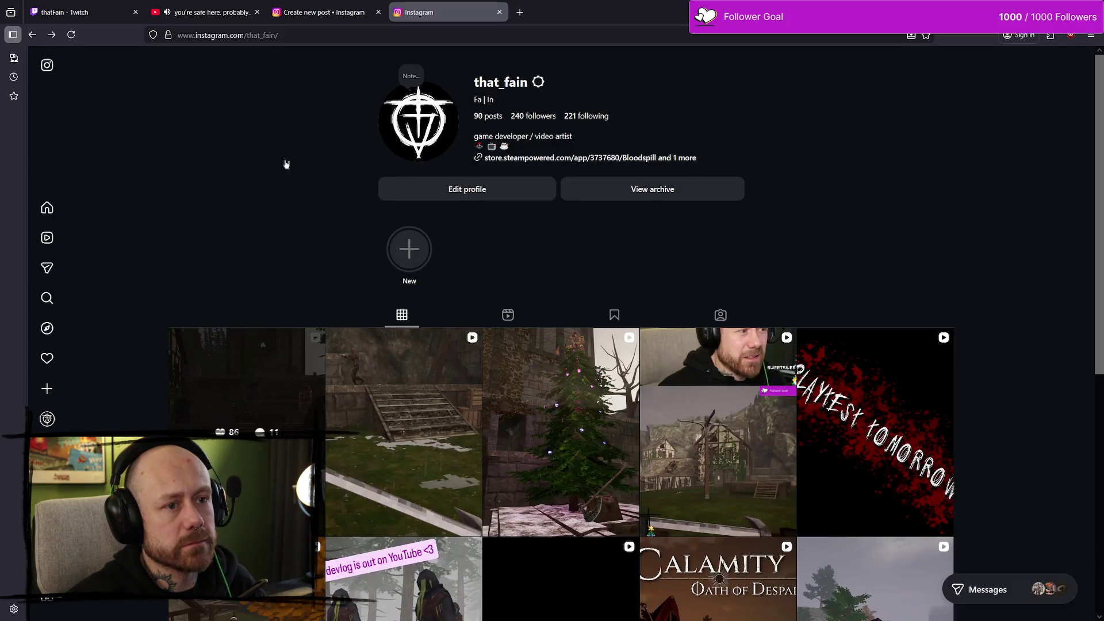
Step: Paste the hashtags below the caption, remove 'a' before Capture, and share the reel
left_click(322, 13)
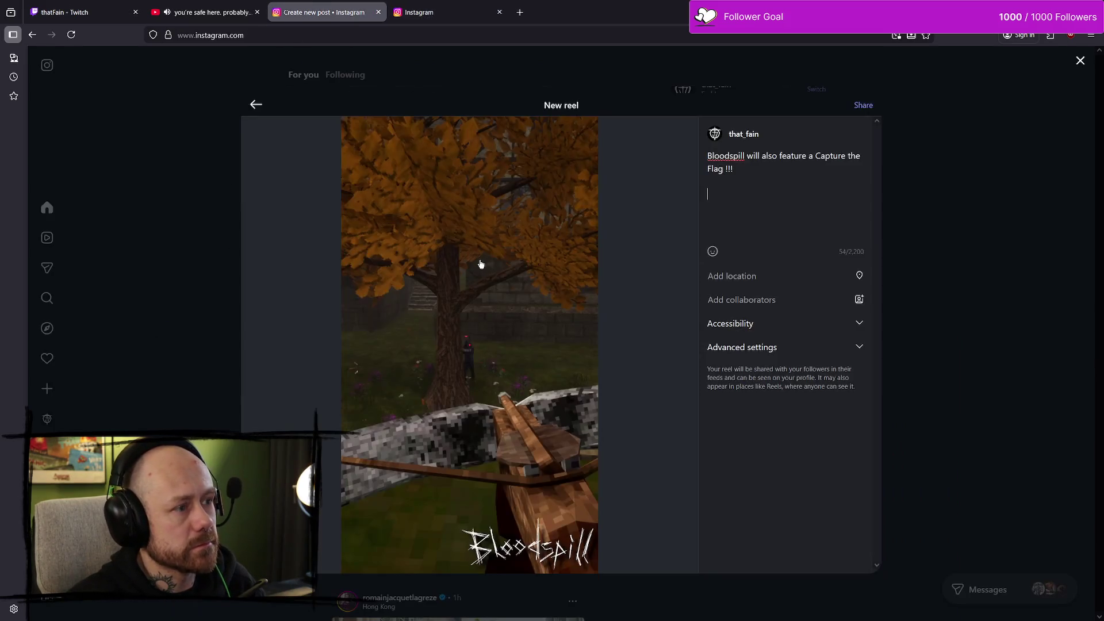
key("ctrl+v")
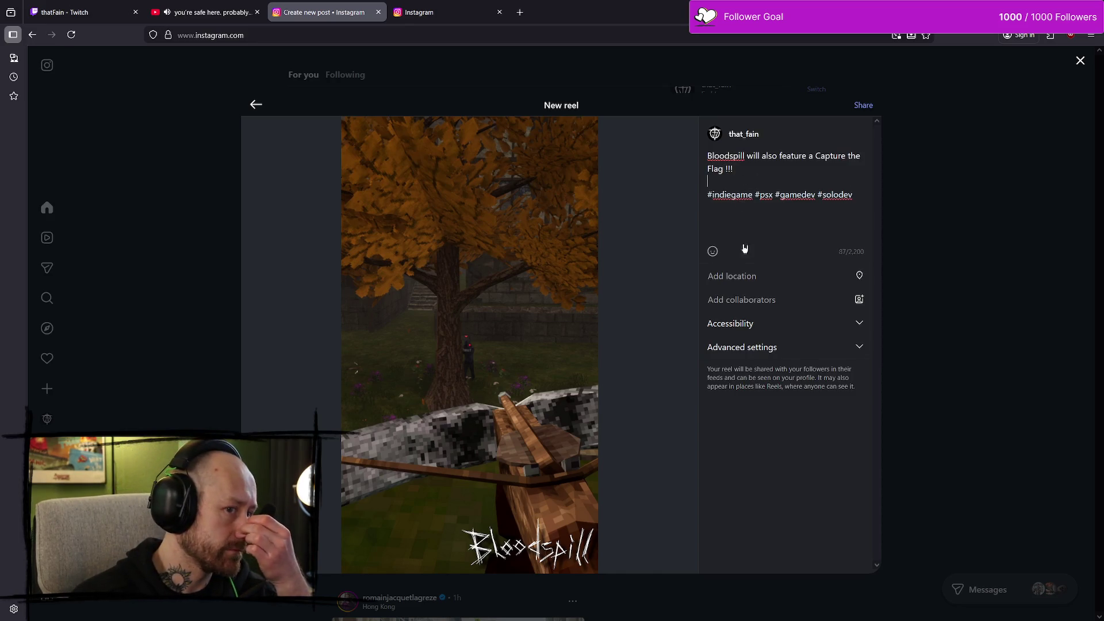
left_click(726, 196)
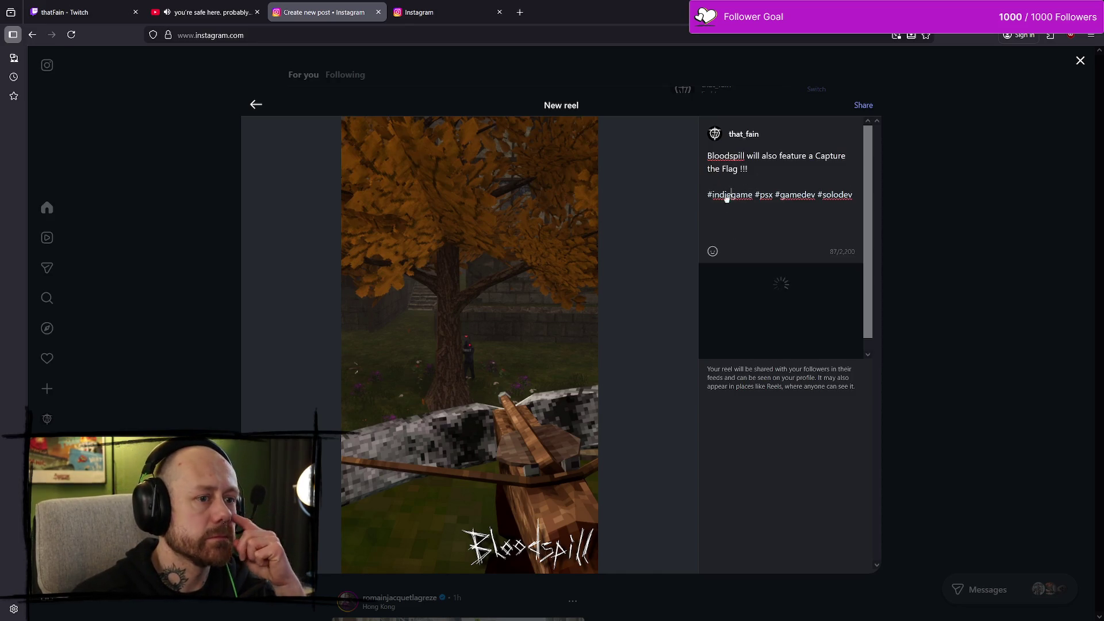
left_click(859, 196)
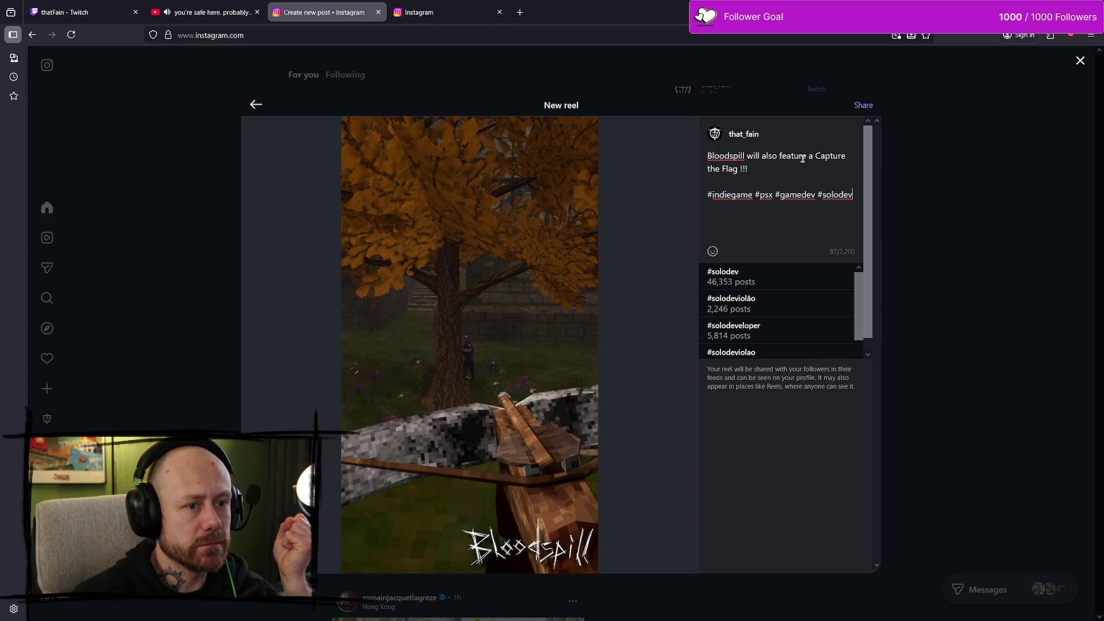
left_click(812, 157)
key("BackSpace")
key("BackSpace")
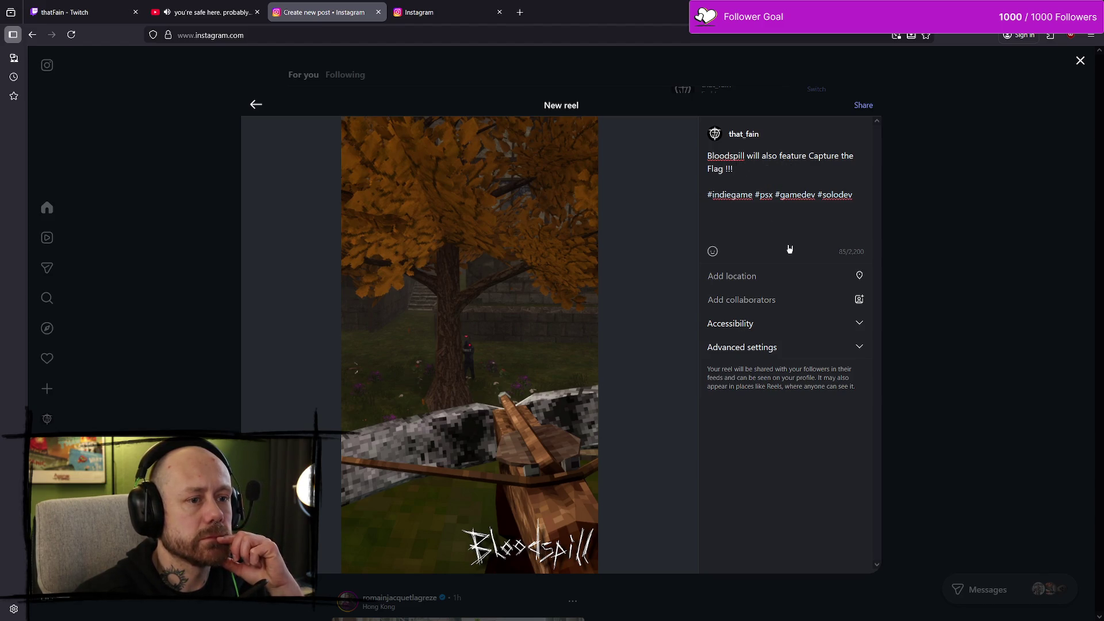
left_click(867, 110)
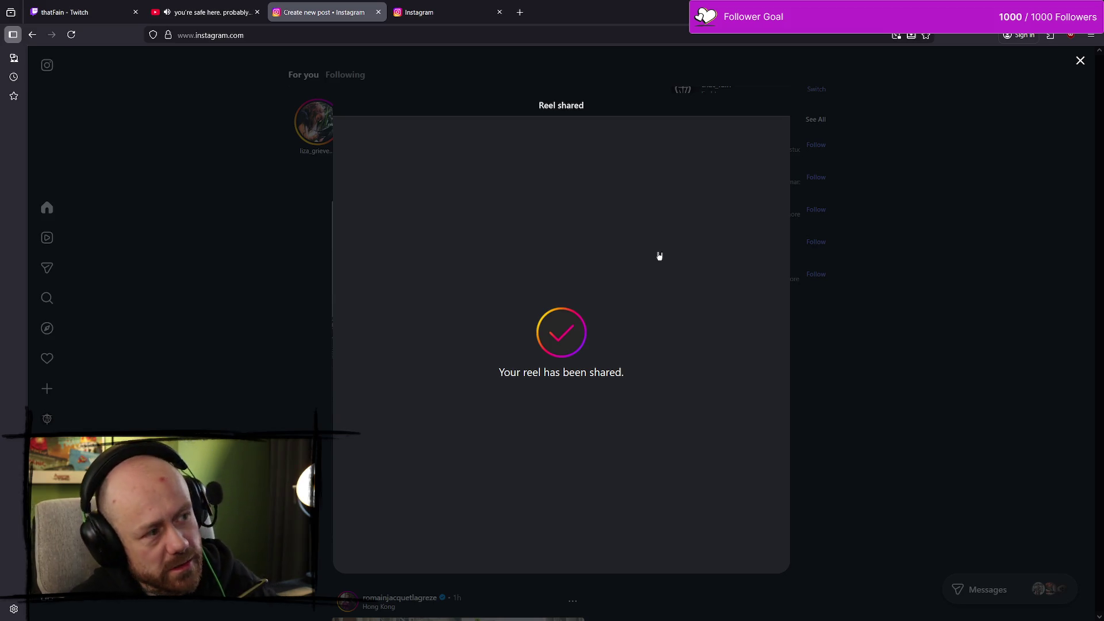
Step: Dismiss the reel-shared confirmation, view the home feed, and close the extra Instagram tabs
left_click(912, 369)
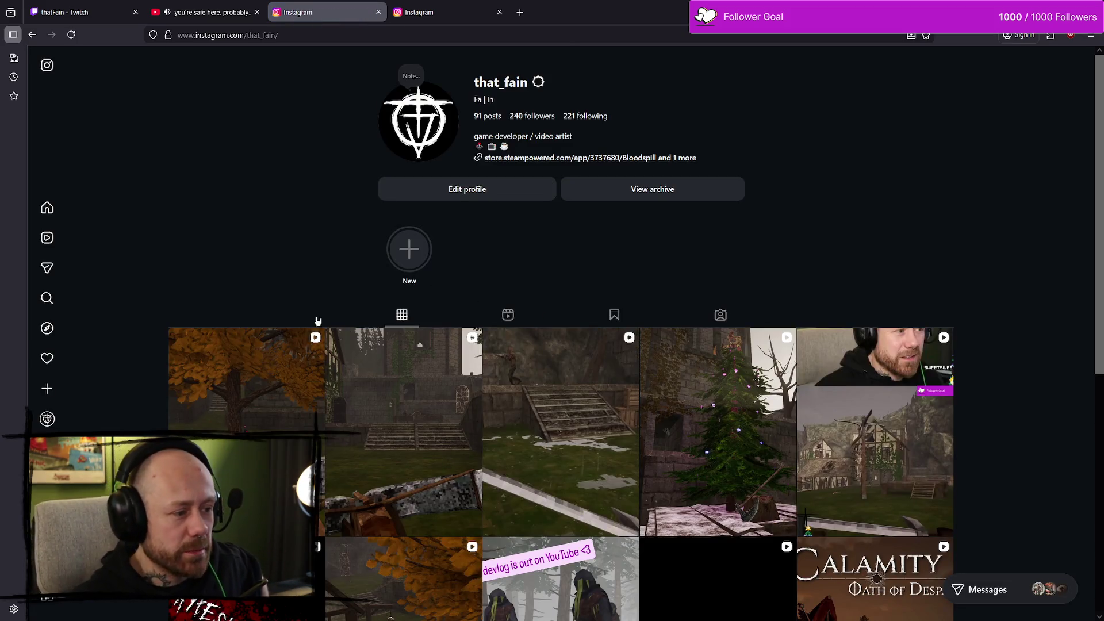
left_click(69, 209)
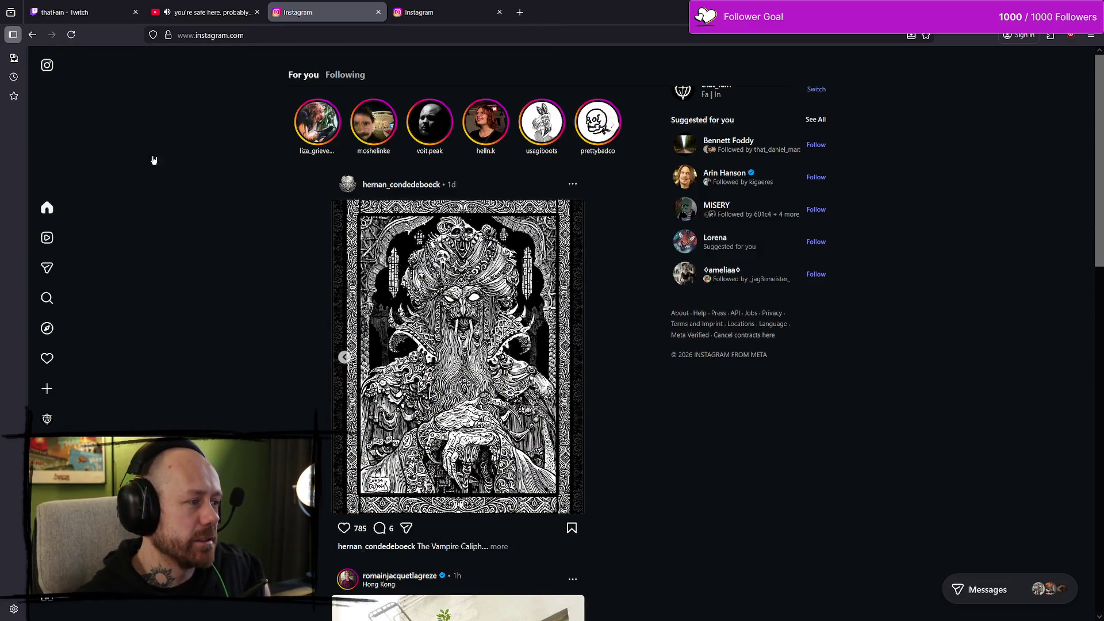
mouse_move(52, 73)
left_click(464, 9)
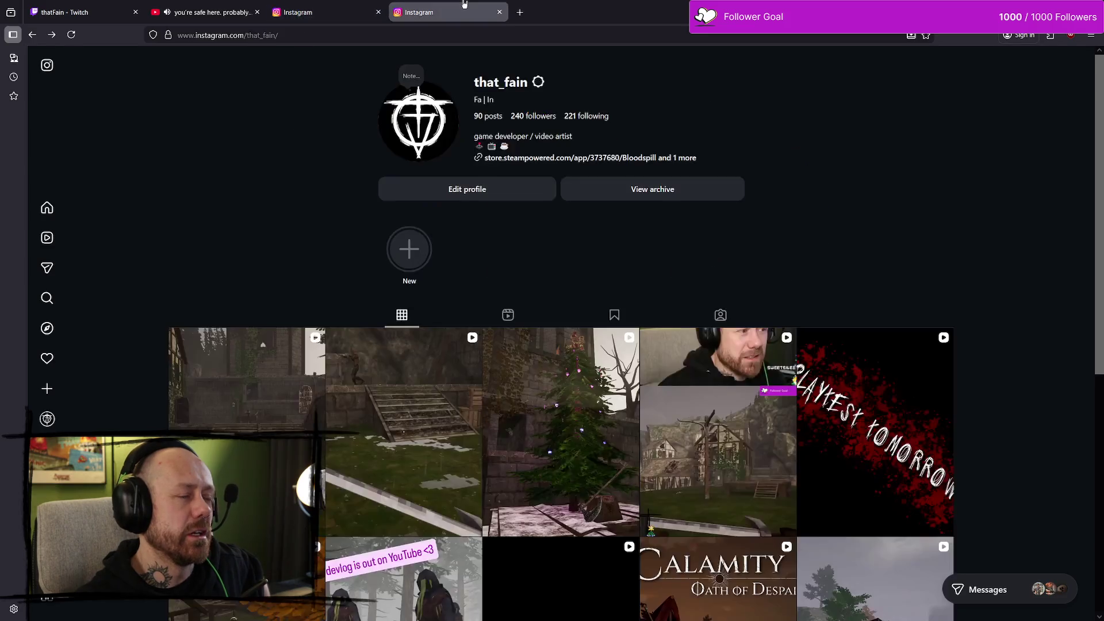
left_click(498, 12)
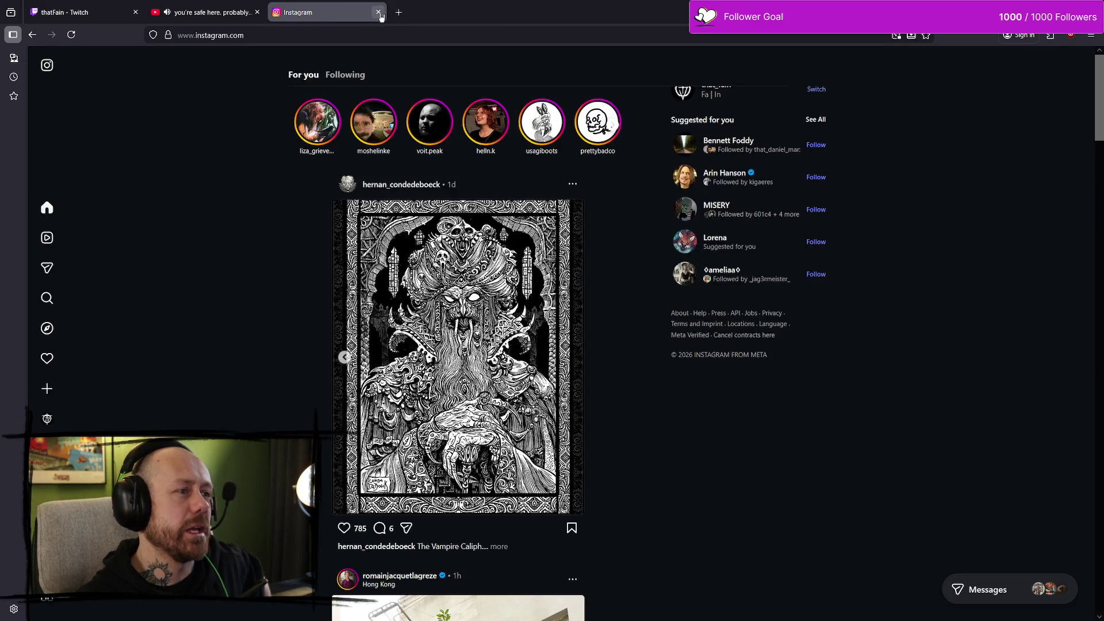
left_click(379, 12)
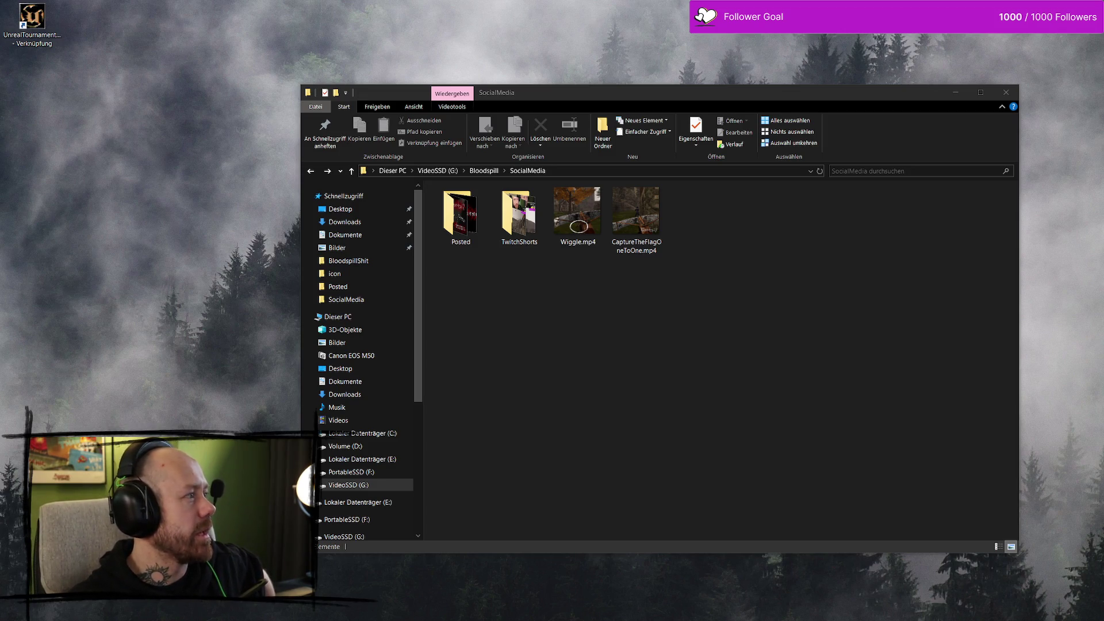
Step: Move the SocialMedia Explorer window aside and close it
left_click_drag(841, 102, 786, 98)
left_click(954, 91)
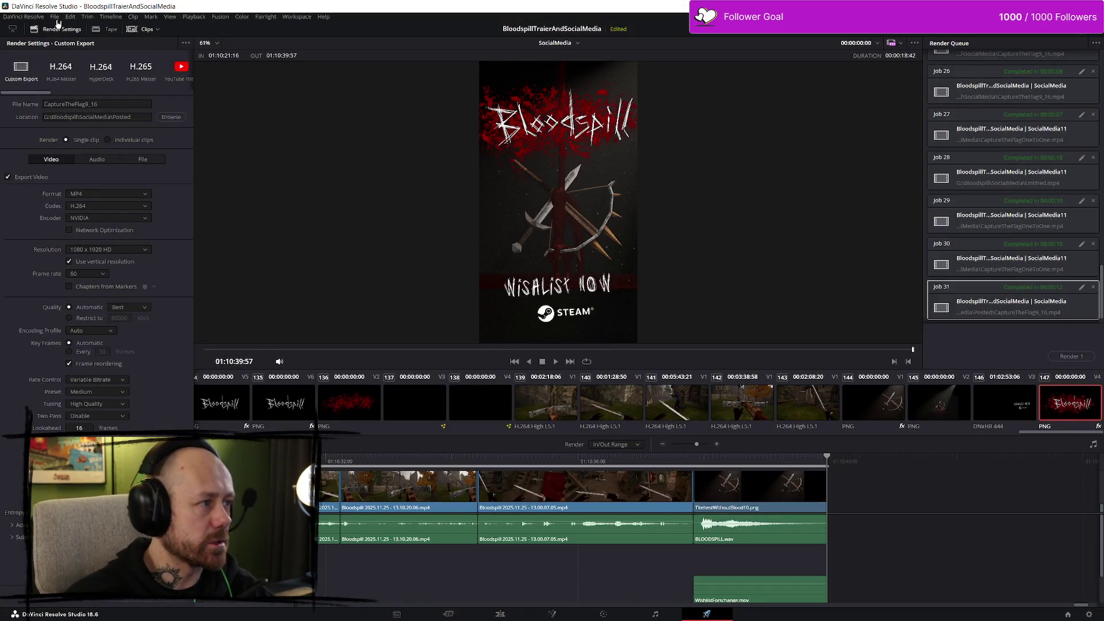
Step: Save the BloodspillTrailerAndSocialMedia project from the File menu
left_click(55, 17)
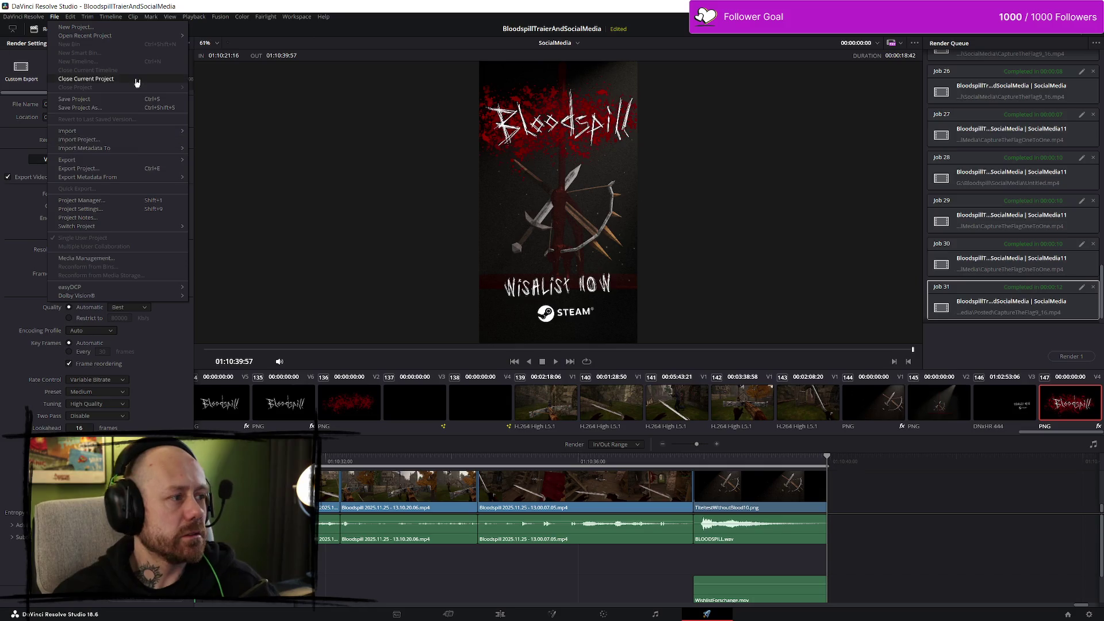
left_click(127, 99)
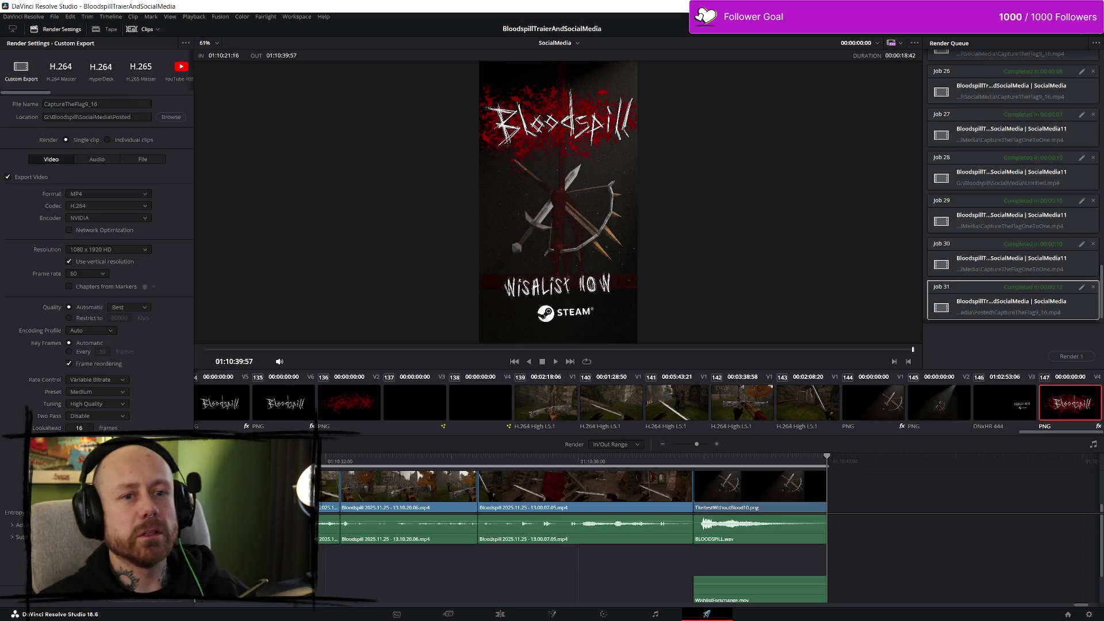
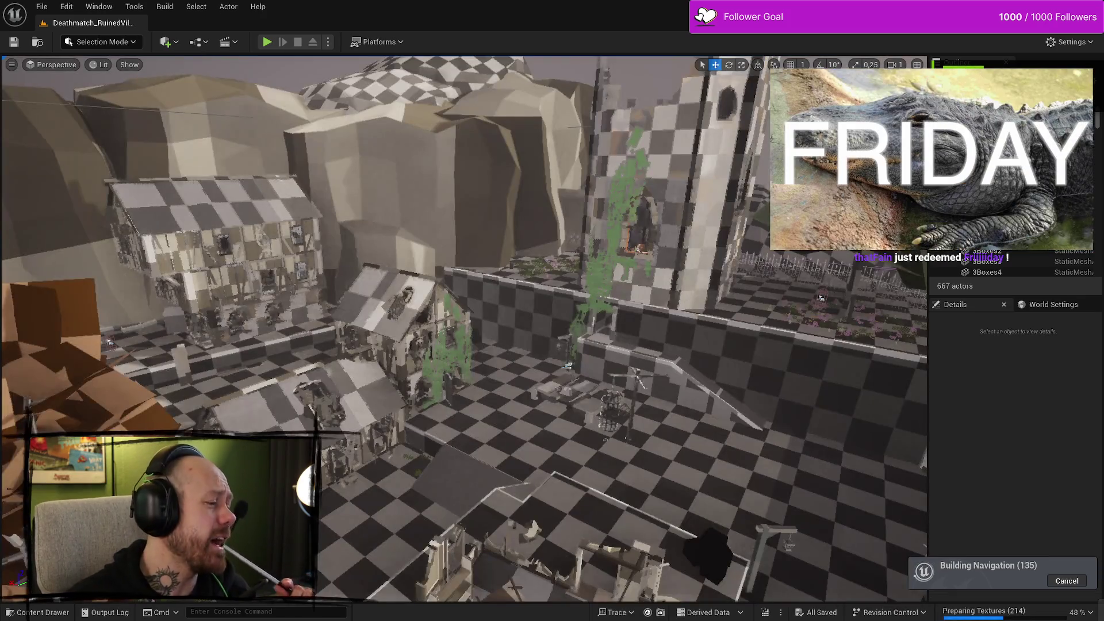
Step: Fly the camera to a new view and start Play In Editor on Deathmatch_RuinedVillage
mouse_move(821, 297)
left_mouse_down()
mouse_move(192, 283)
mouse_move(352, 313)
mouse_move(433, 300)
mouse_move(507, 199)
left_mouse_up()
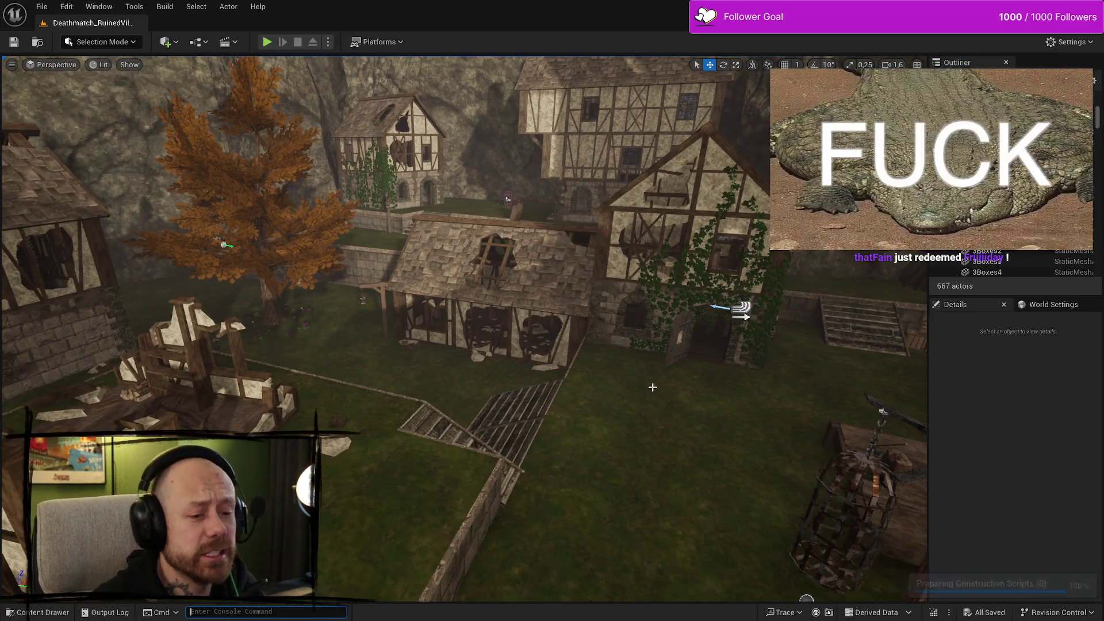
left_click(267, 44)
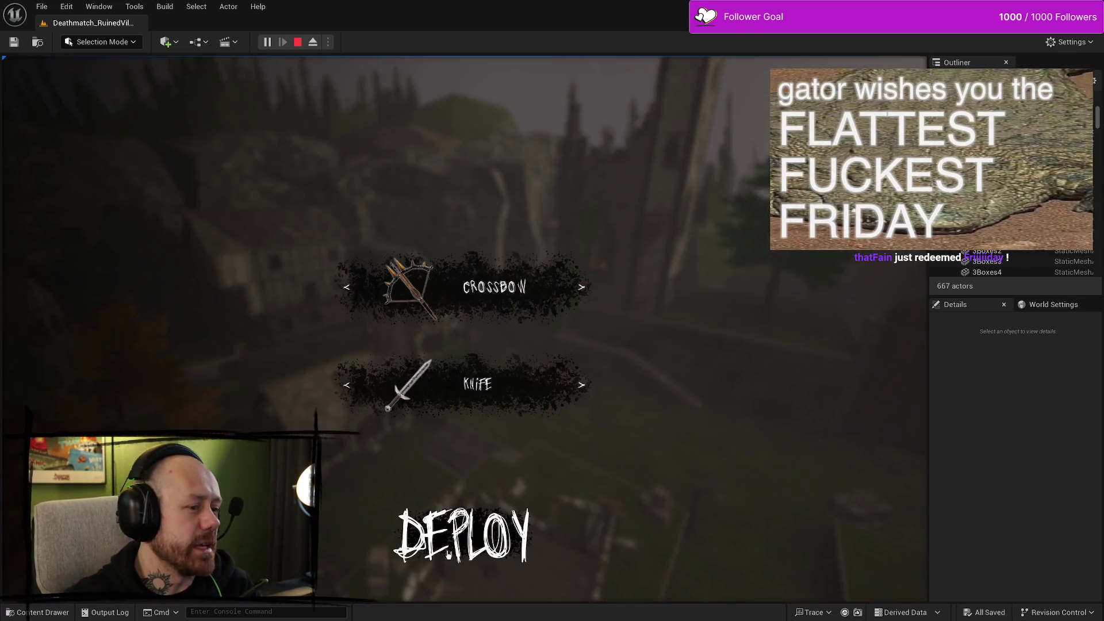
Step: Deploy with the crossbow and walk up the stone stairs toward the tree
left_click(443, 530)
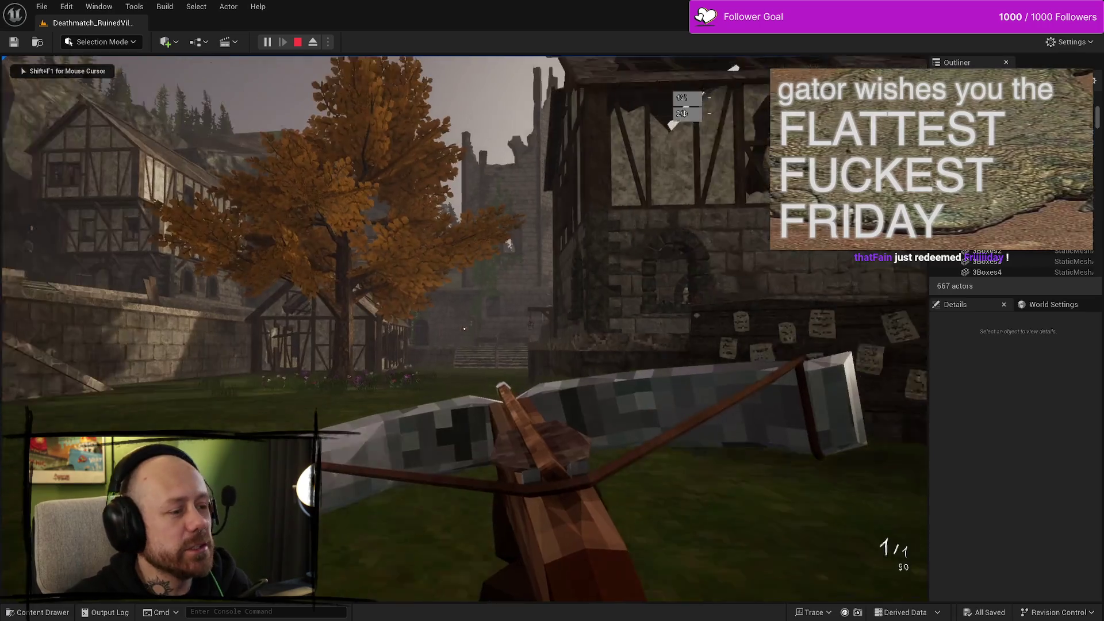
key("w")
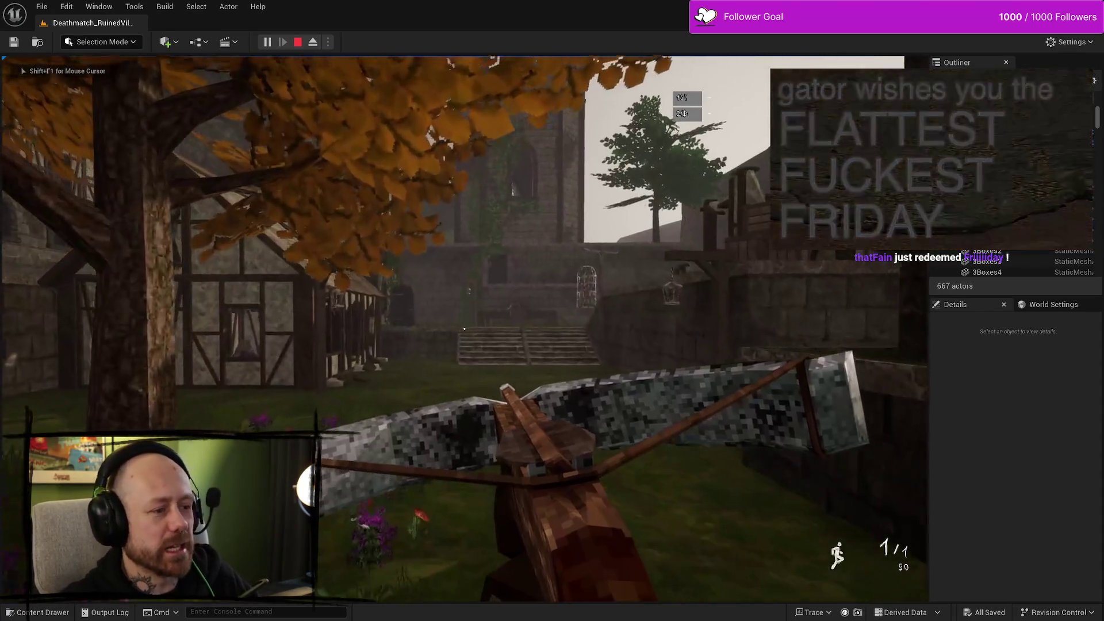
key("w")
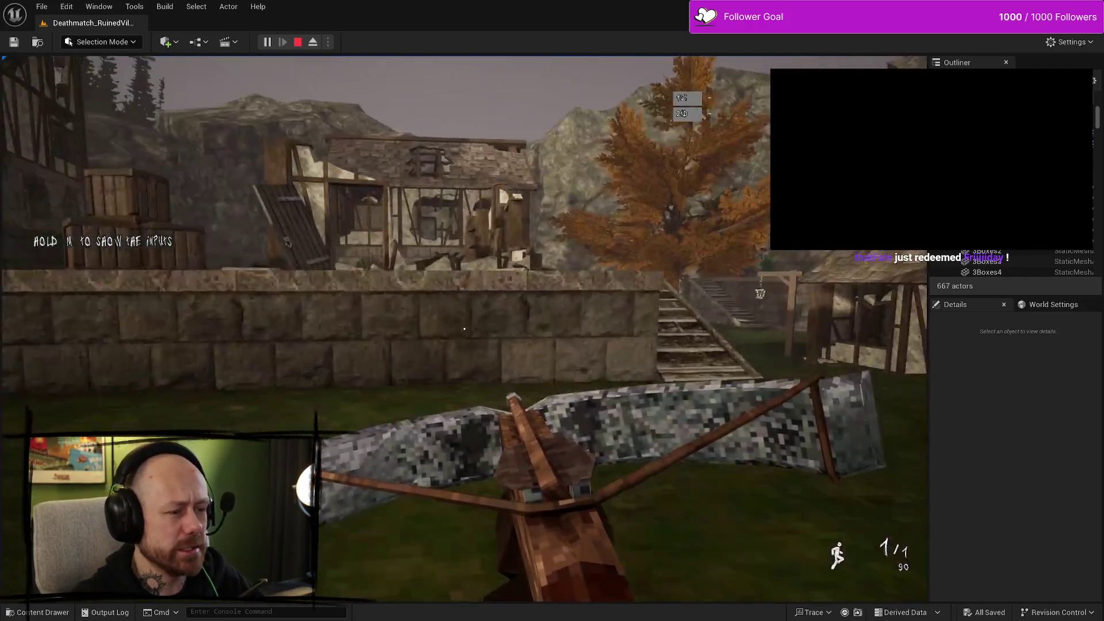
key("w")
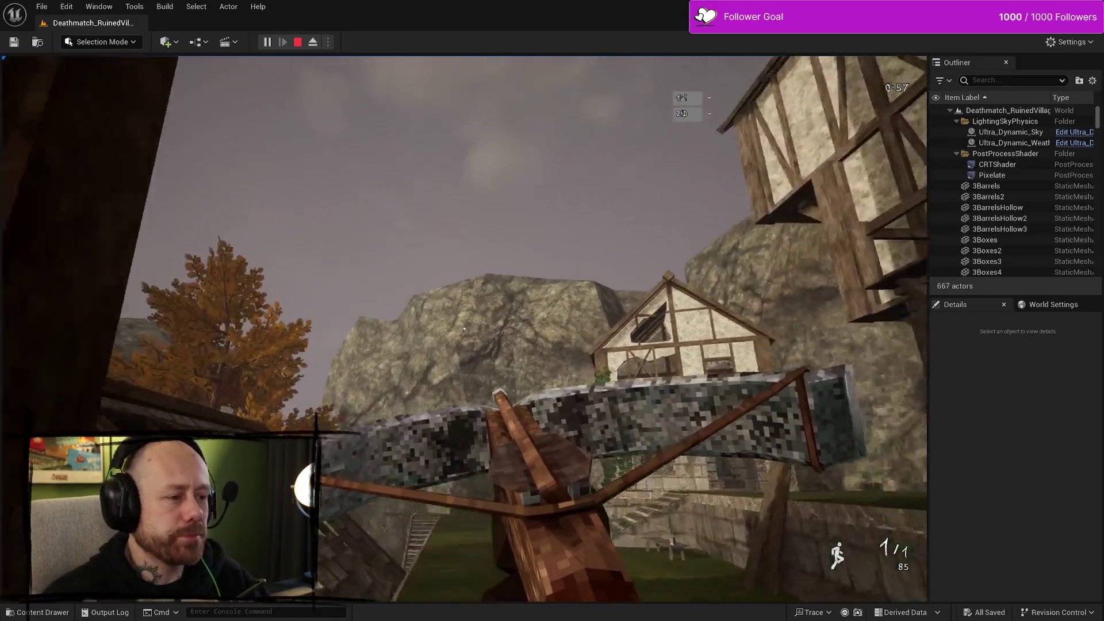
Step: Fire two crossbow bolts, then stop the play session with Esc
left_click(464, 328)
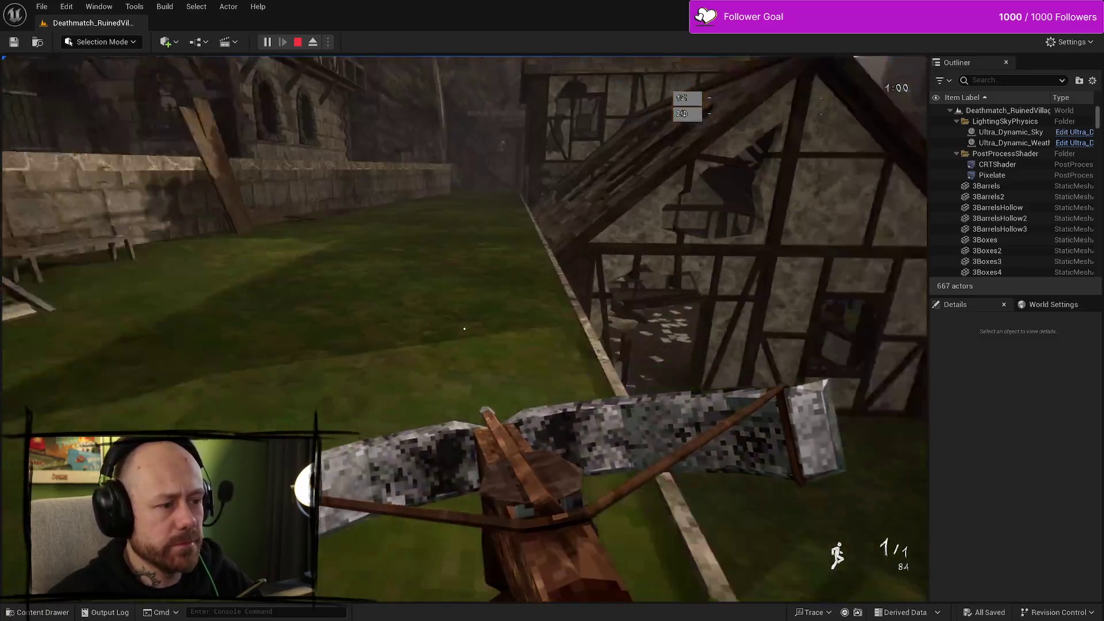
mouse_move(464, 329)
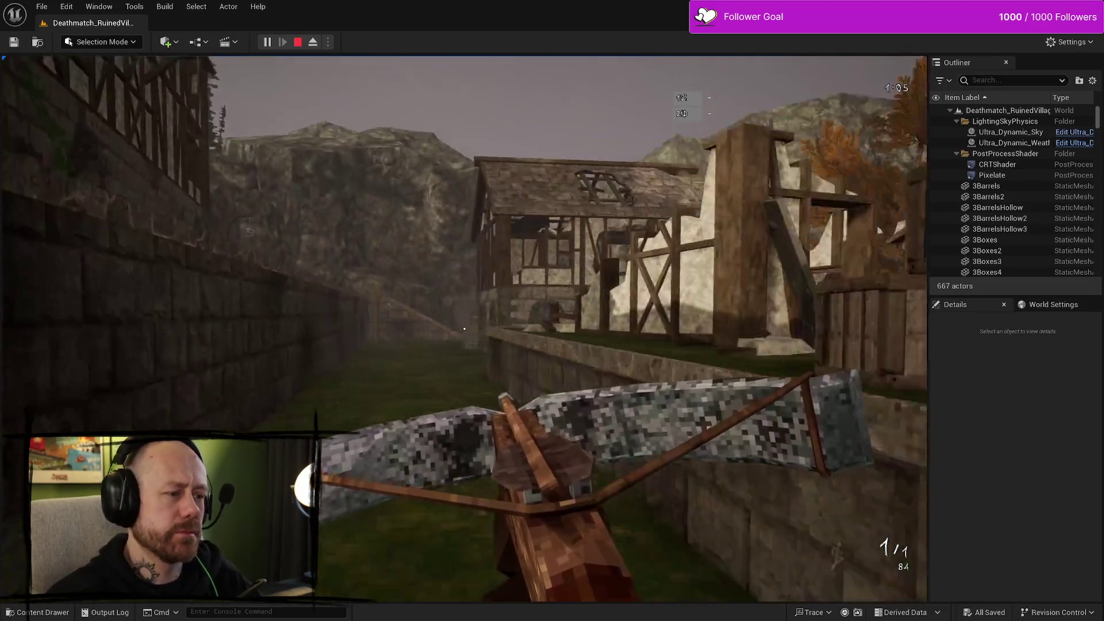
left_click(464, 329)
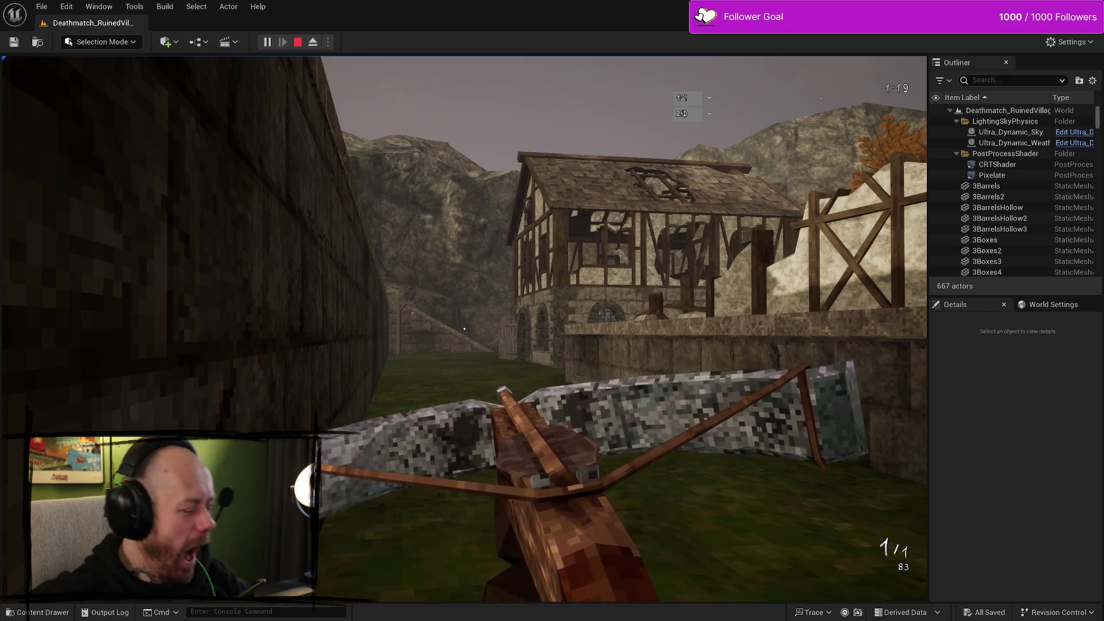
key("Escape")
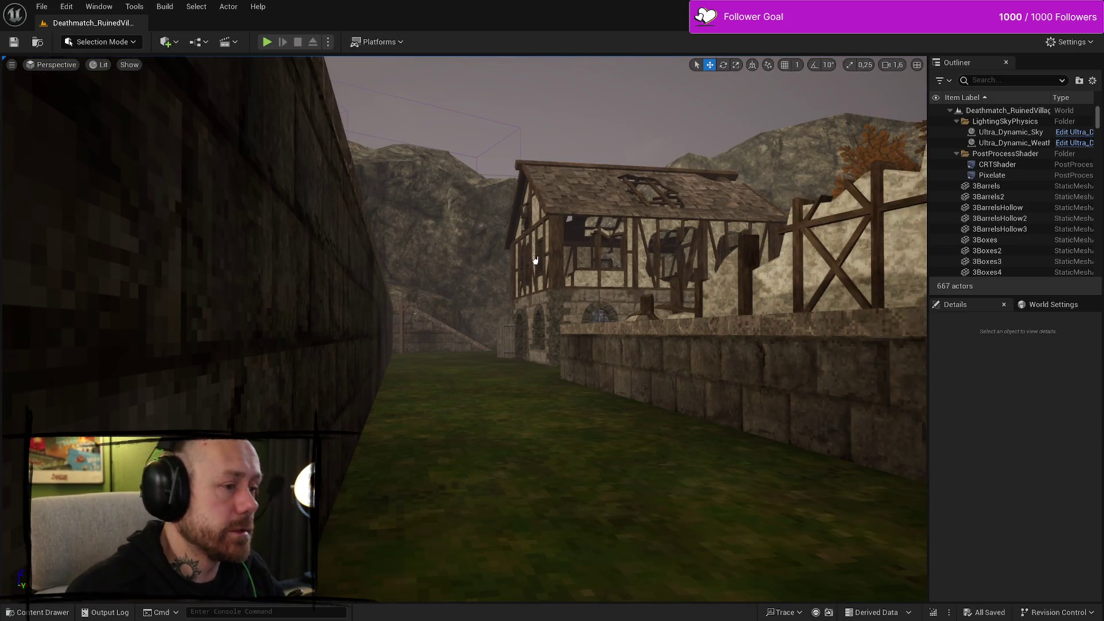
Step: In the Content Drawer, browse Content > FPS > UI > KillFeedAndScore and open WB_EndGameScores
key("ctrl+space")
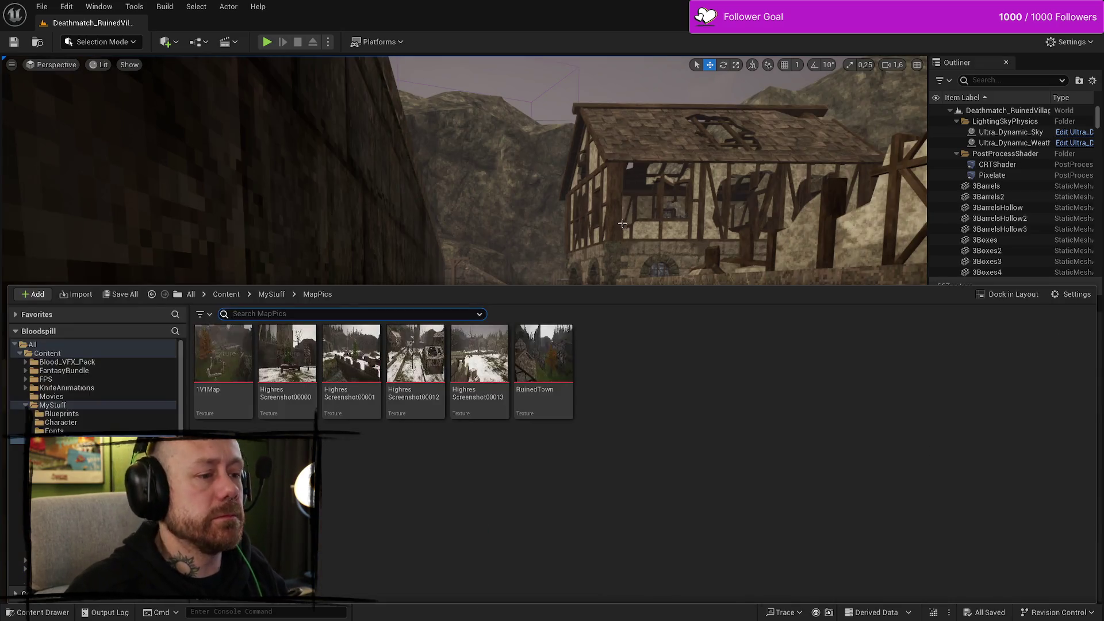
double_click(32, 406)
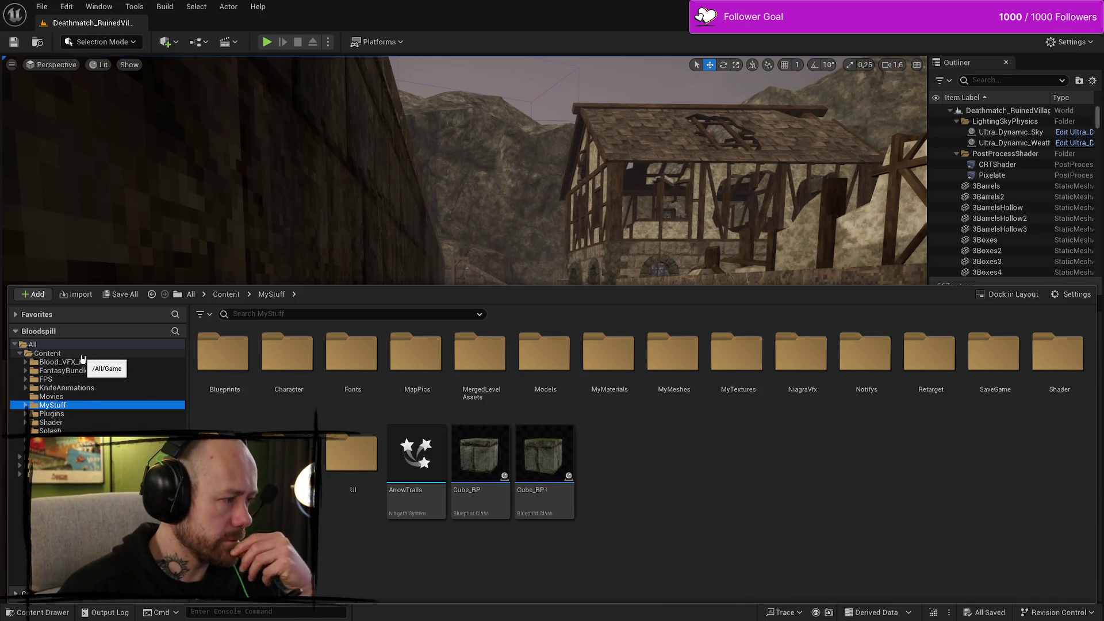
left_click(49, 353)
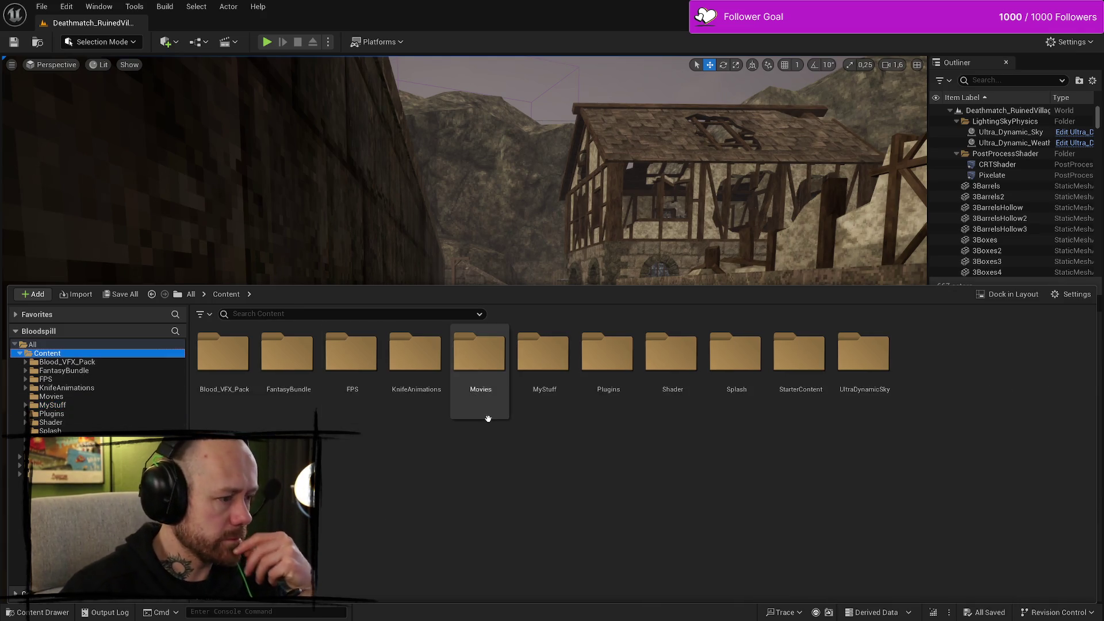
double_click(46, 379)
double_click(863, 352)
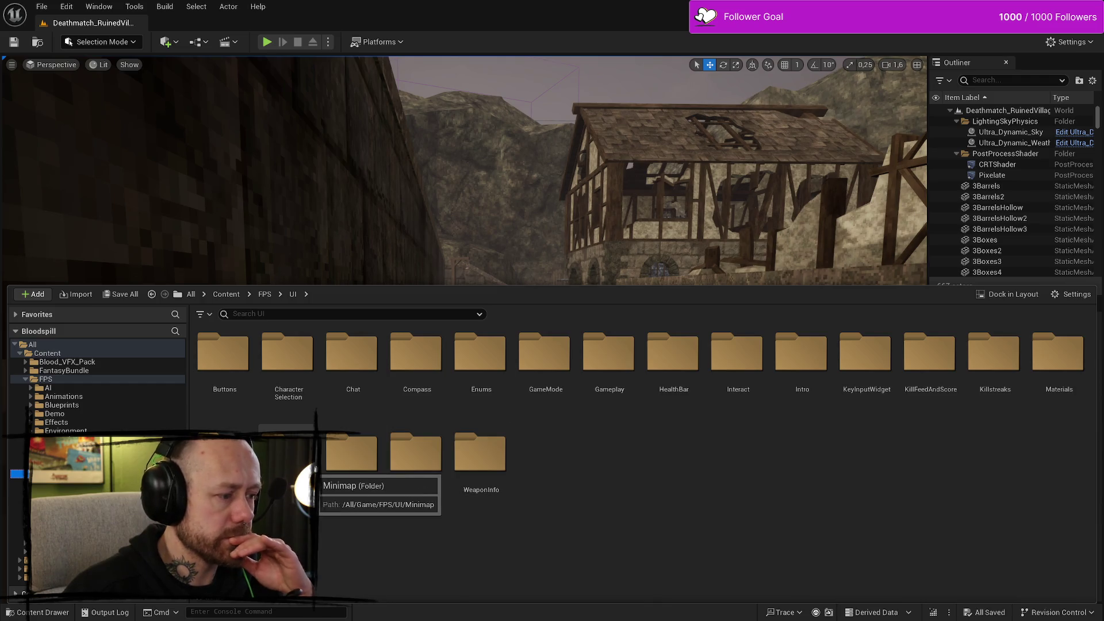
double_click(224, 457)
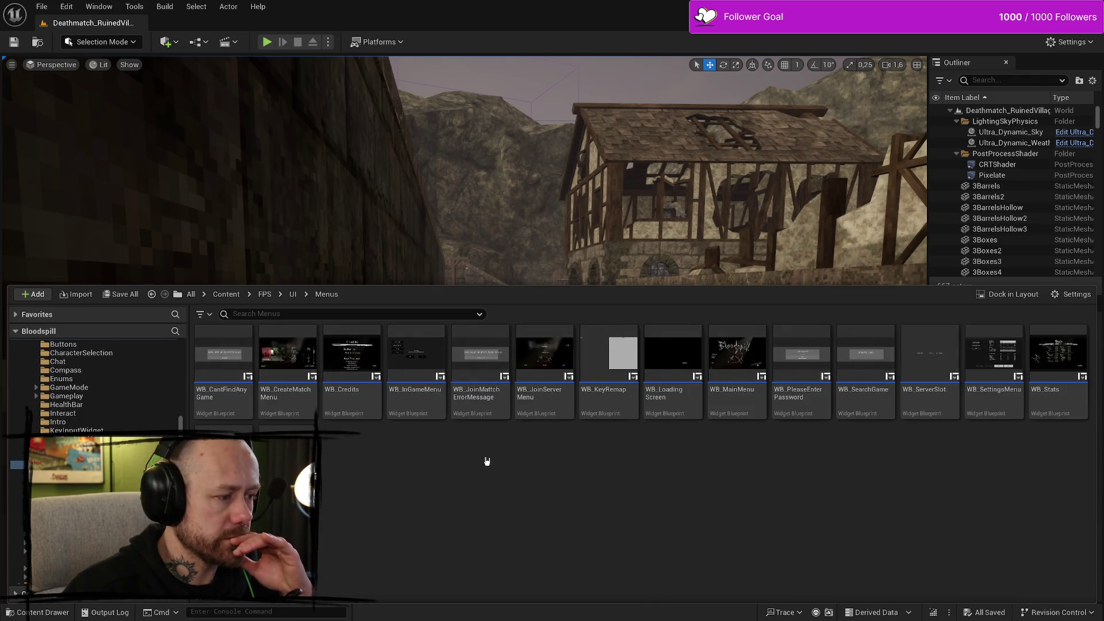
key("alt+Left")
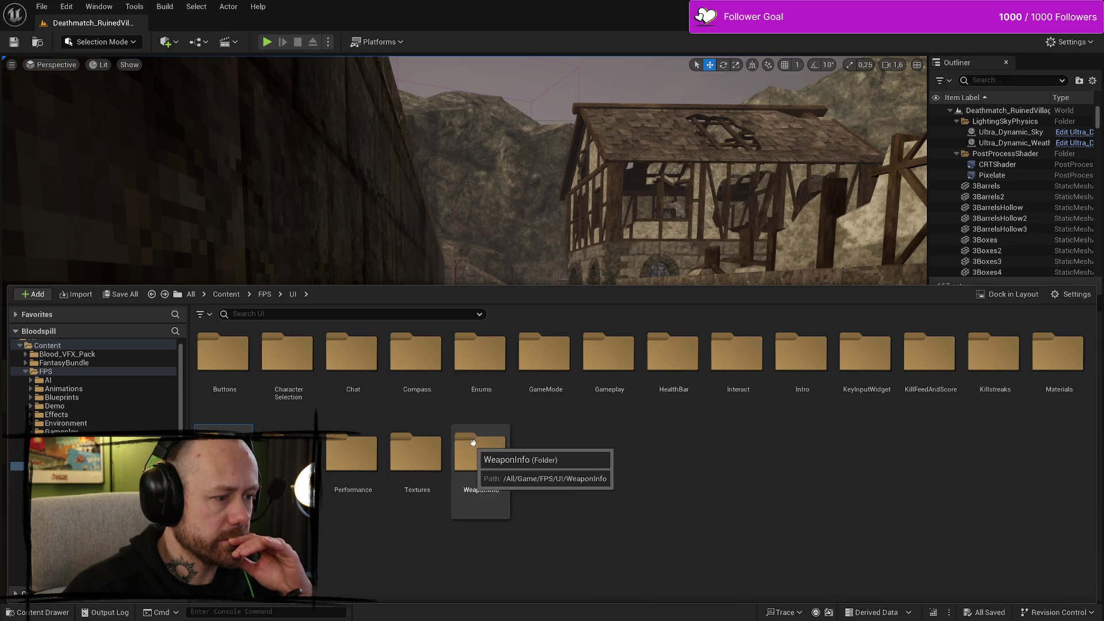
double_click(929, 359)
double_click(224, 360)
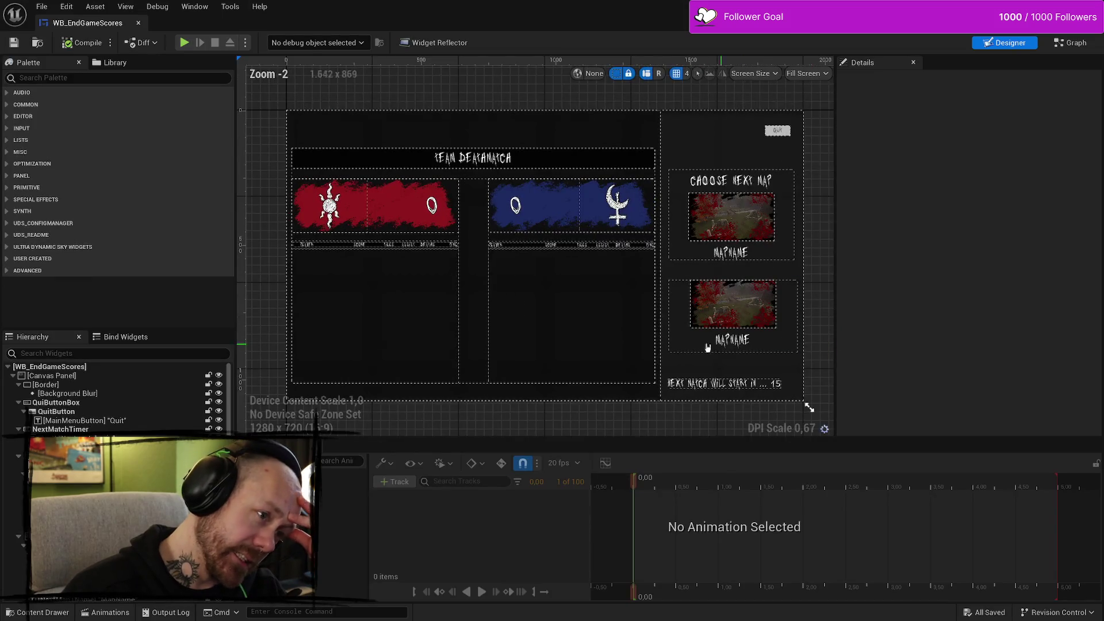
Step: Select the player scores panel and test its opacity, keeping the colour unchanged
left_click(651, 132)
left_click(638, 133)
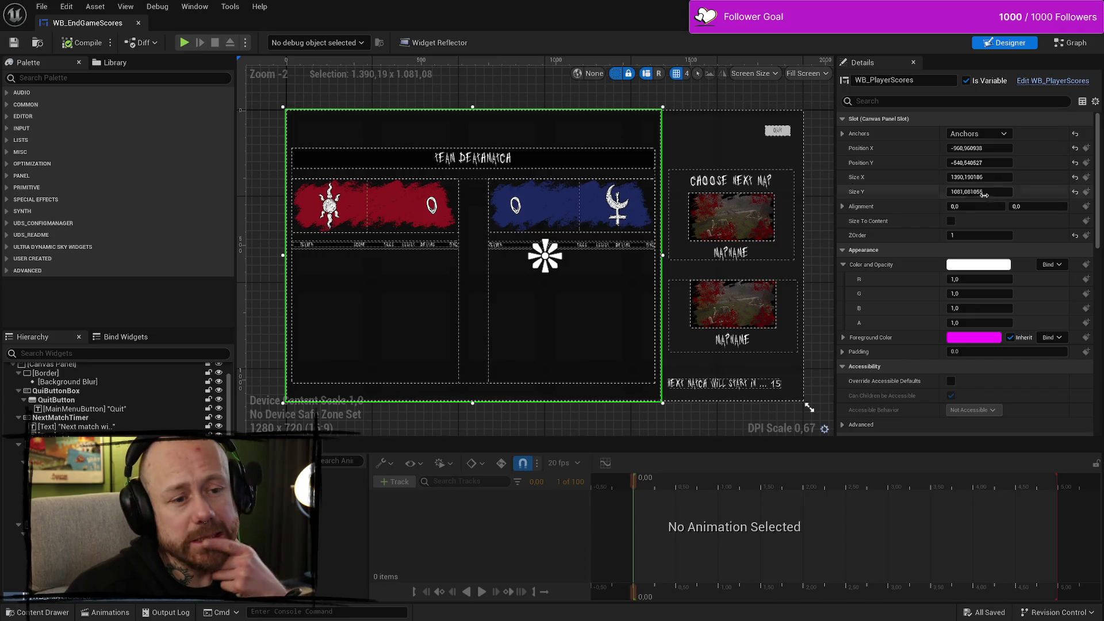
left_click(966, 265)
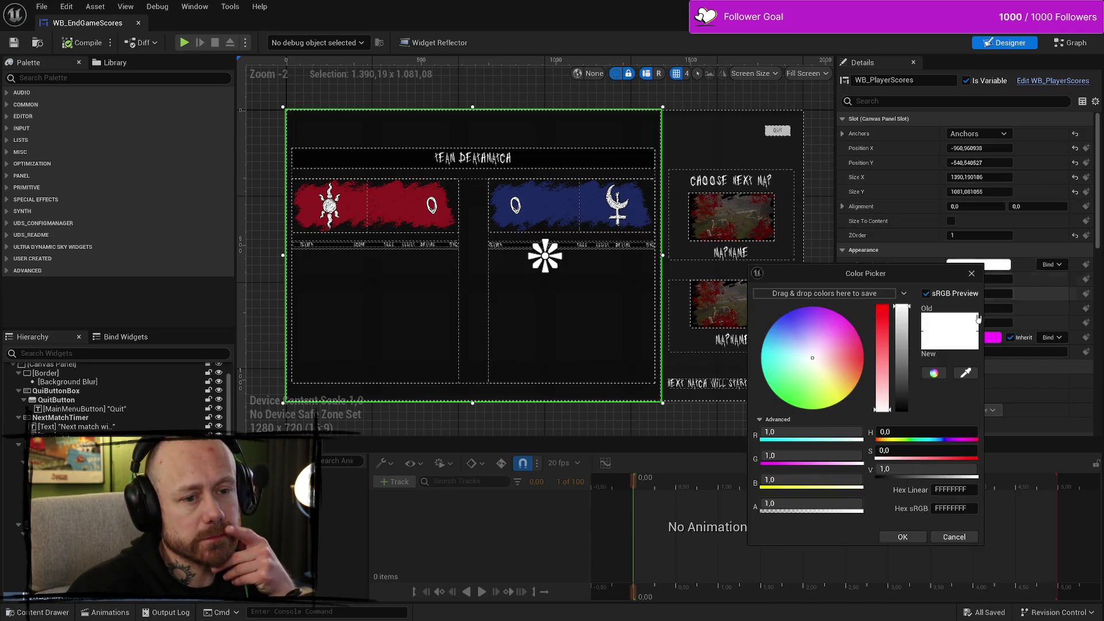
mouse_move(832, 504)
left_mouse_down()
mouse_move(762, 505)
mouse_move(862, 505)
left_mouse_up()
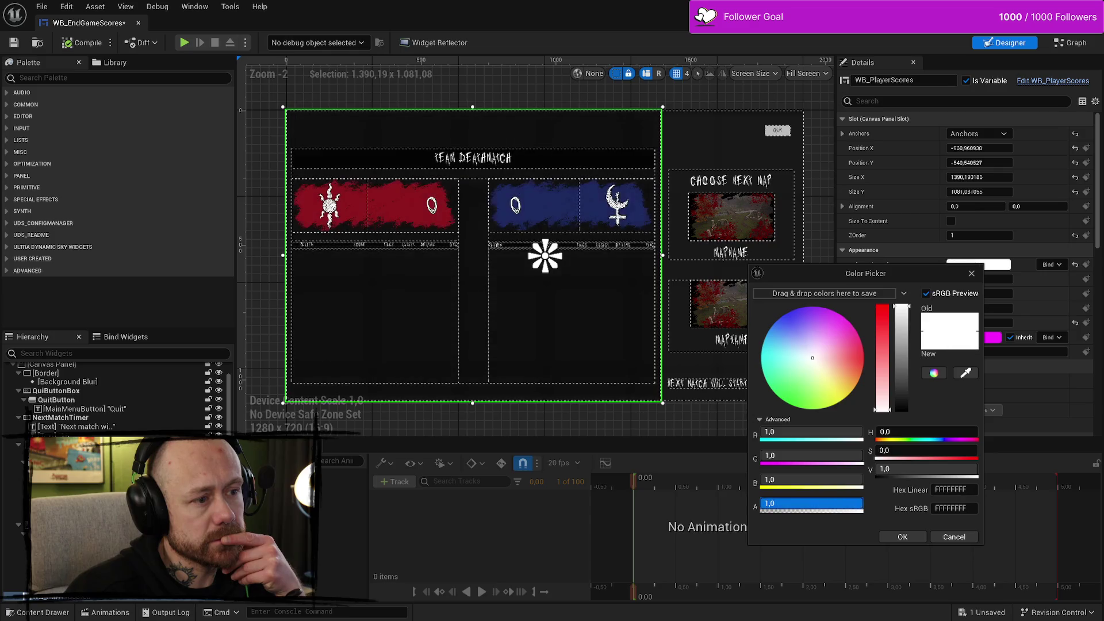
left_click(902, 537)
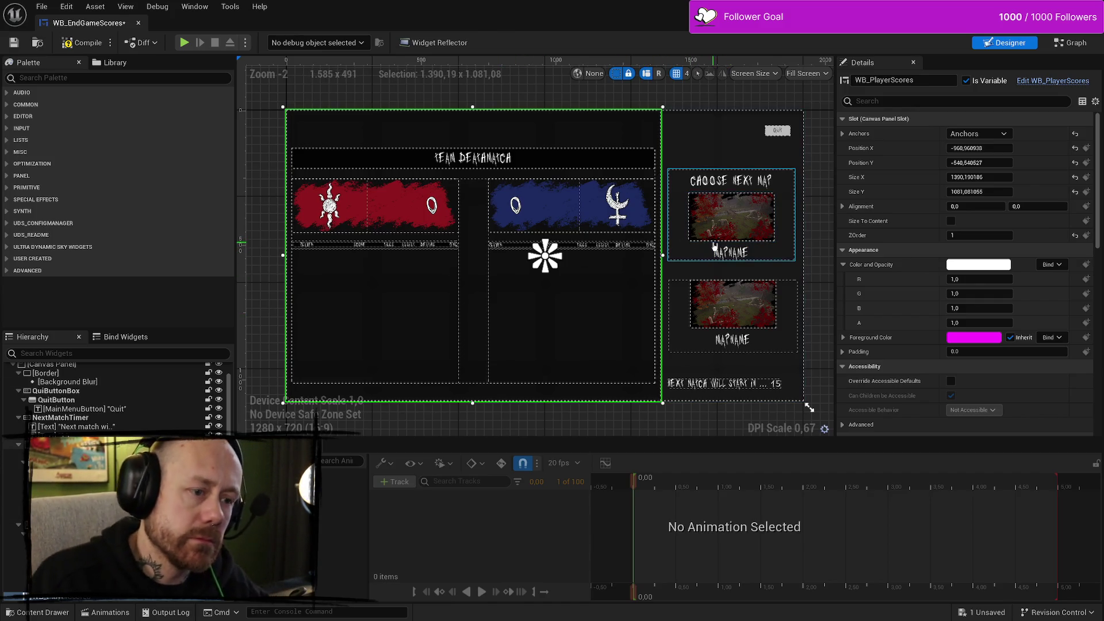
Step: Fit the anchors of both map-vote panels to their box corners
left_click(714, 248)
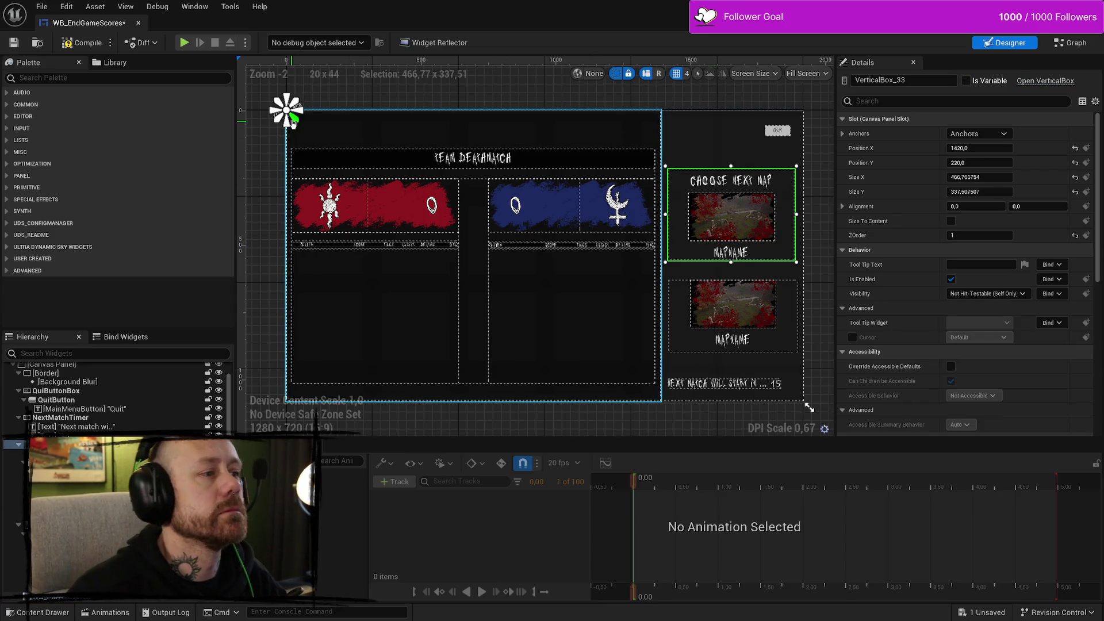
mouse_move(715, 247)
left_mouse_down()
mouse_move(711, 217)
mouse_move(698, 211)
mouse_move(730, 214)
mouse_move(661, 164)
left_mouse_up()
left_click_drag(742, 223, 803, 268)
left_click(764, 323)
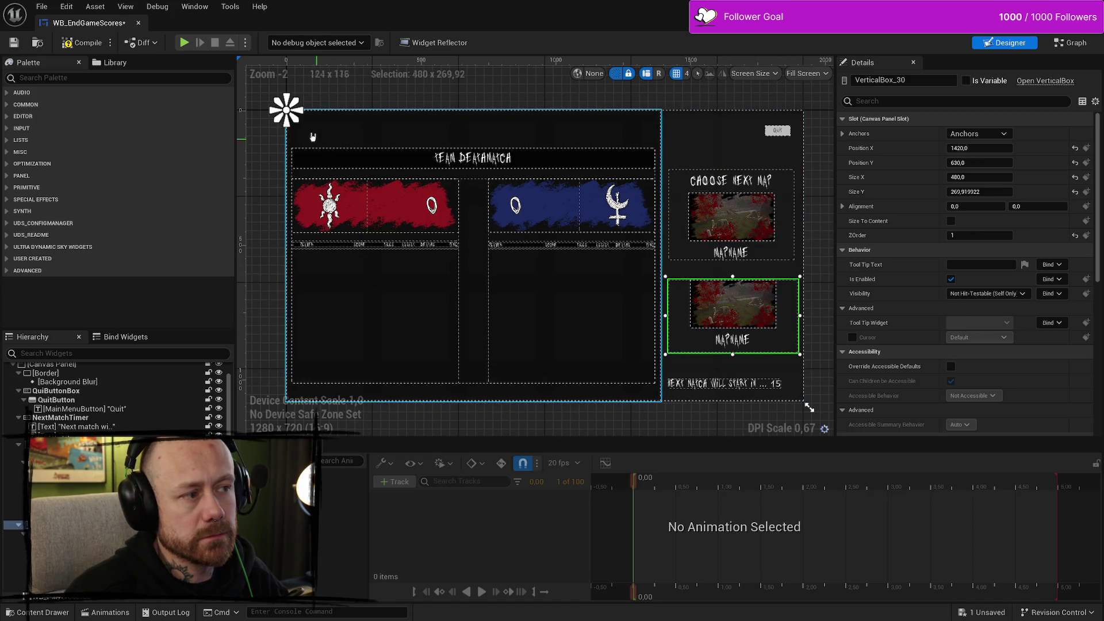
mouse_move(287, 108)
left_mouse_down()
mouse_move(751, 298)
mouse_move(742, 304)
mouse_move(659, 270)
left_mouse_up()
mouse_move(736, 329)
left_mouse_down()
mouse_move(796, 371)
mouse_move(805, 360)
left_mouse_up()
Step: Split the WB_PlayerScores anchor to the panel's top-left and bottom-right corners
left_click(729, 390)
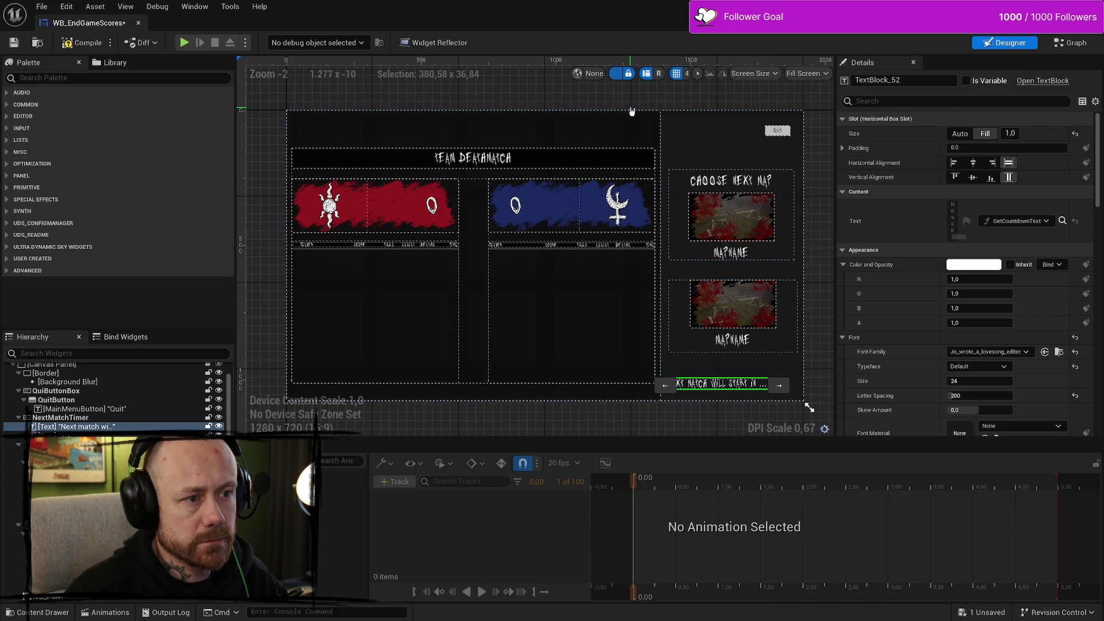
left_click(538, 250)
left_click_drag(536, 247, 278, 102)
left_click_drag(561, 264, 667, 412)
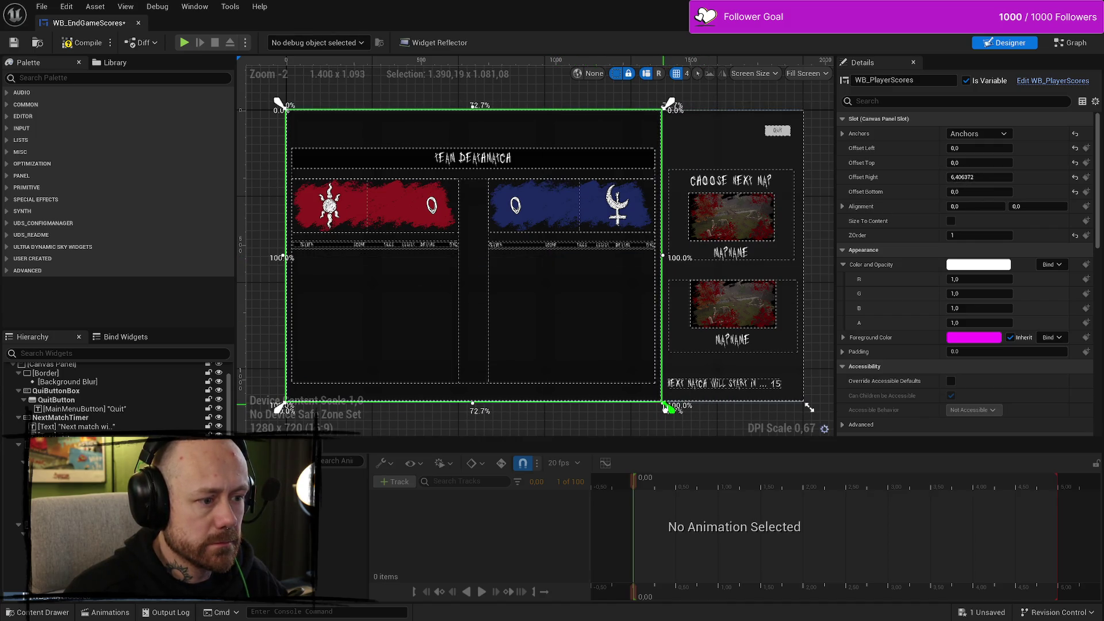
Step: Move the scores panel inward and resize its top and bottom edges
left_click_drag(505, 280, 523, 302)
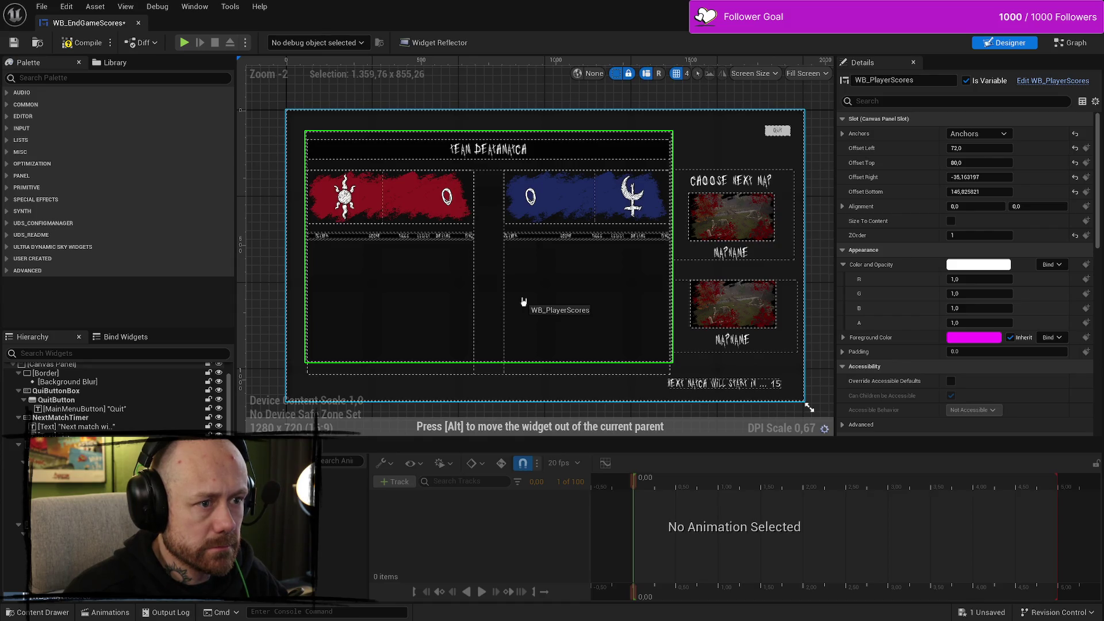
left_click_drag(523, 301, 527, 303)
mouse_move(492, 364)
left_mouse_down()
mouse_move(492, 388)
mouse_move(514, 349)
left_mouse_up()
left_click_drag(490, 124, 490, 154)
left_click_drag(524, 258, 517, 304)
left_click_drag(670, 385, 684, 374)
Step: Fit the scores panel's anchors to its corners and start a test play
left_click_drag(685, 103, 683, 141)
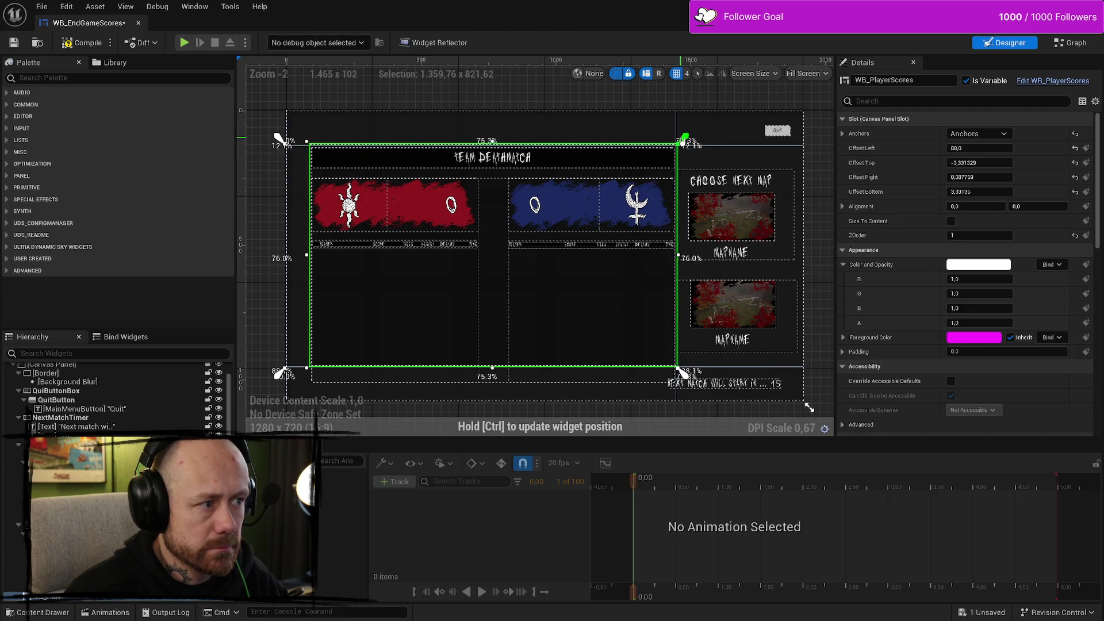
left_click_drag(280, 138, 299, 137)
left_click(184, 42)
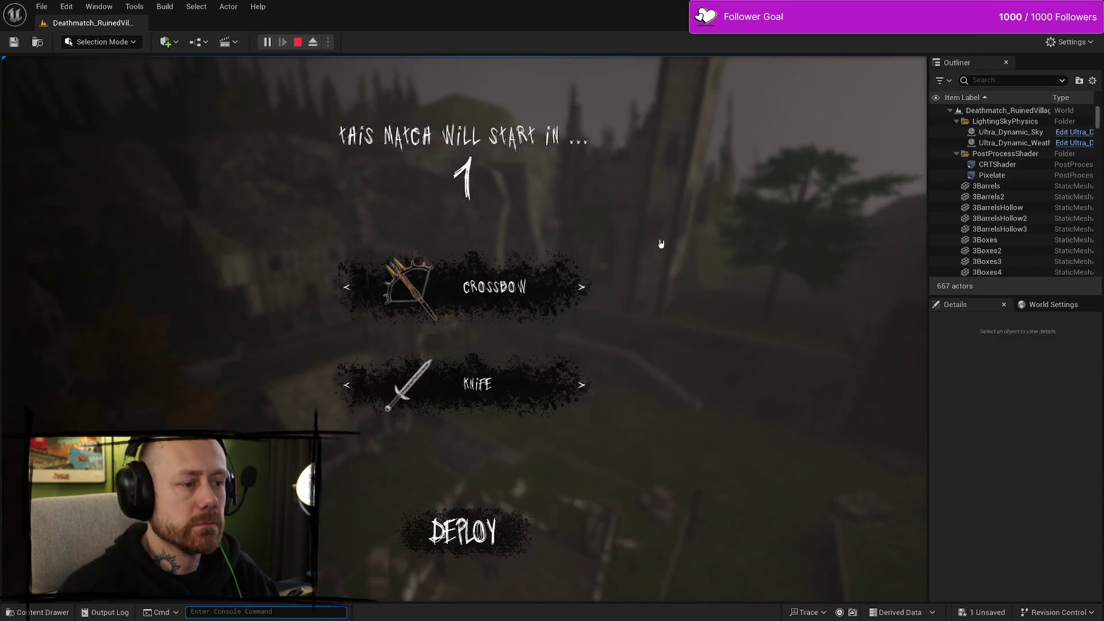
Step: Deploy, then quit the match from the pause menu back to the main menu
left_click(463, 531)
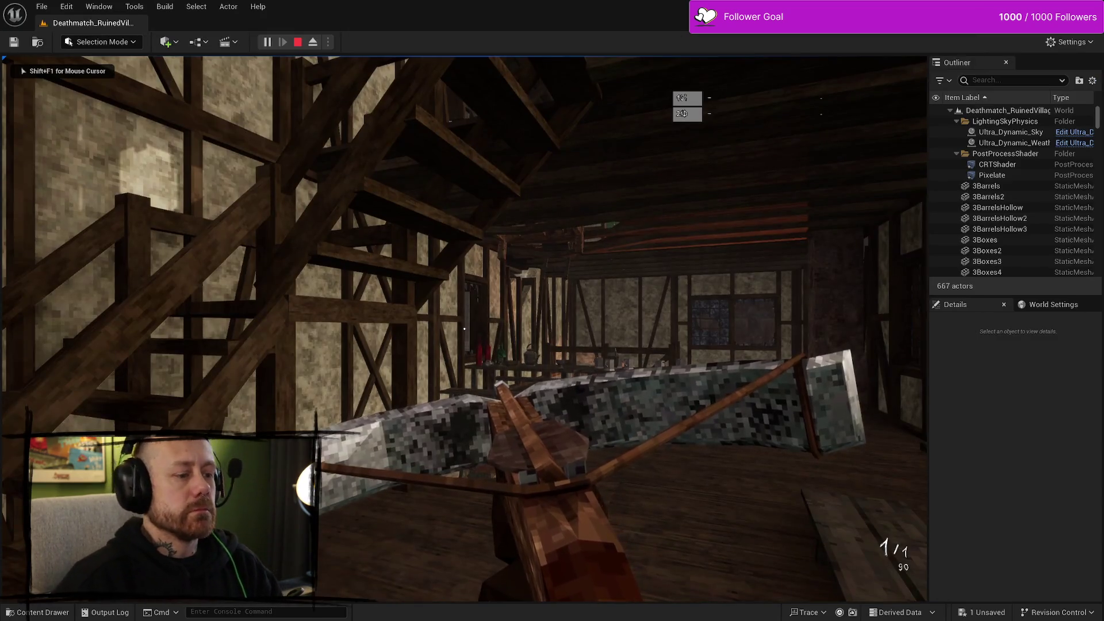
key("Escape")
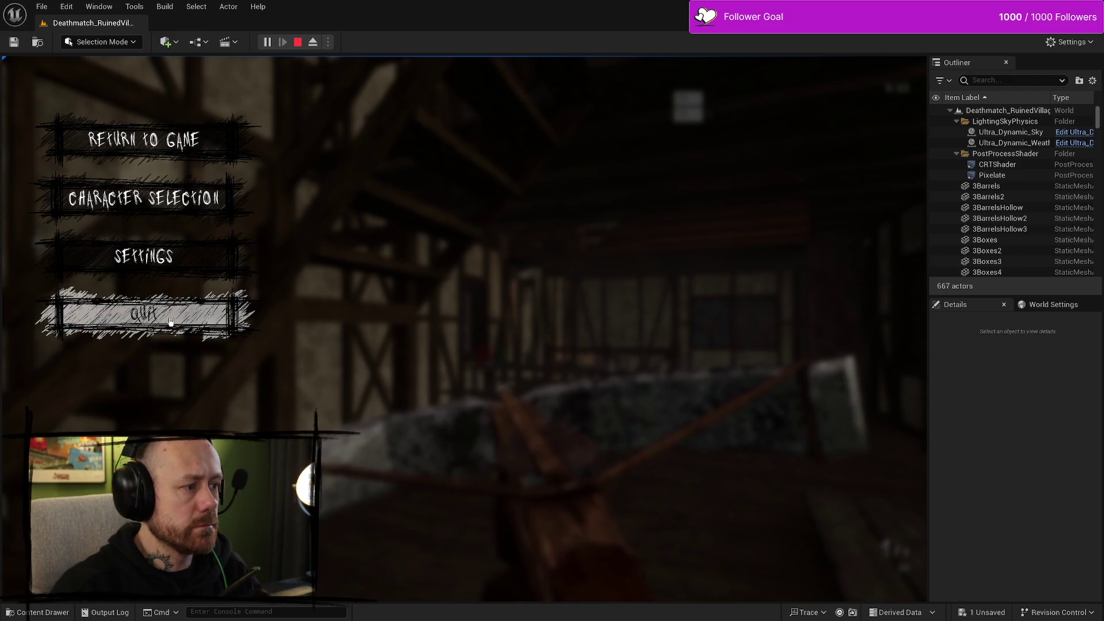
left_click(144, 313)
left_click(259, 371)
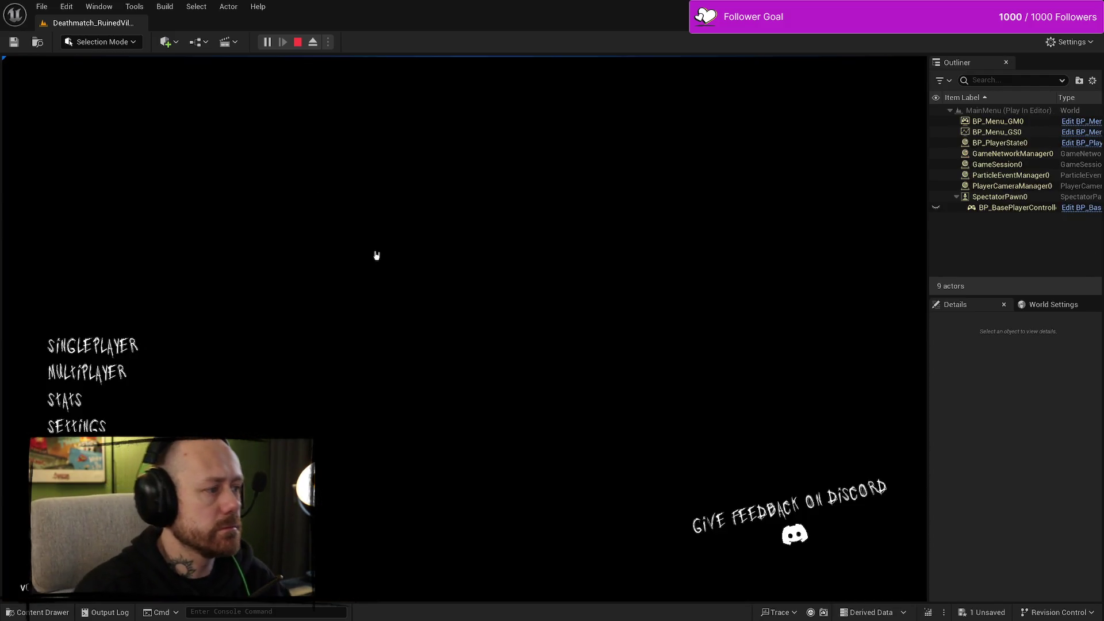
Step: Set the game mode to Capture the Flag and start the game on One V One
left_click(726, 241)
left_click(725, 241)
left_click(726, 241)
left_click(726, 241)
left_click(725, 242)
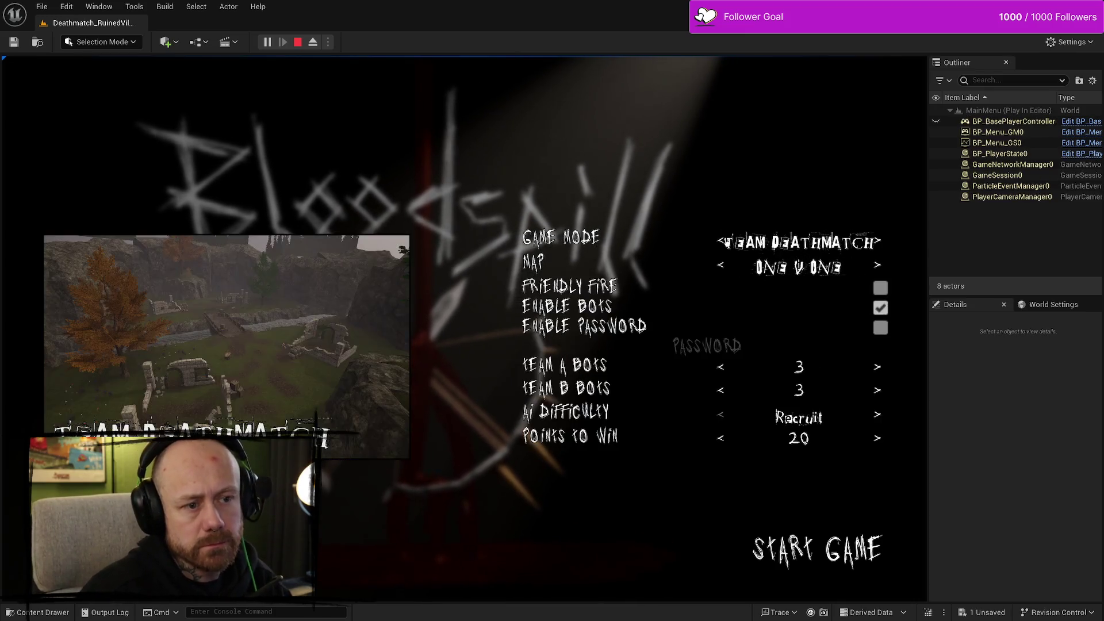
left_click(726, 241)
left_click(725, 241)
left_click(759, 242)
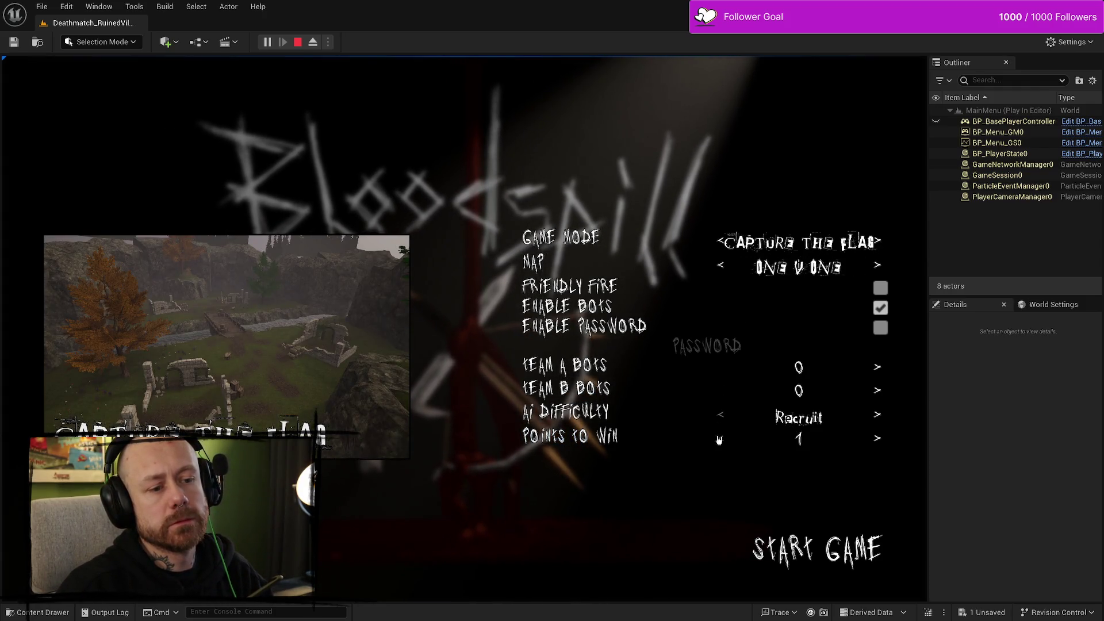
left_click(860, 560)
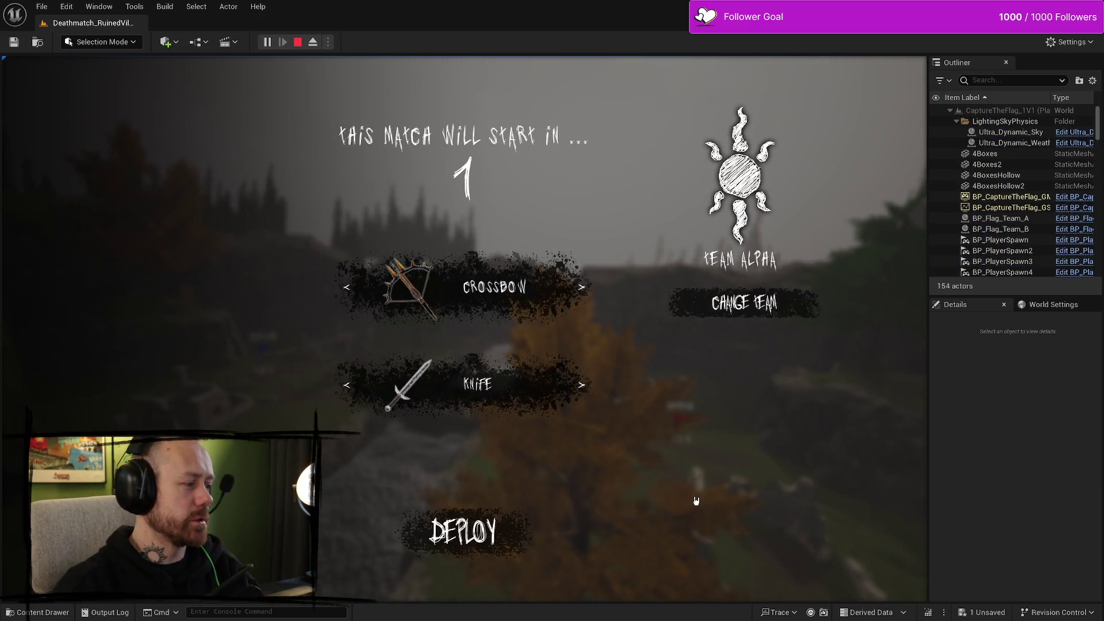
Step: Deploy, grab the enemy flag and carry it back to the defend marker
left_click(640, 508)
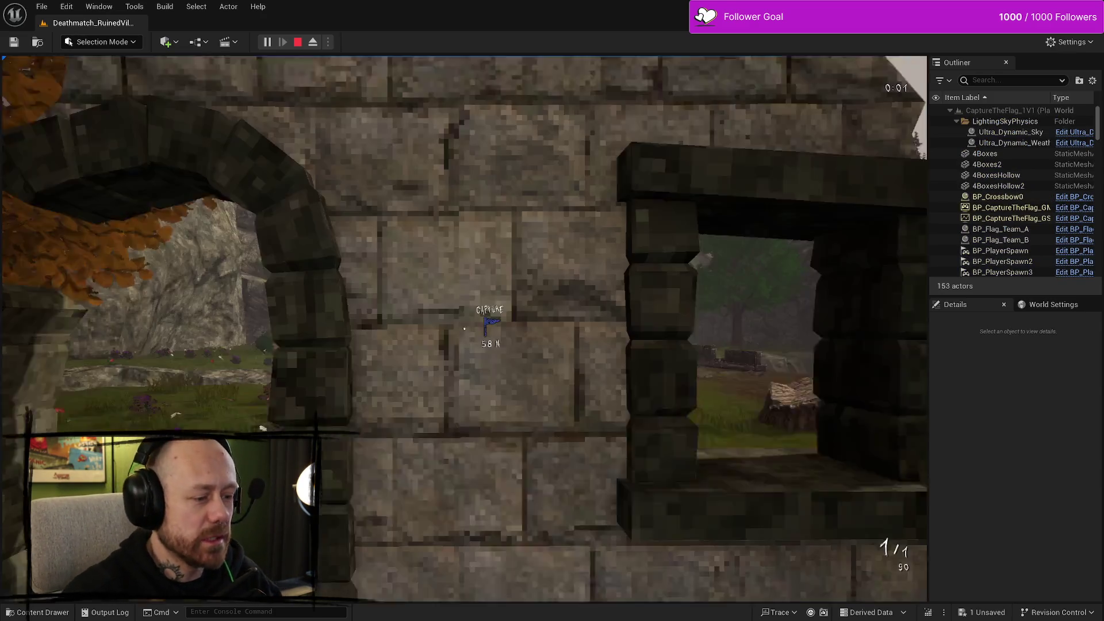
key("w")
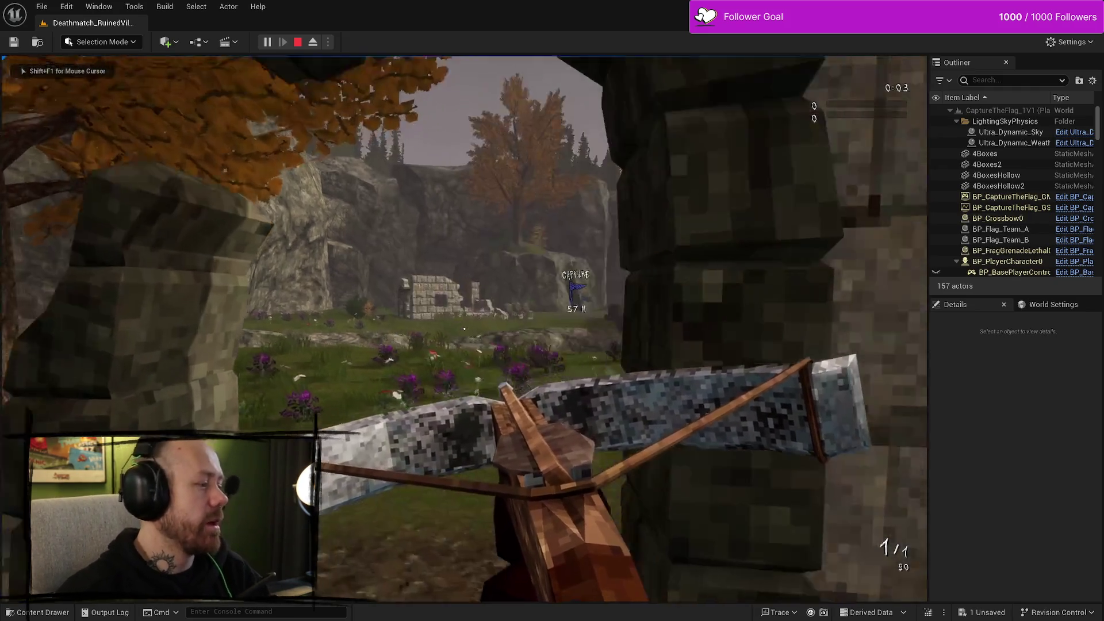
key("w")
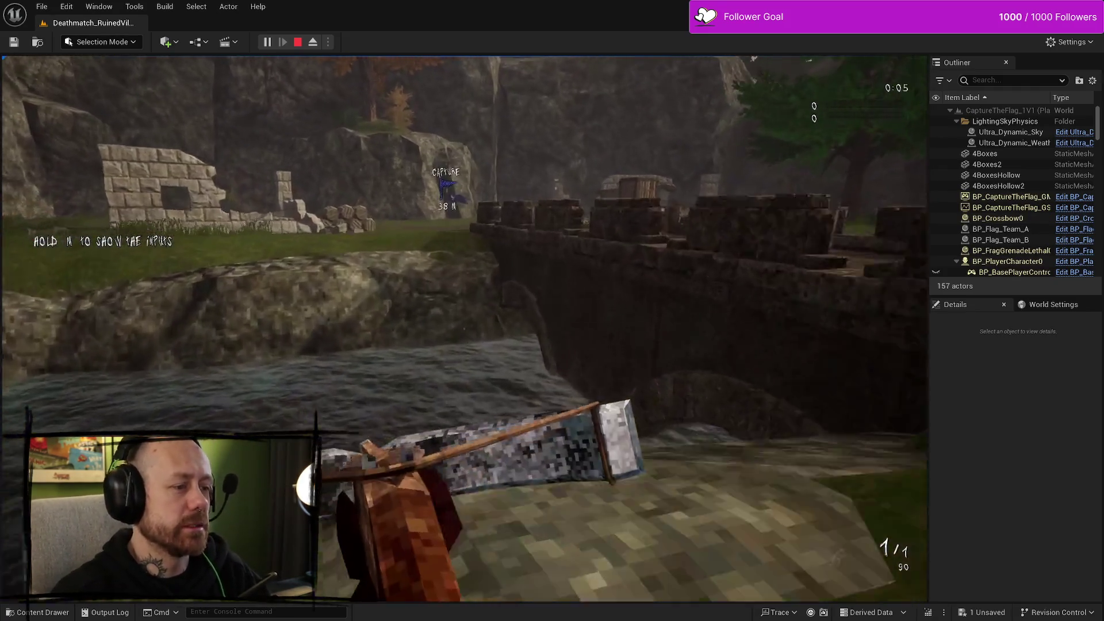
key("w")
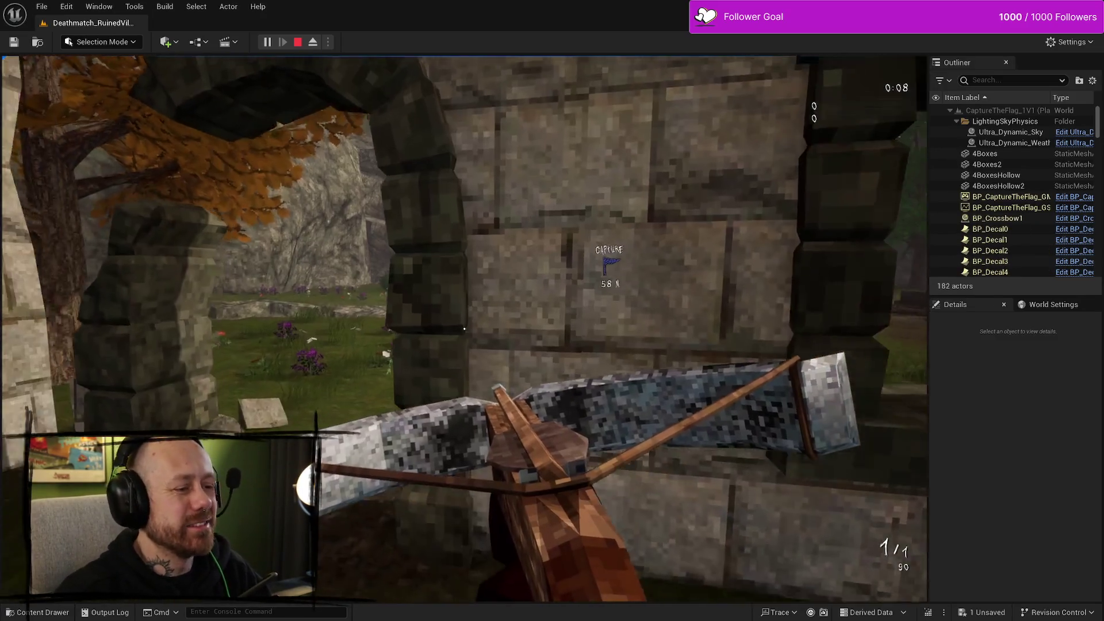
key("w")
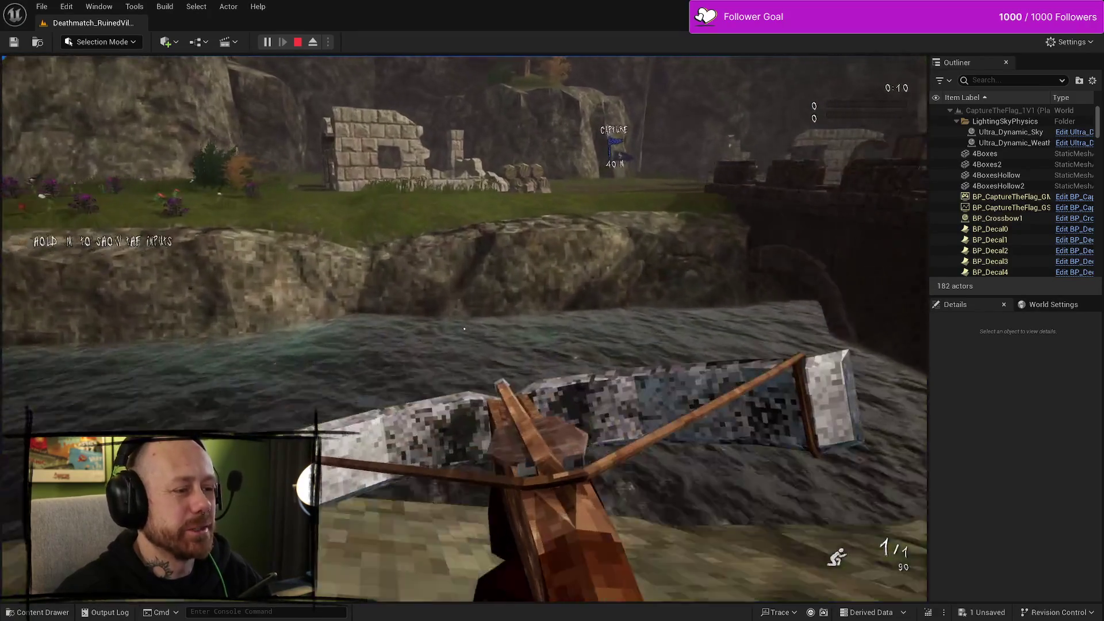
key("w")
key("w")
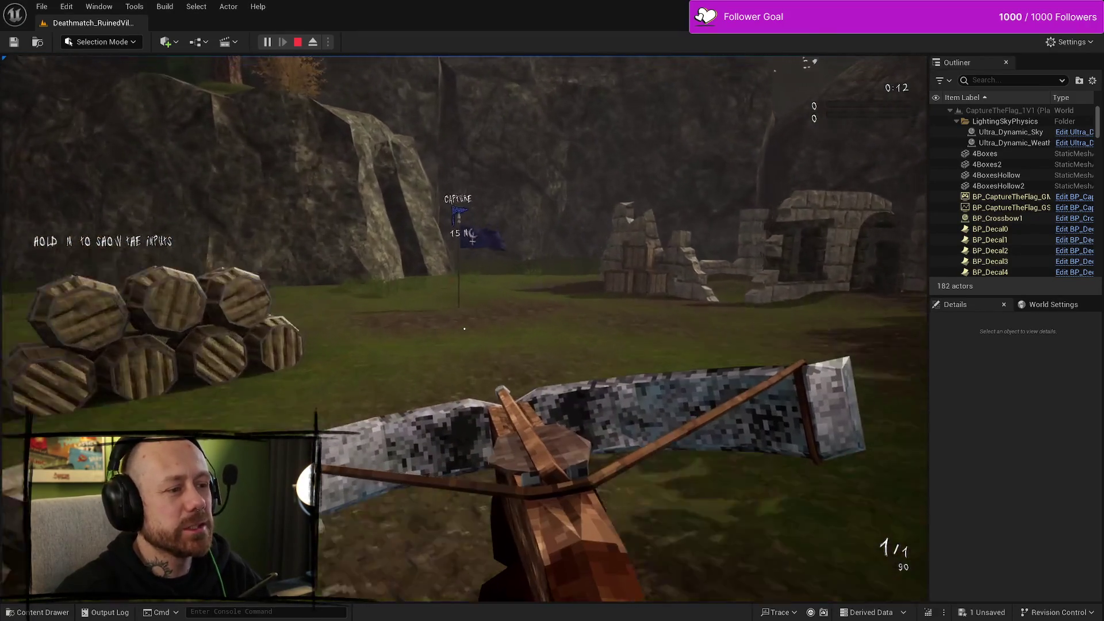
key("w")
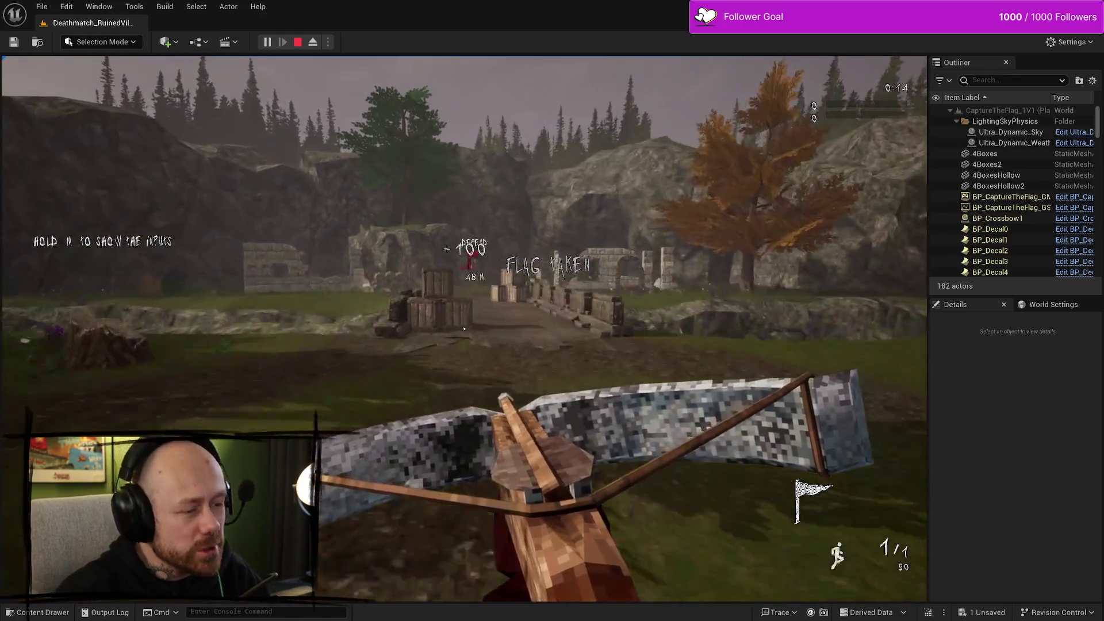
key("w")
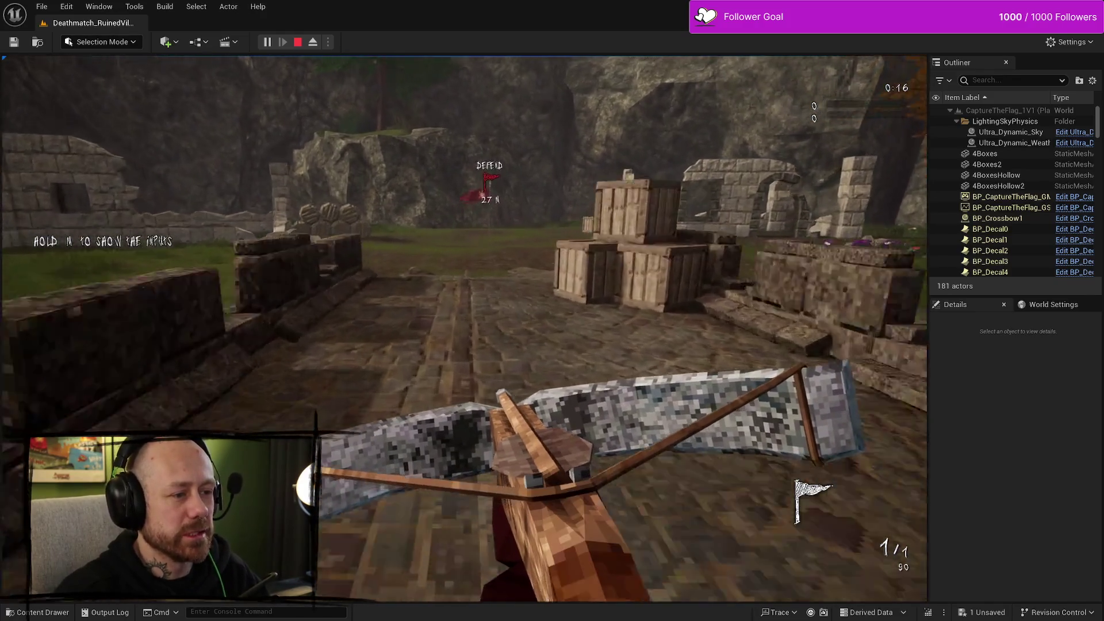
key("w")
key("w")
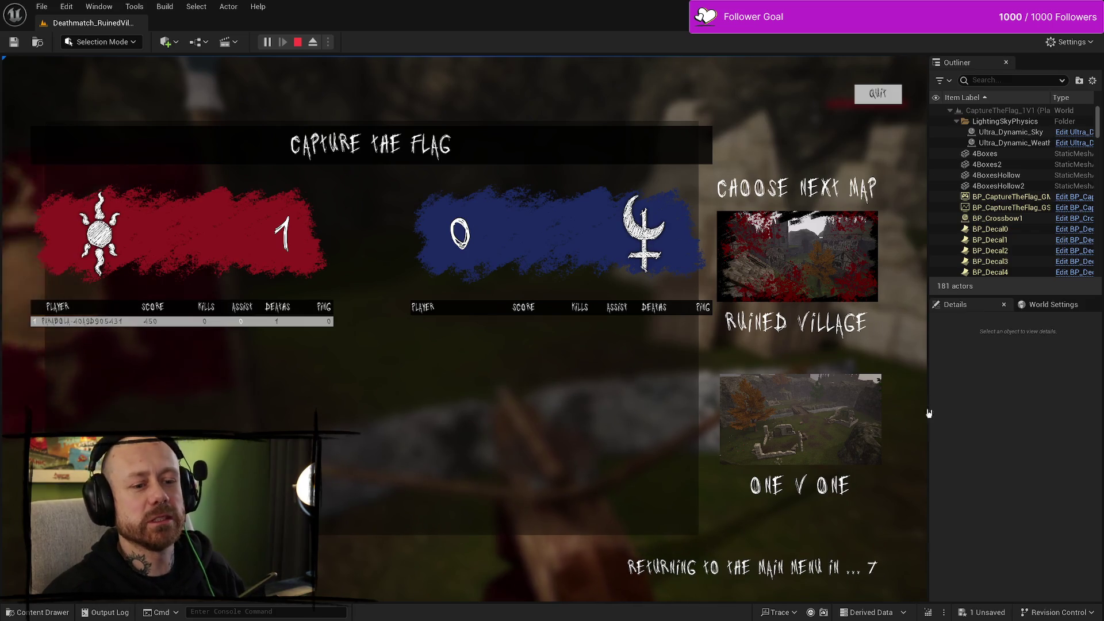
Step: Return from the 1–0 scoreboard to the main menu, stop the session, and close the errors log
mouse_move(928, 281)
left_mouse_down()
mouse_move(1089, 280)
mouse_move(537, 282)
left_mouse_up()
left_click(487, 94)
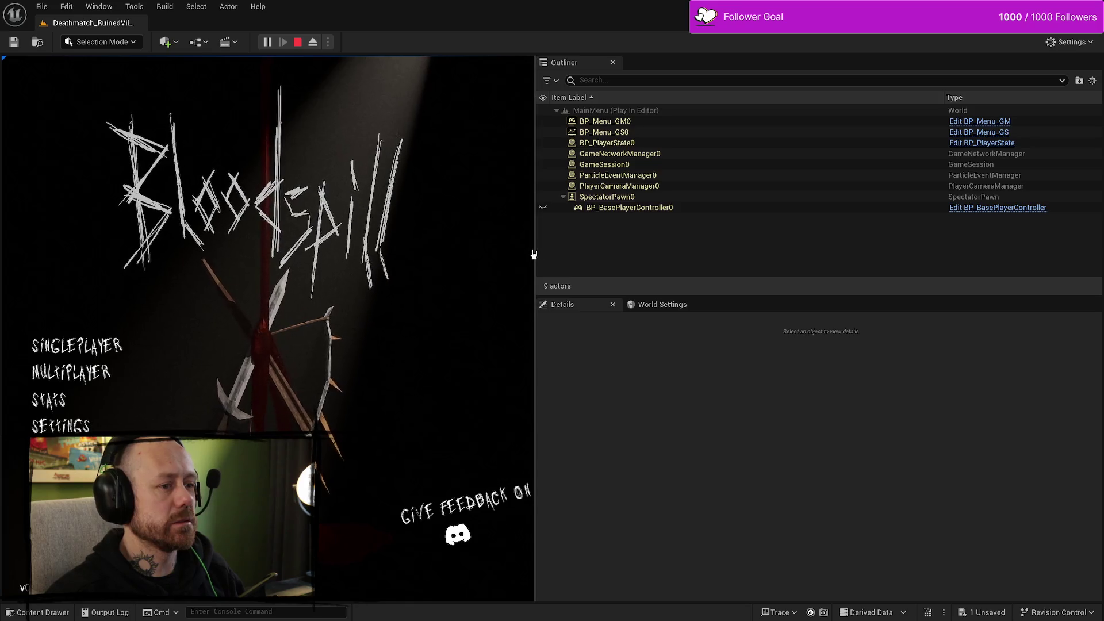
left_click_drag(536, 241, 984, 241)
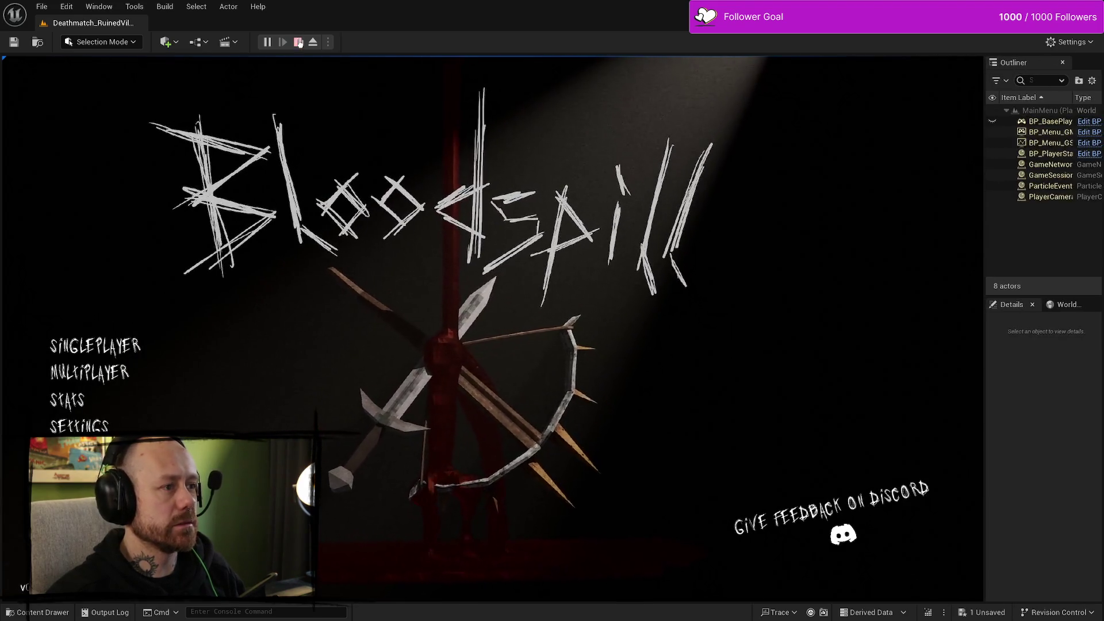
key("Escape")
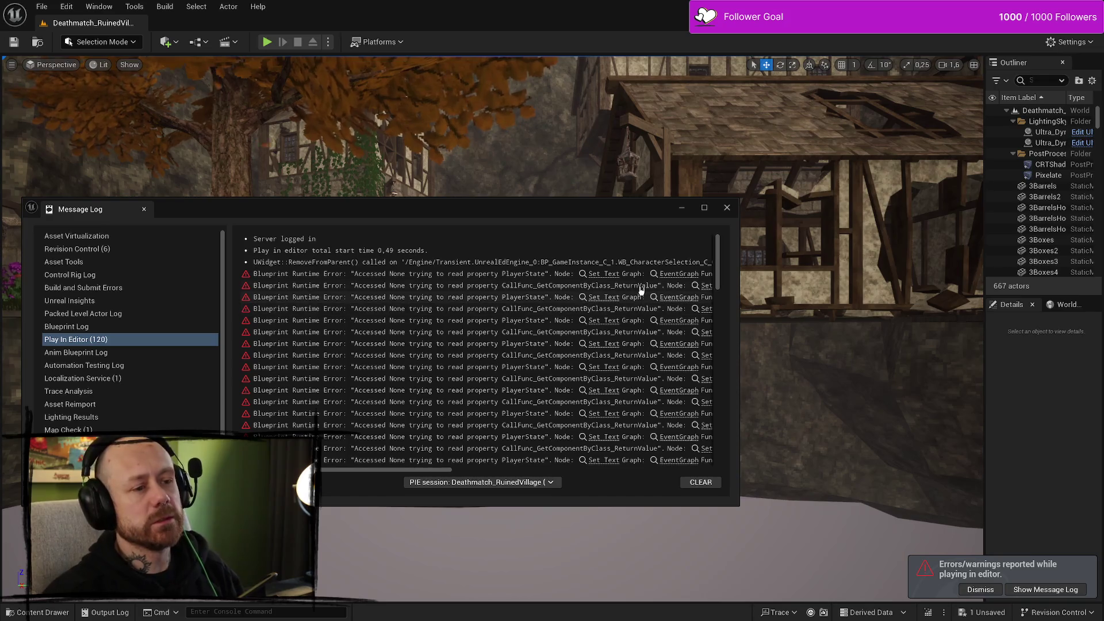
left_click(727, 207)
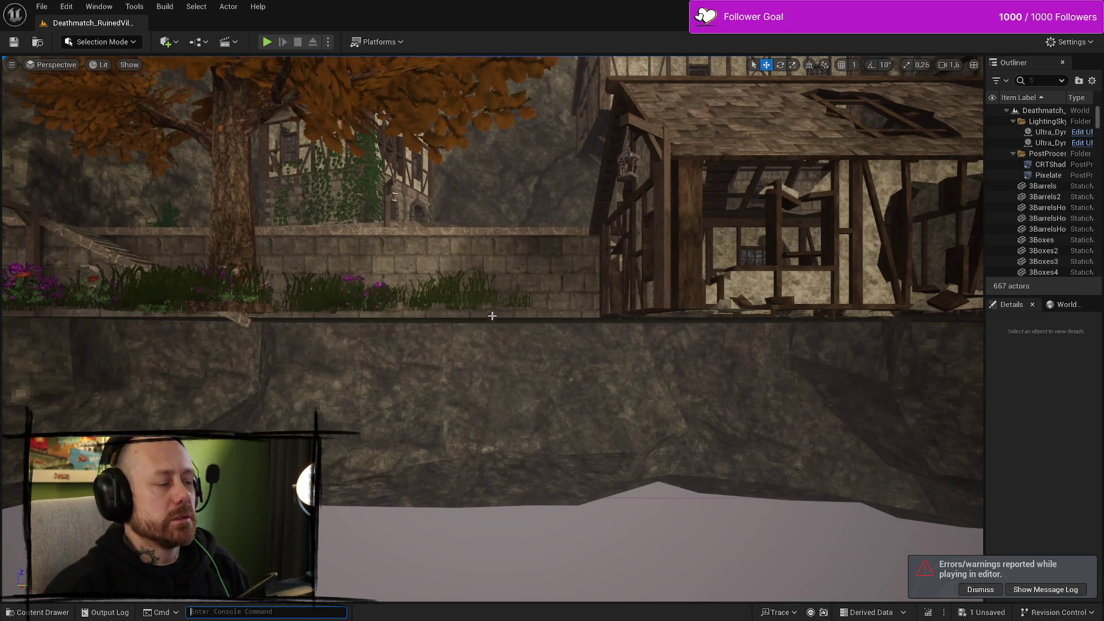
Step: Reopen WB_EndGameScores and narrow the player scores panel to clear the map-vote boxes
key("ctrl+space")
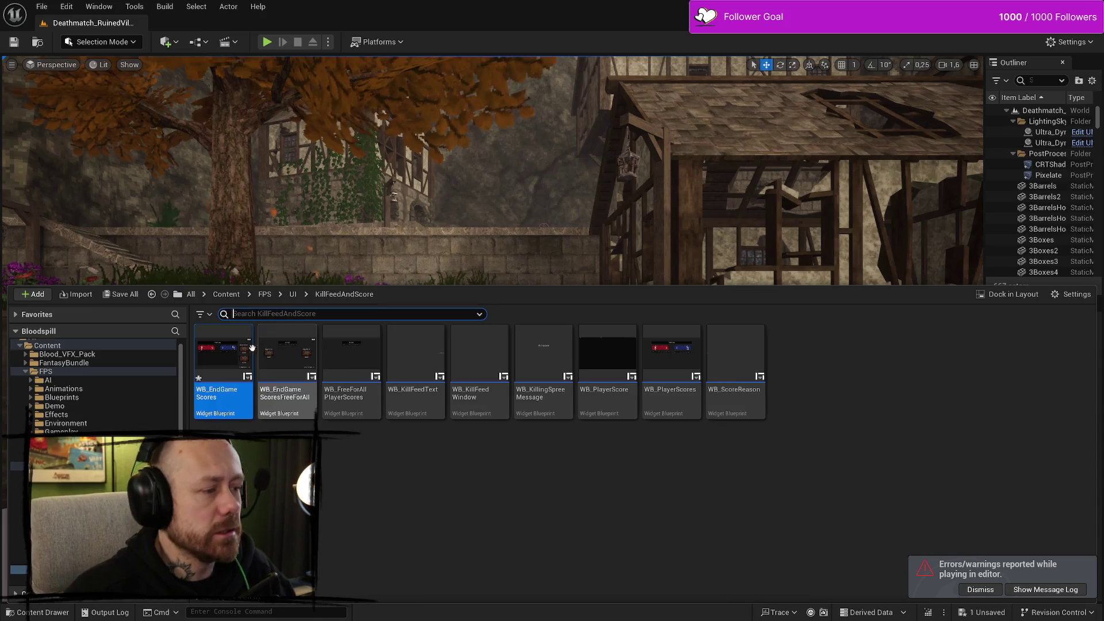
double_click(225, 391)
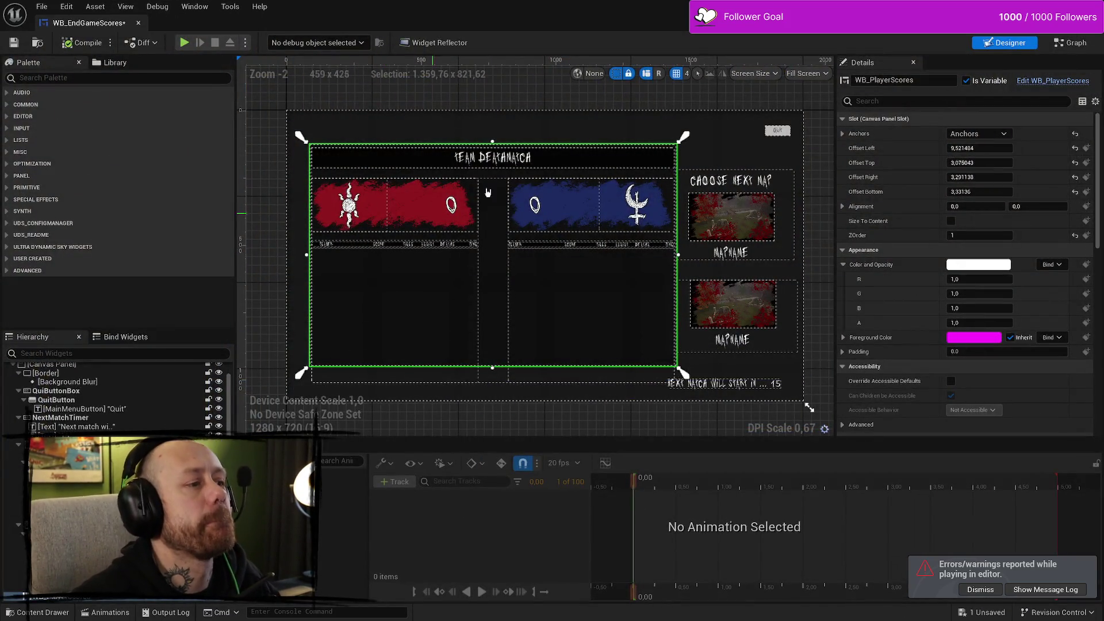
left_click_drag(681, 260, 713, 253)
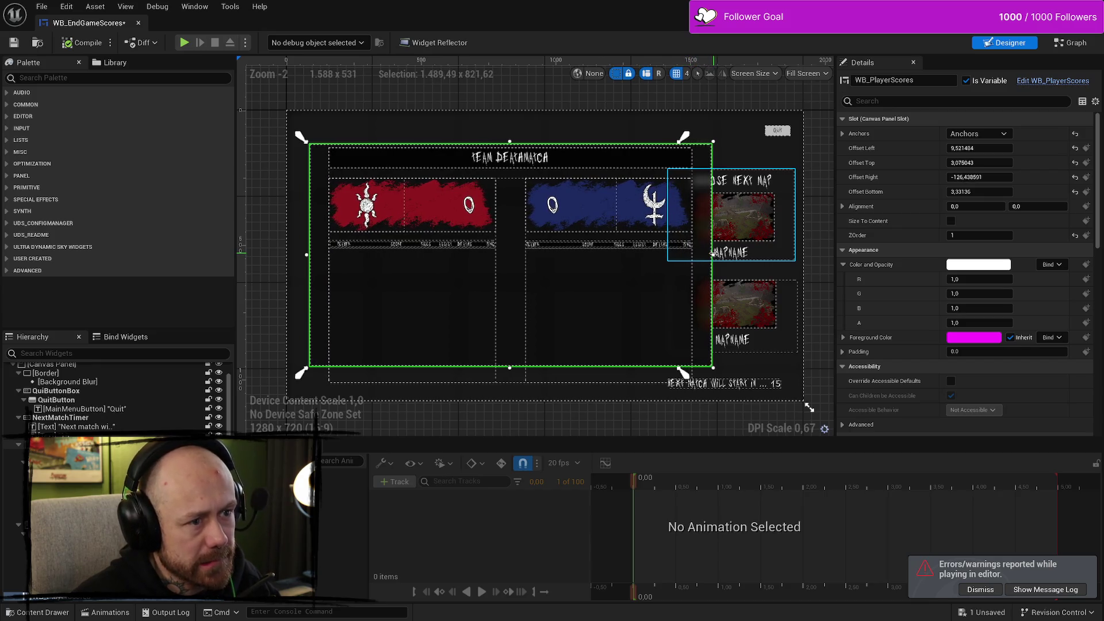
left_click_drag(592, 287, 554, 288)
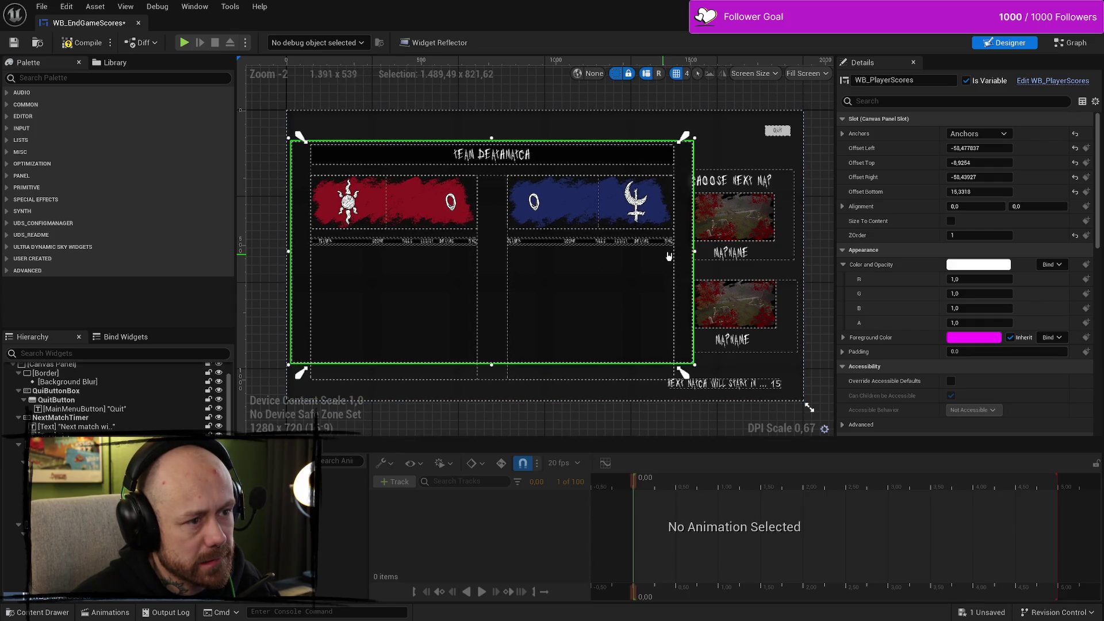
mouse_move(695, 251)
left_mouse_down()
mouse_move(509, 253)
mouse_move(722, 251)
mouse_move(653, 251)
mouse_move(679, 251)
left_mouse_up()
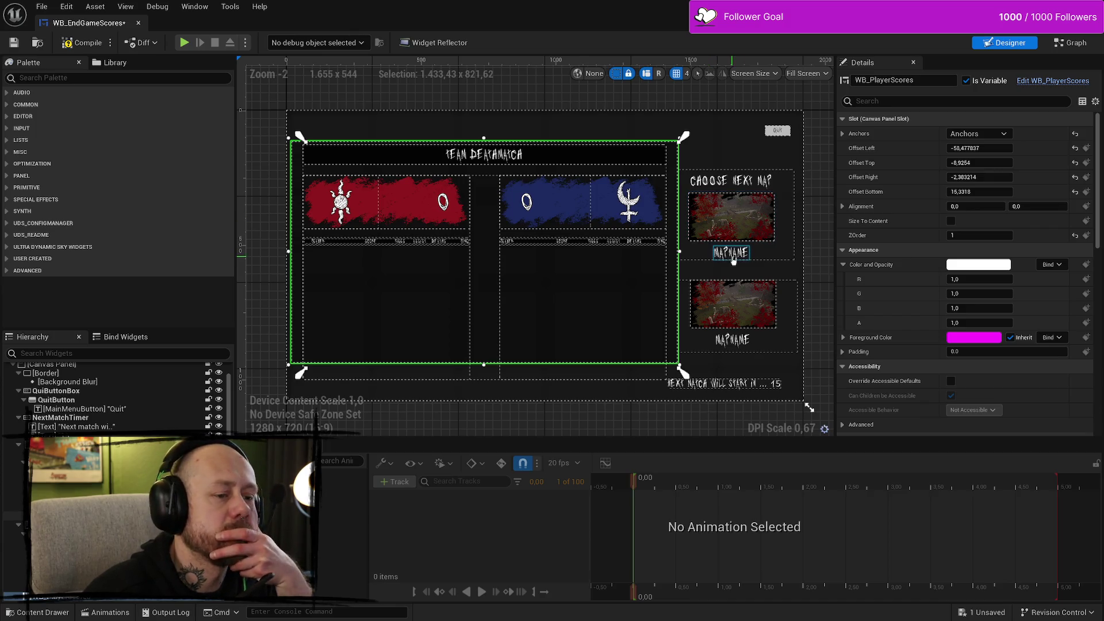
mouse_move(470, 327)
left_mouse_down()
mouse_move(487, 329)
mouse_move(517, 300)
left_mouse_up()
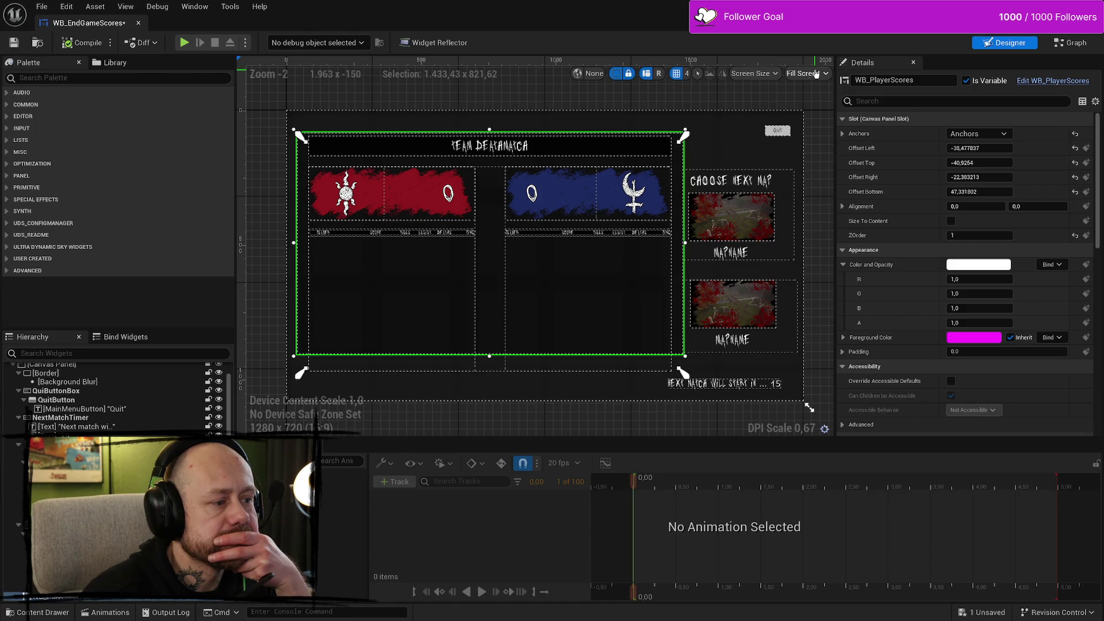
Step: Move the scores panel's anchors onto its corners, save the widget, and close its editor
left_click_drag(681, 373, 689, 360)
left_click_drag(690, 136, 690, 124)
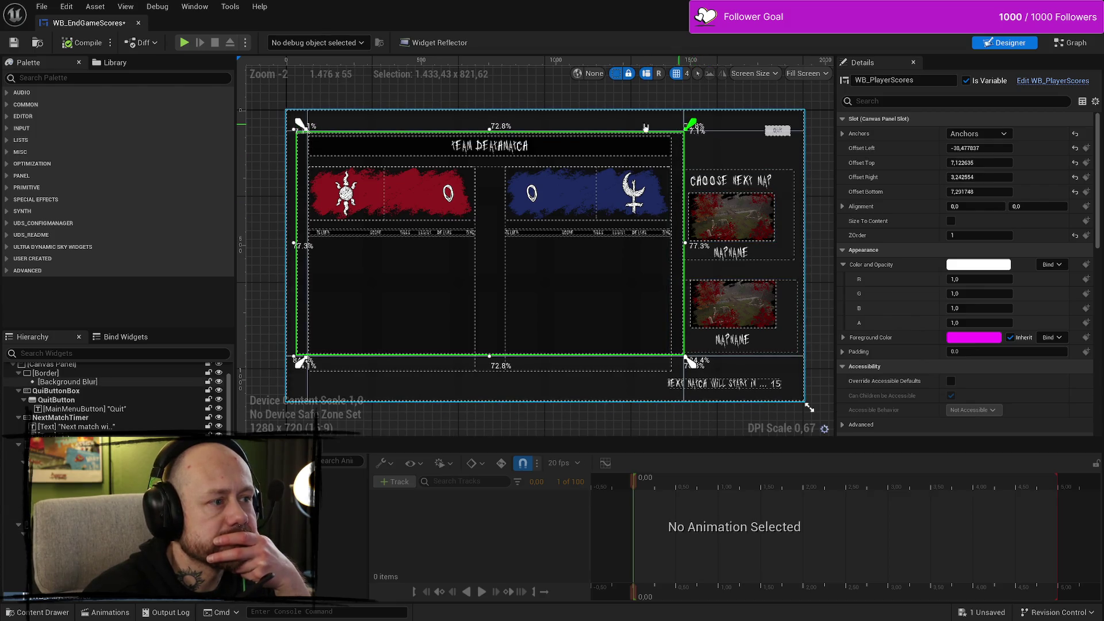
left_click_drag(299, 123, 291, 127)
left_click(17, 44)
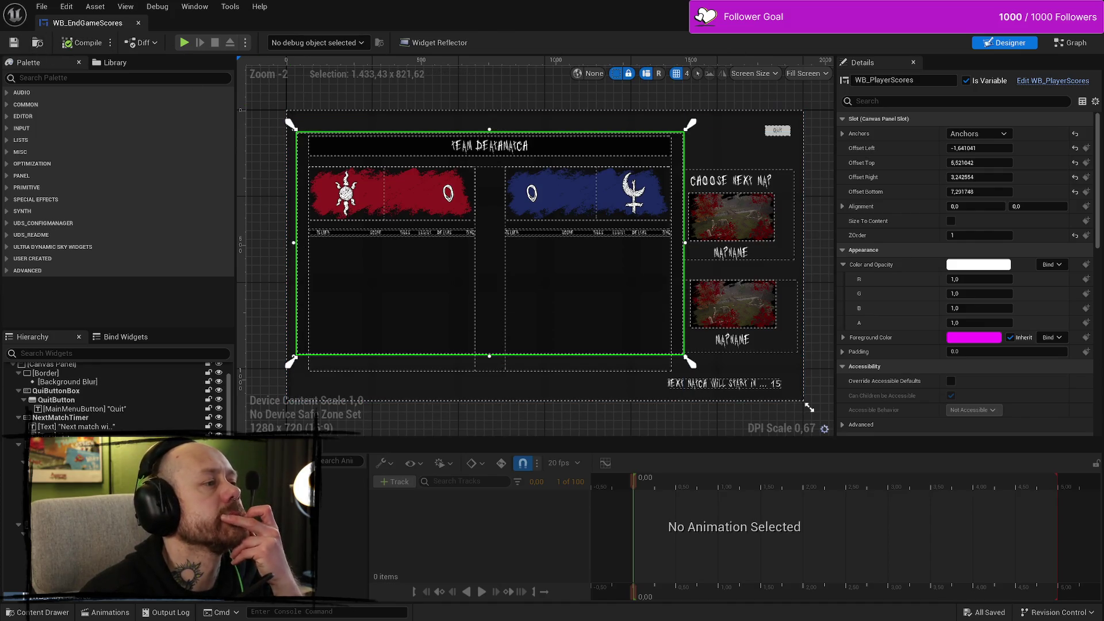
left_click(138, 22)
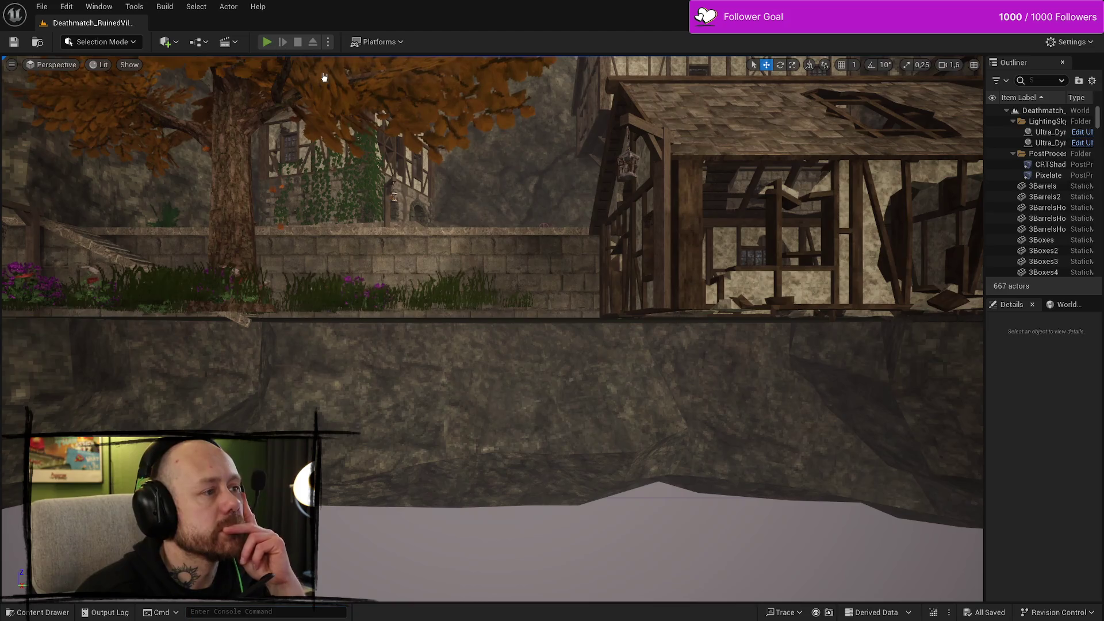
Step: Start a play session, quit the match to the main menu, and open singleplayer setup
key("alt+p")
left_click(493, 529)
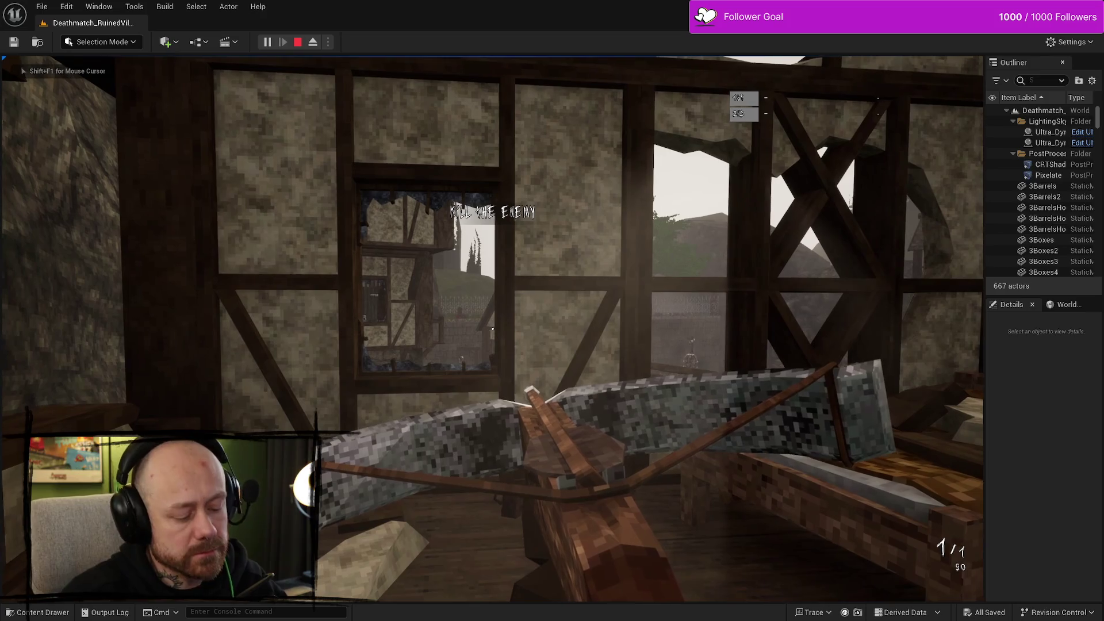
key("Escape")
left_click(212, 312)
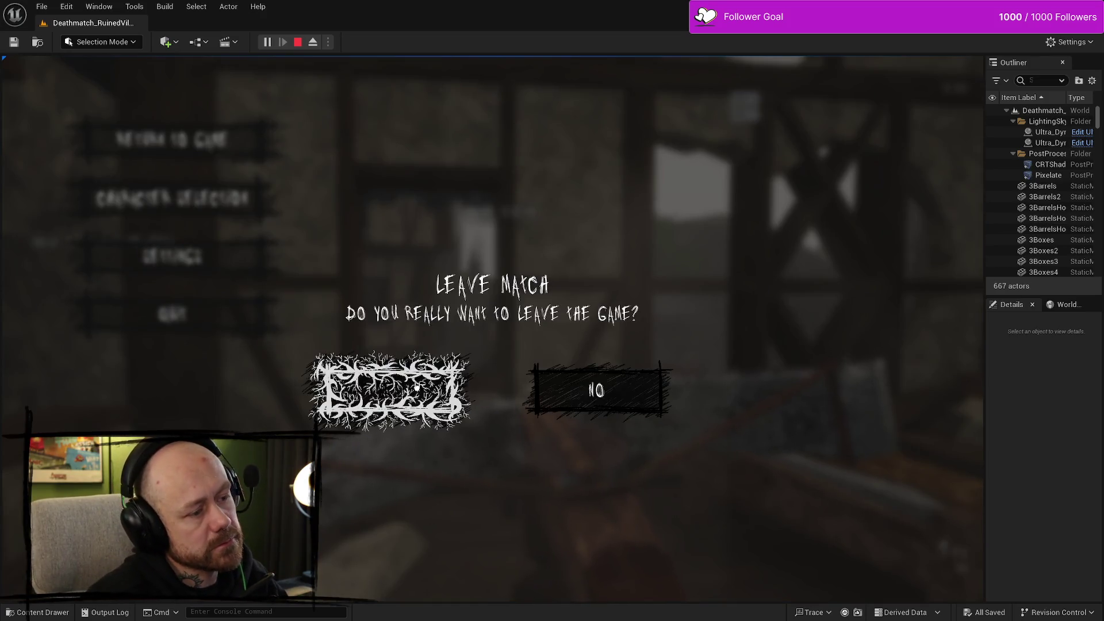
left_click(417, 387)
left_click(103, 347)
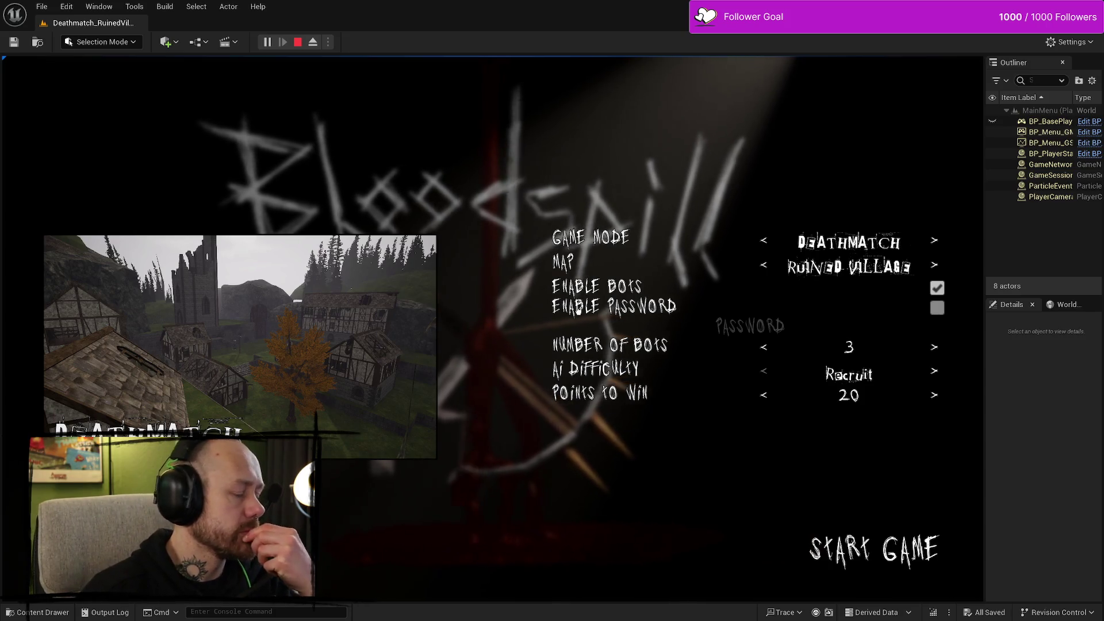
Step: Choose Team Deathmatch with 2 points to win and start the match
left_click(765, 266)
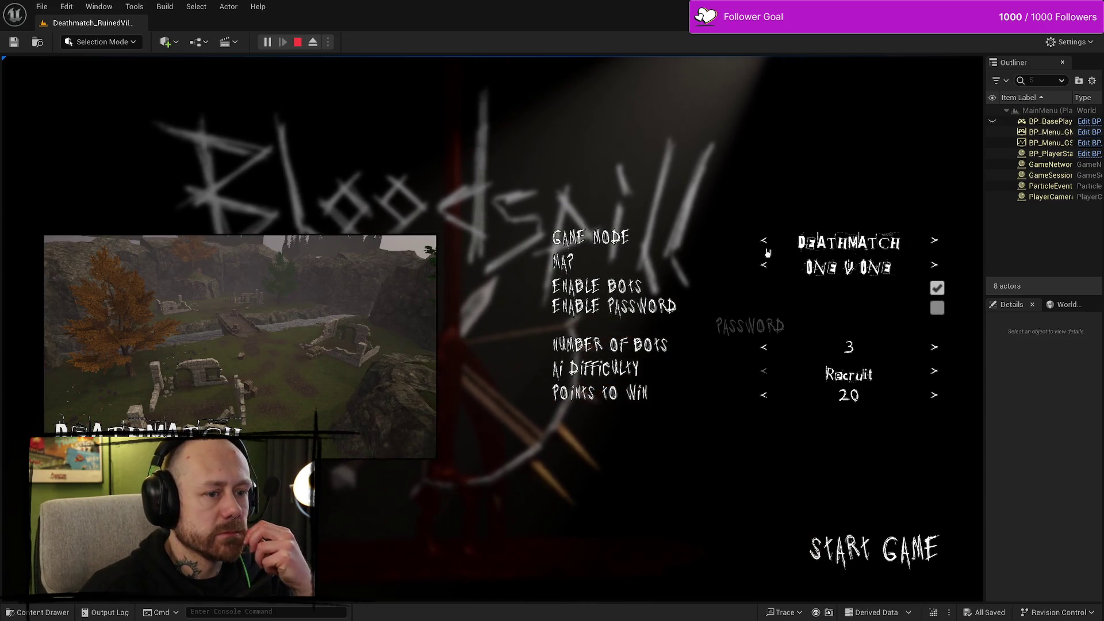
left_click(765, 264)
left_click(764, 244)
left_click(763, 244)
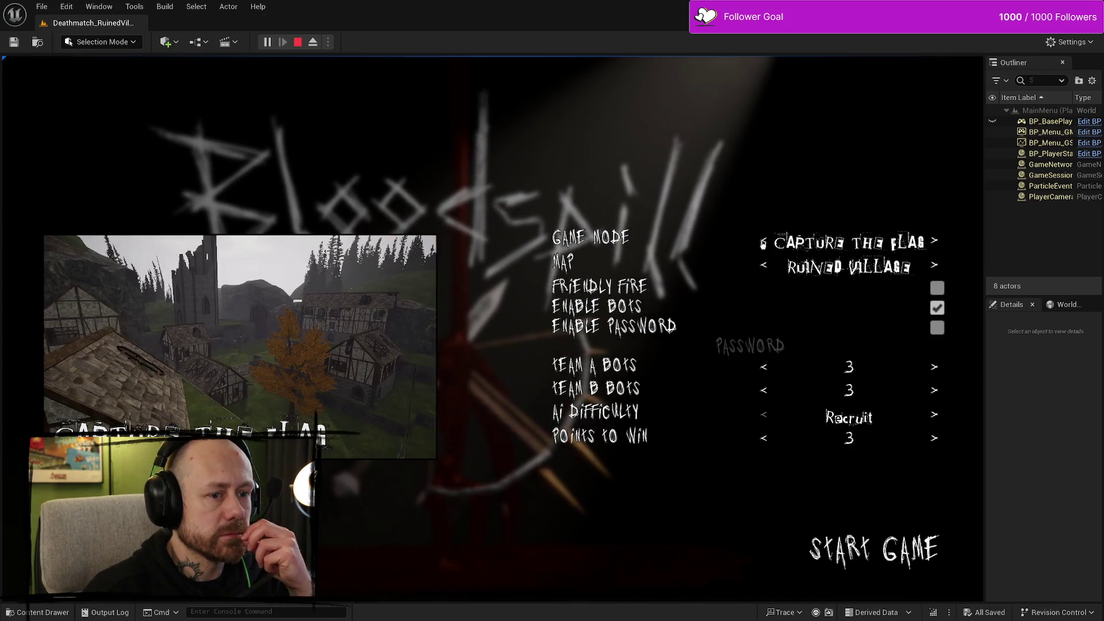
left_click(763, 244)
left_click(763, 243)
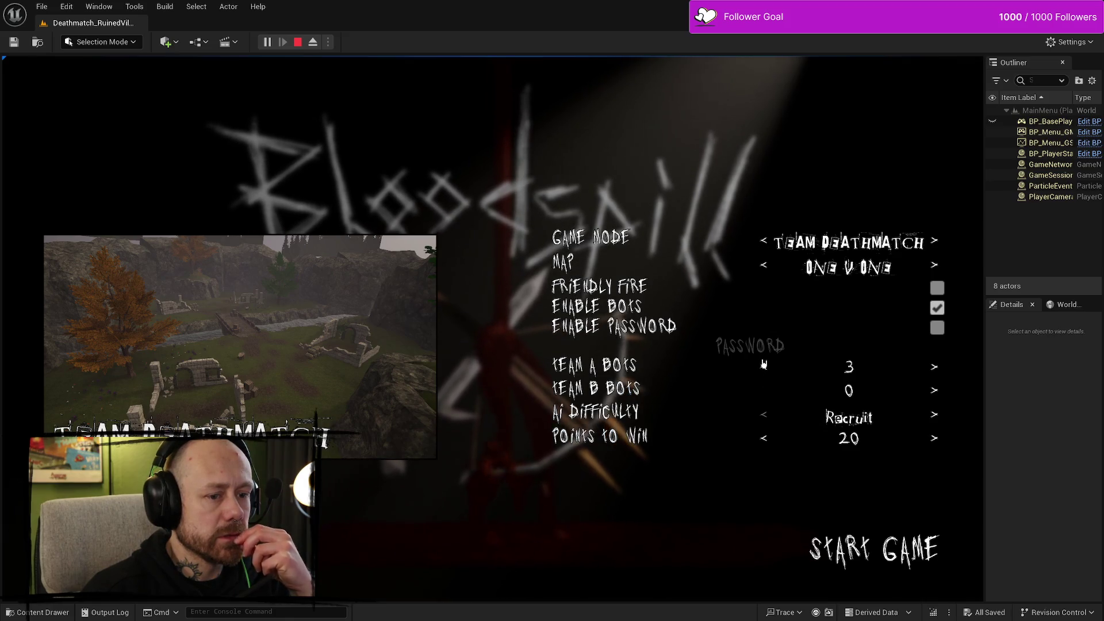
left_click(766, 440)
left_click(765, 440)
left_click(765, 440)
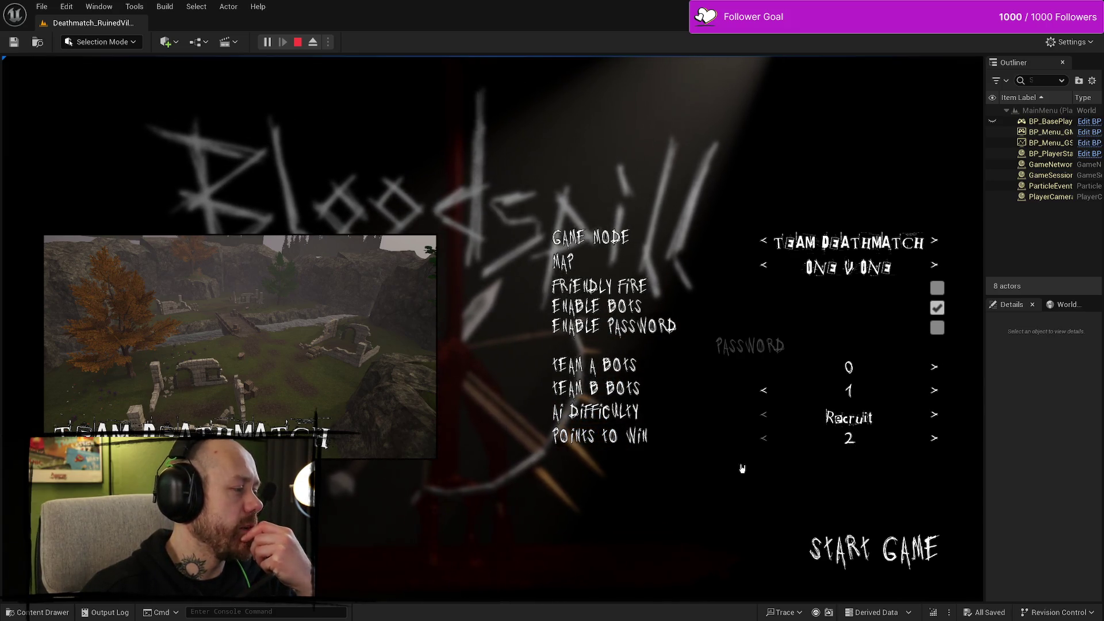
left_click(868, 543)
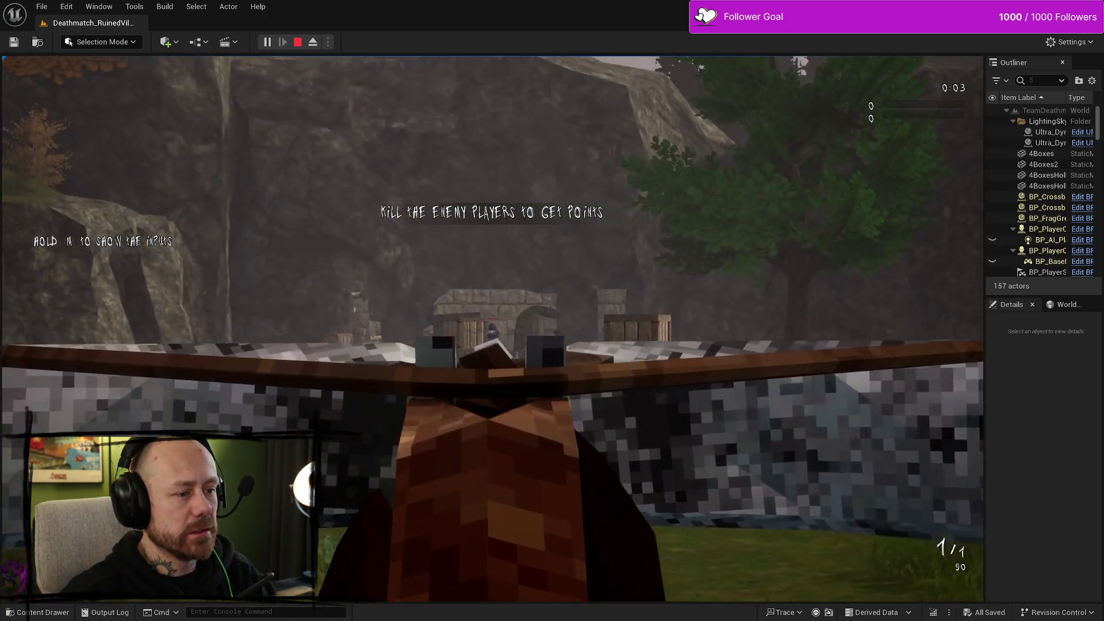
Step: Shoot the enemy with the crossbow to win 2–0, then quit the scoreboard to the main menu
left_click(492, 328)
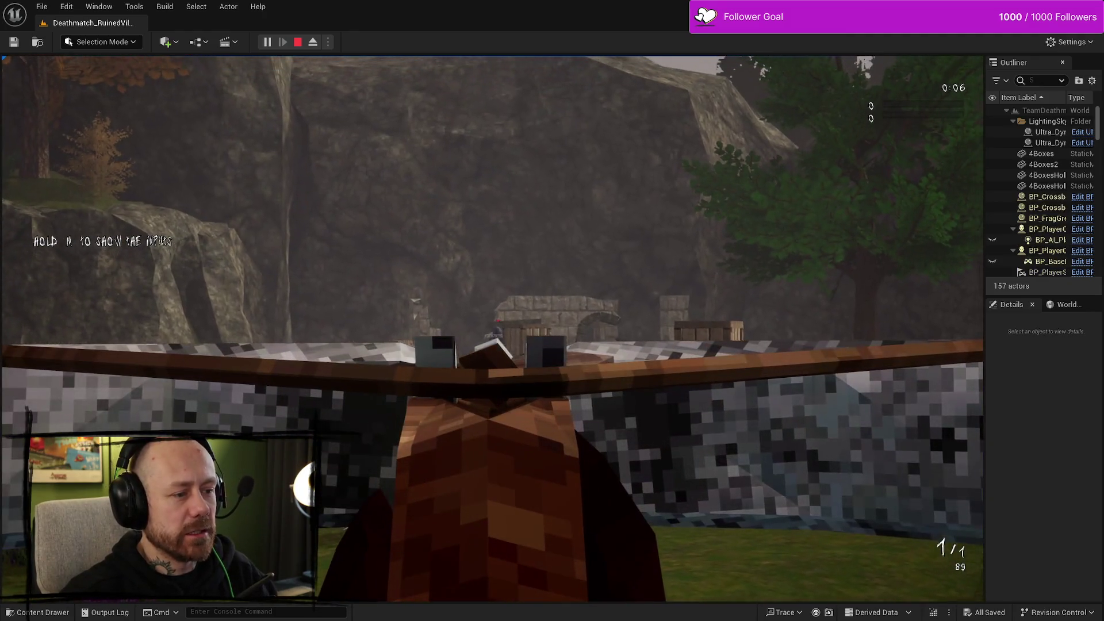
left_click(492, 328)
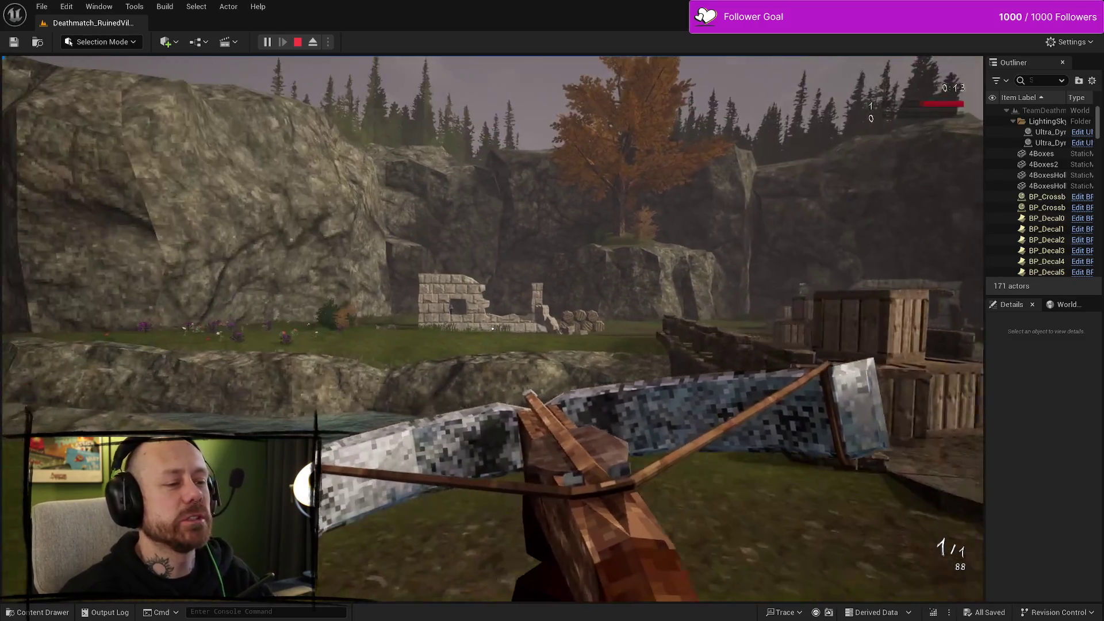
right_click(492, 329)
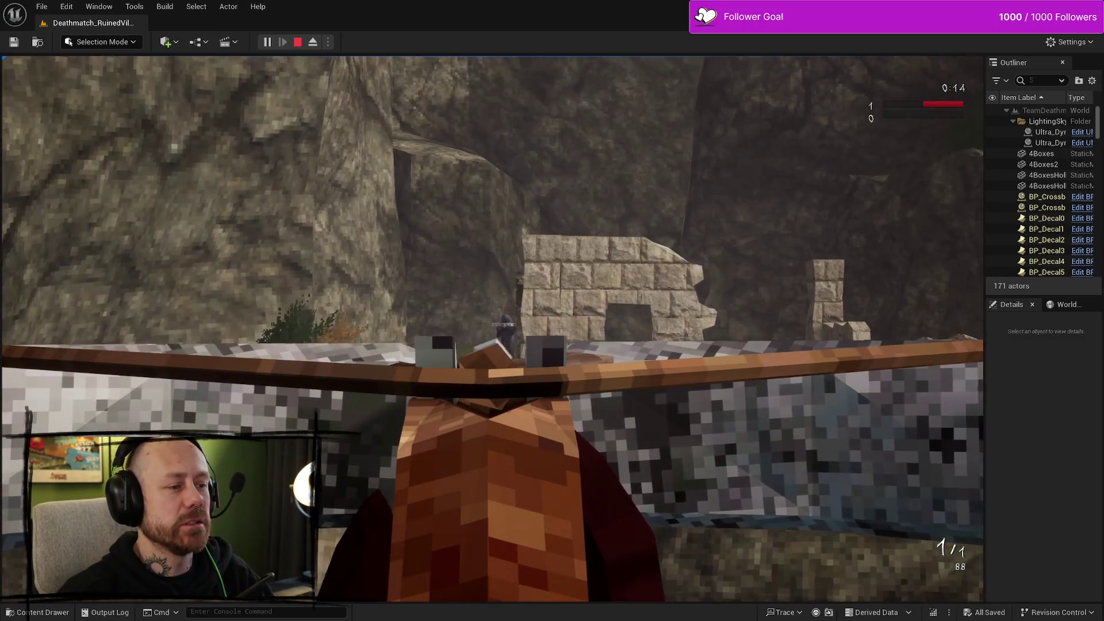
left_click(493, 328)
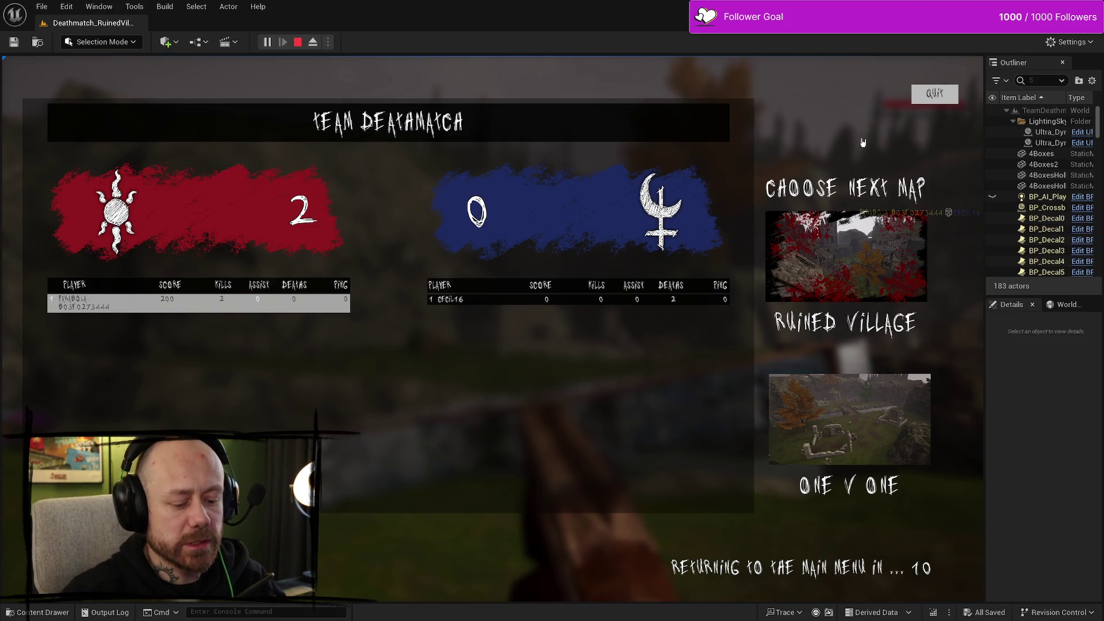
mouse_move(984, 120)
left_mouse_down()
mouse_move(203, 131)
mouse_move(438, 132)
mouse_move(376, 130)
mouse_move(707, 126)
mouse_move(172, 119)
mouse_move(748, 112)
left_mouse_up()
left_click(694, 96)
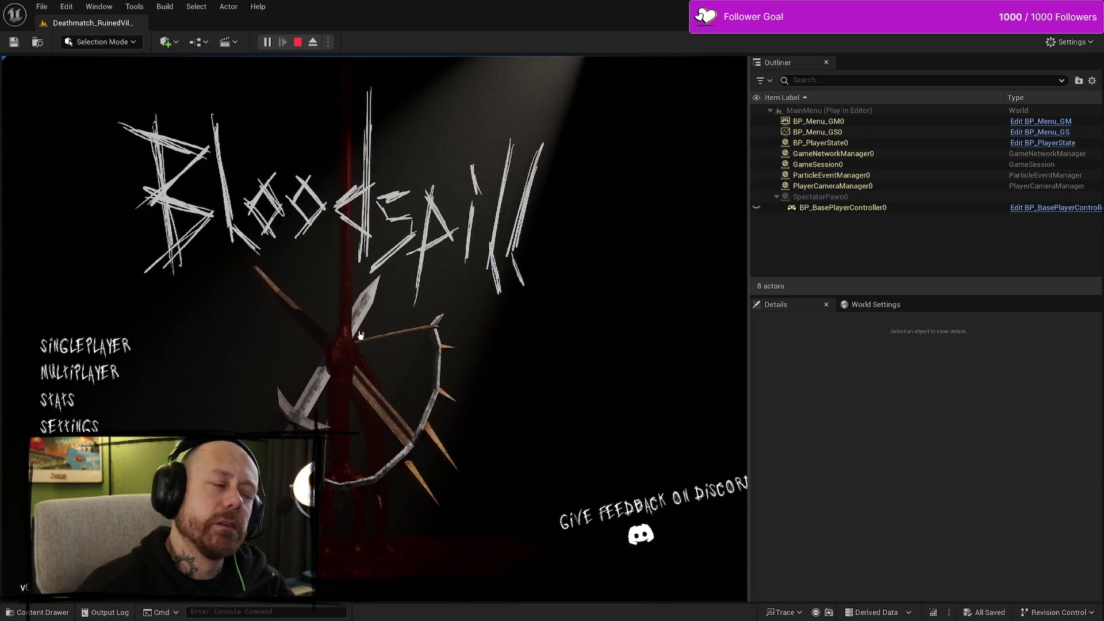
Step: Start a singleplayer Team Deathmatch with zero Team A bots and lower points to win
left_click_drag(747, 339, 908, 339)
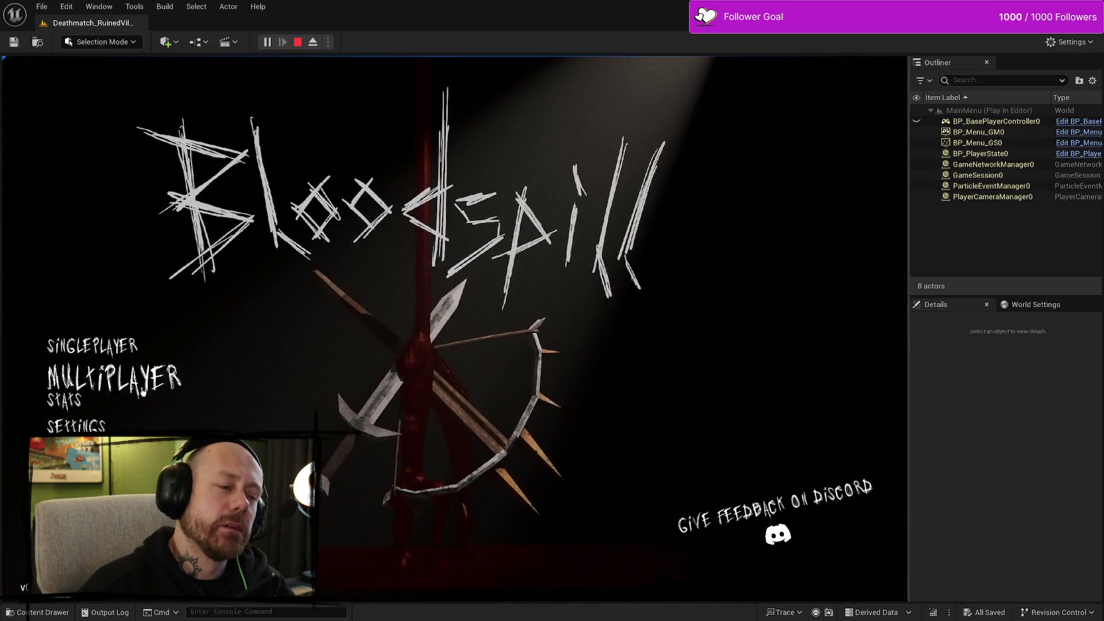
left_click(137, 346)
left_click(706, 241)
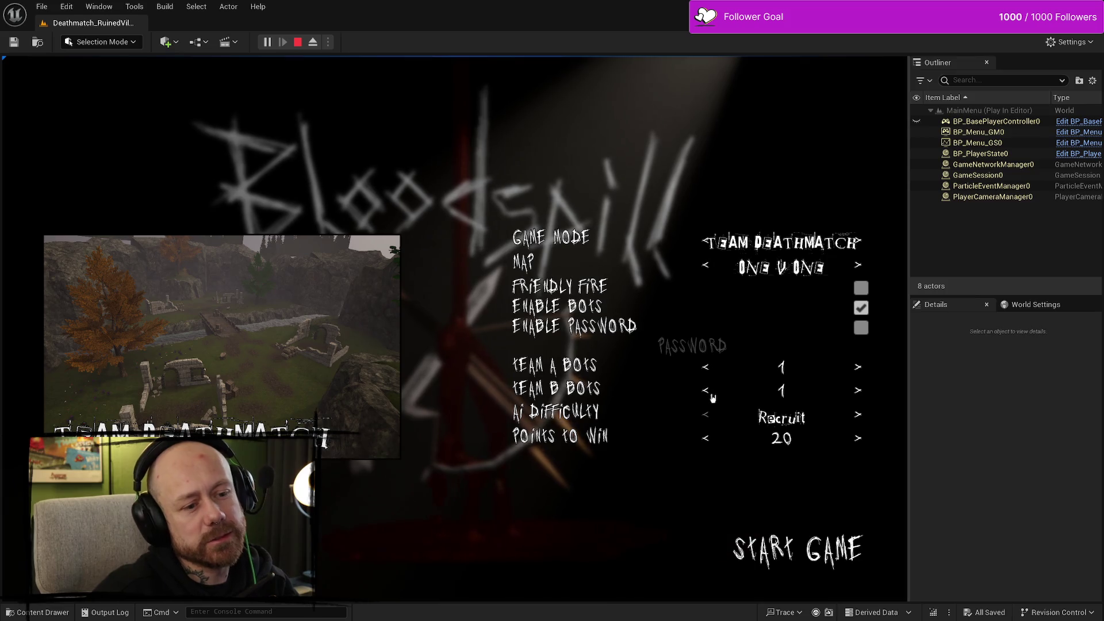
left_click(705, 367)
left_click(707, 439)
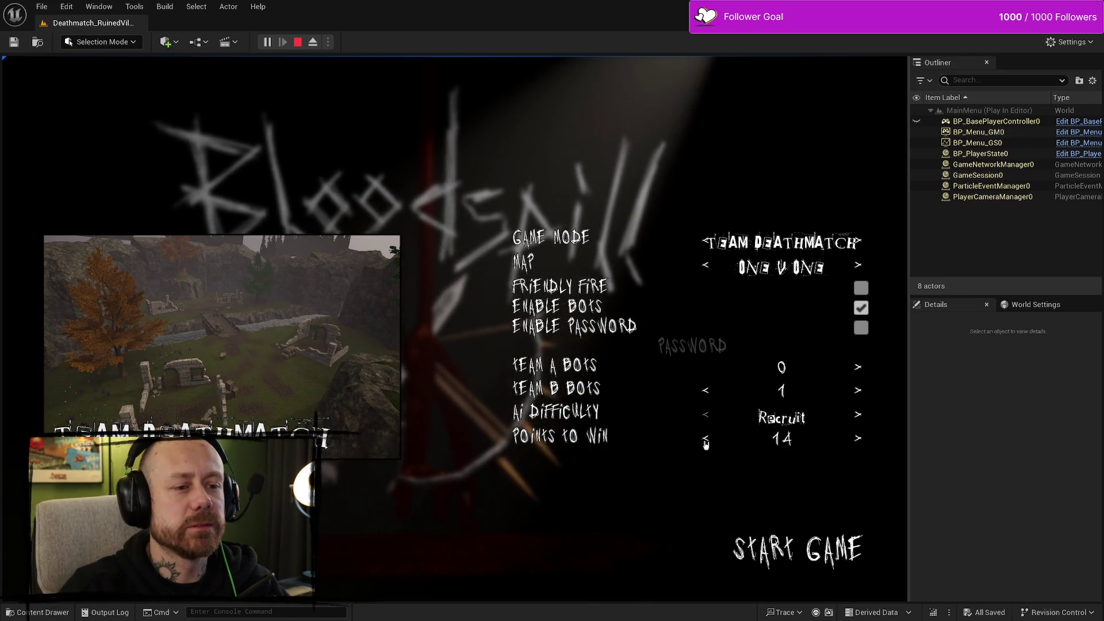
left_click(706, 439)
left_click(807, 530)
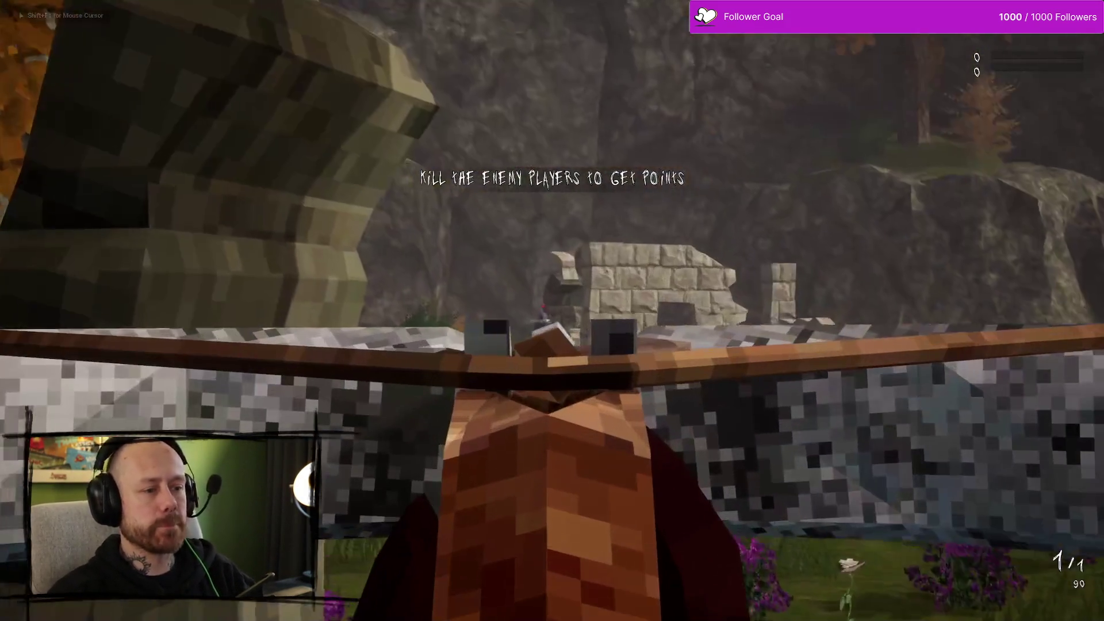
Step: Fire a crossbow bolt, then stop the play session and restore the full editor layout
left_click(551, 311)
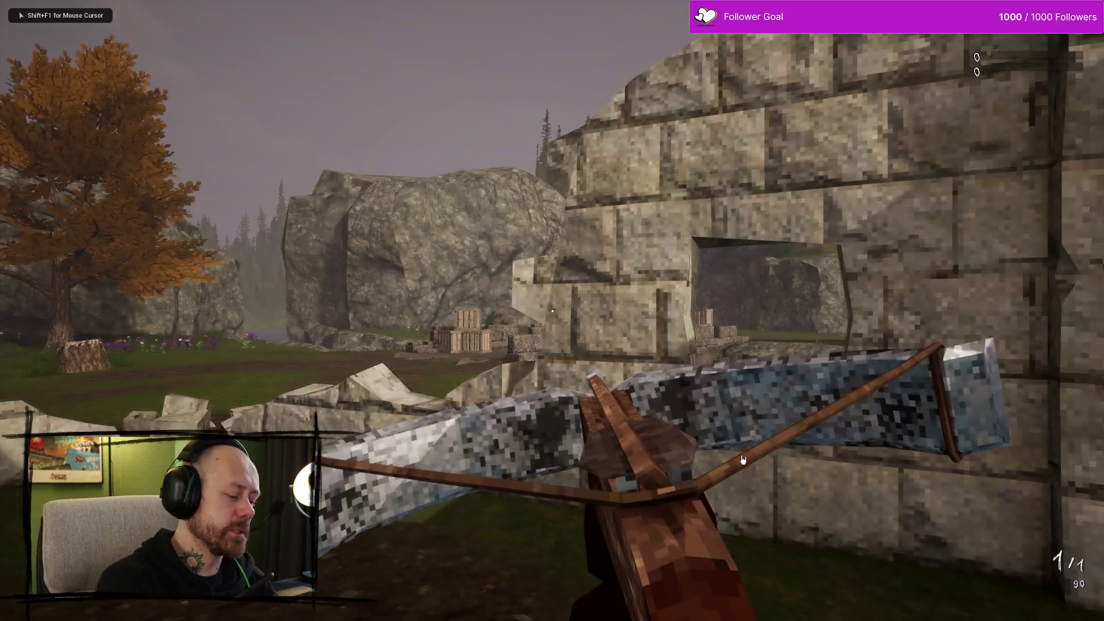
key("Escape")
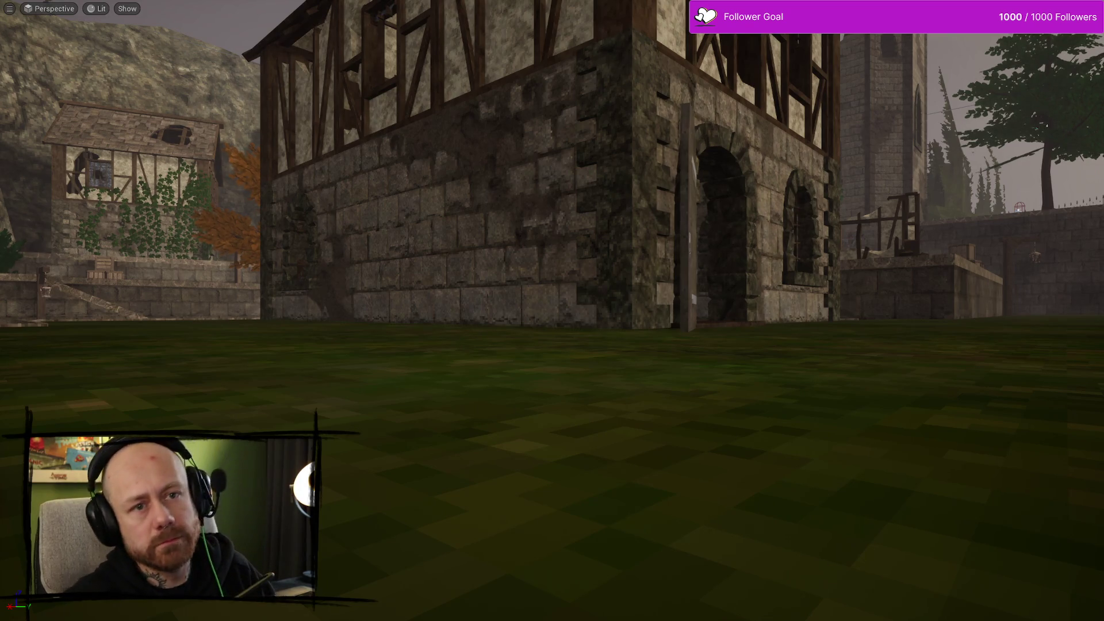
key("F11")
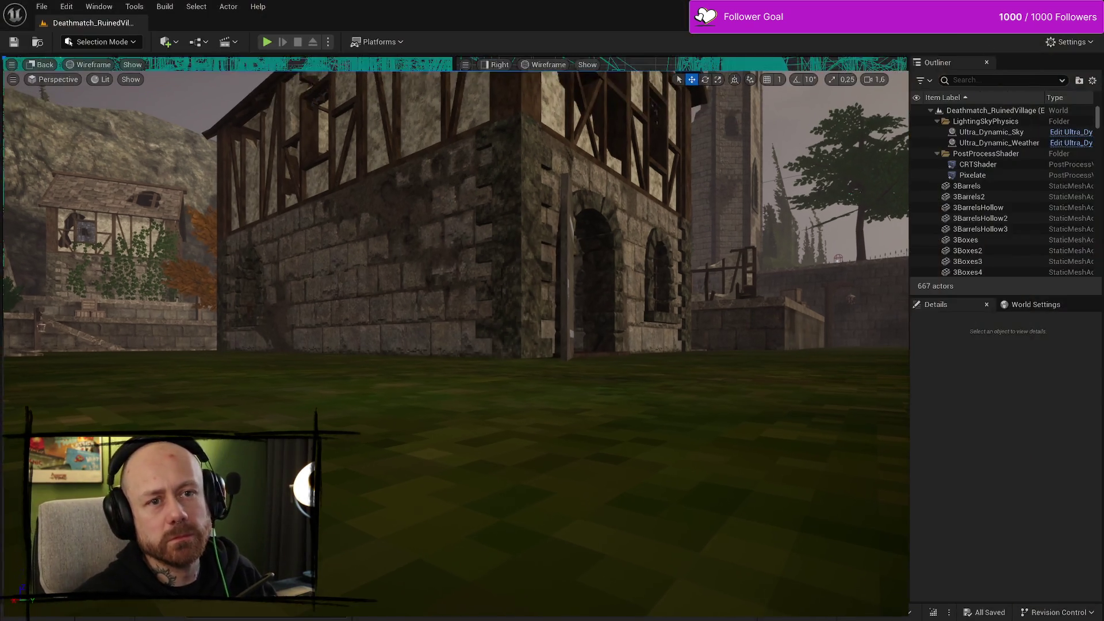
Step: Open WB_PlayerScores from WB_EndGameScores and select its scores vertical box
key("ctrl+space")
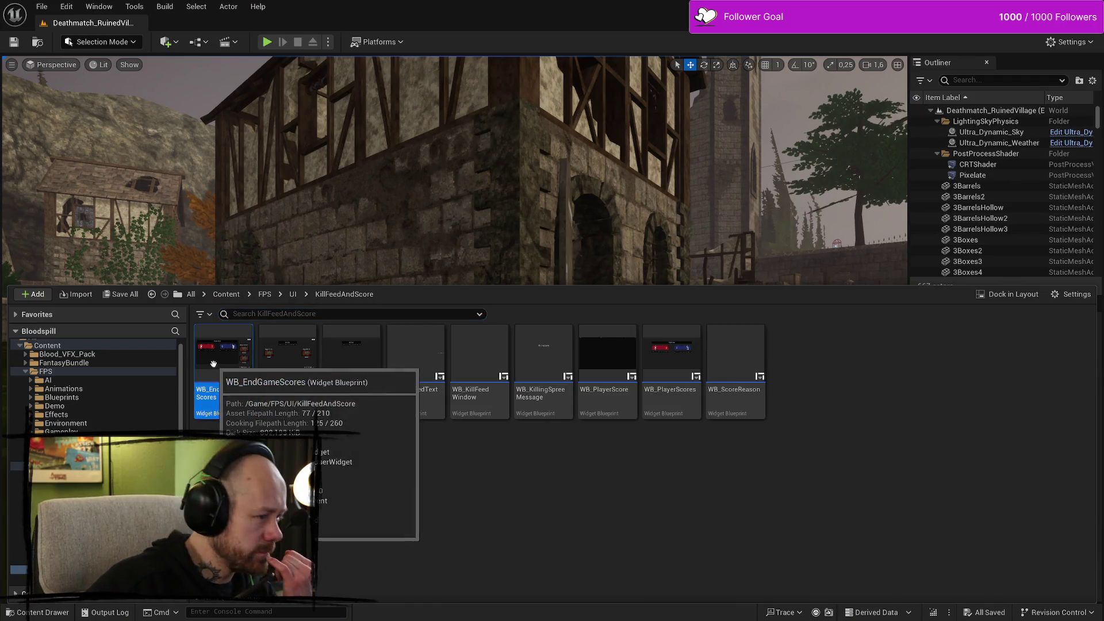
double_click(207, 364)
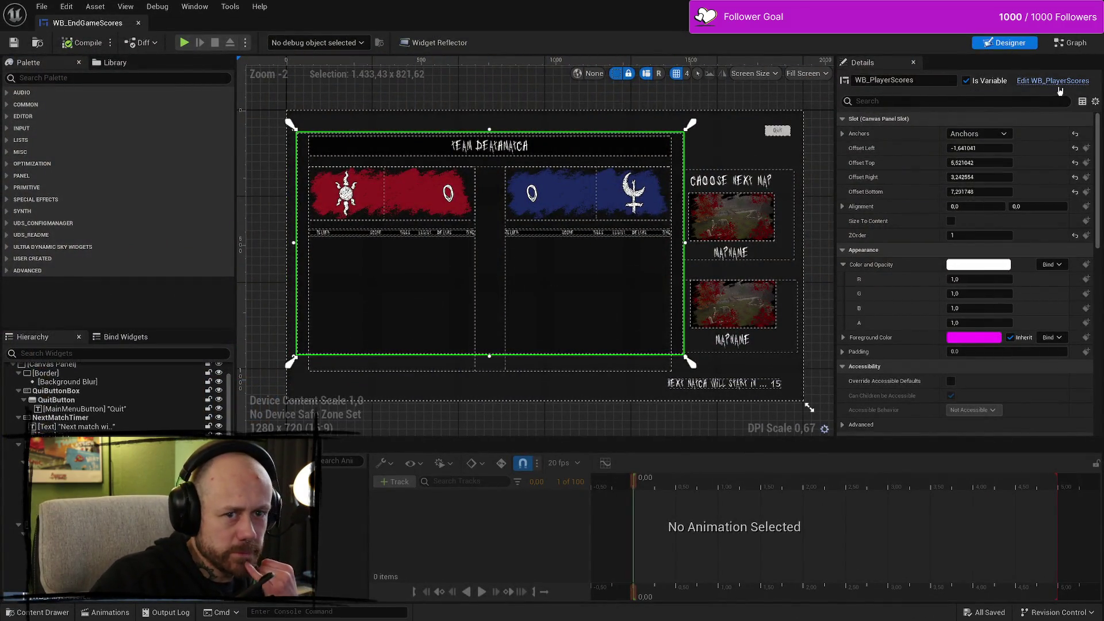
double_click(445, 206)
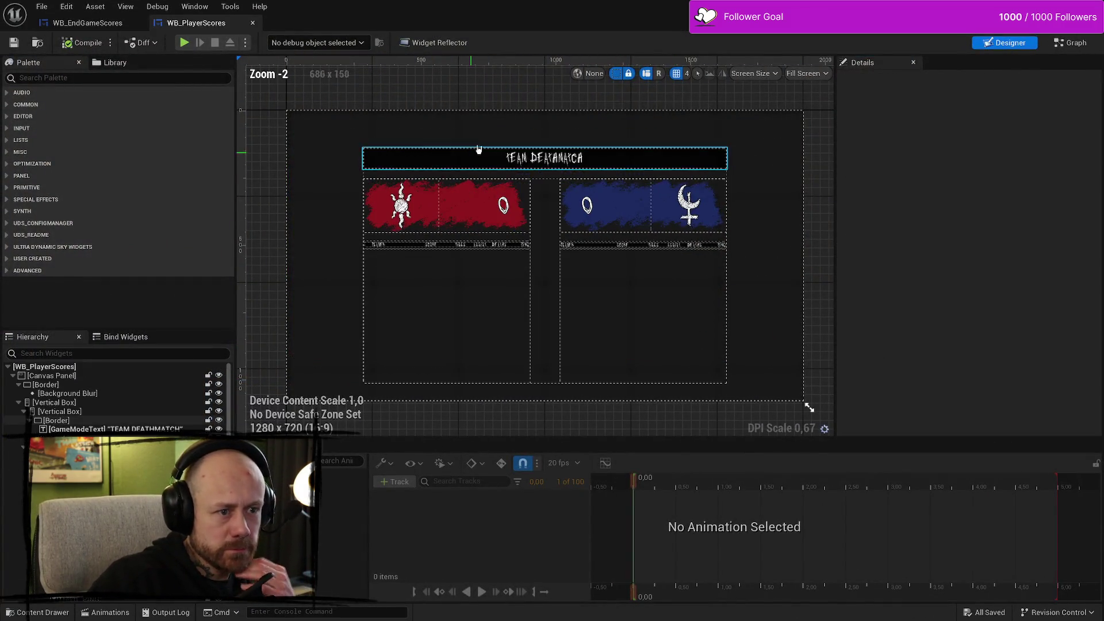
left_click(416, 166)
left_click(82, 403)
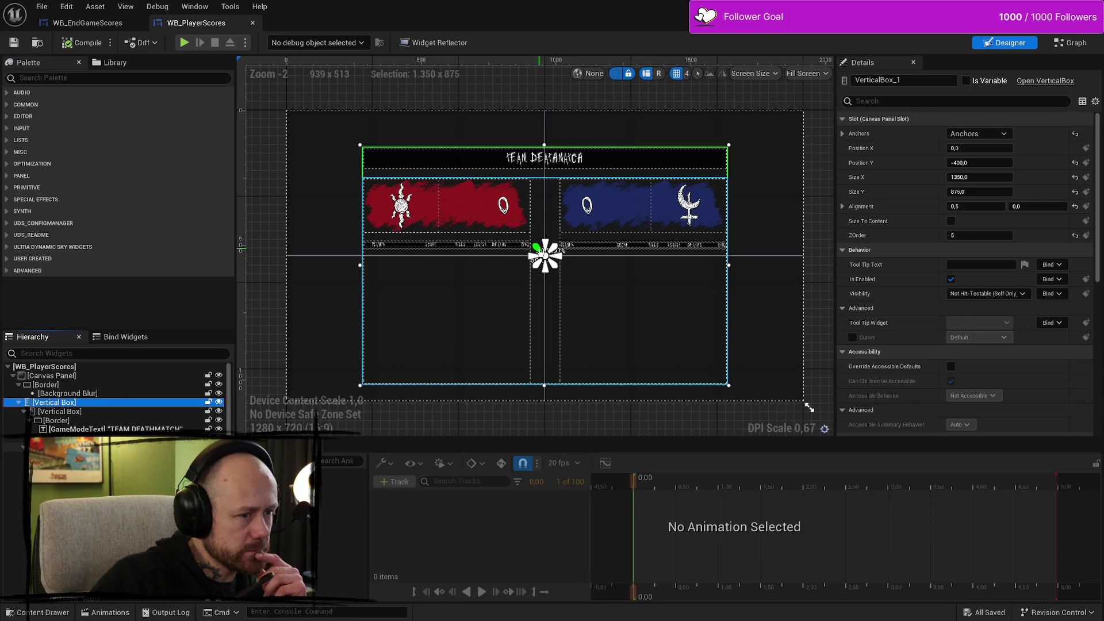
left_click(97, 380)
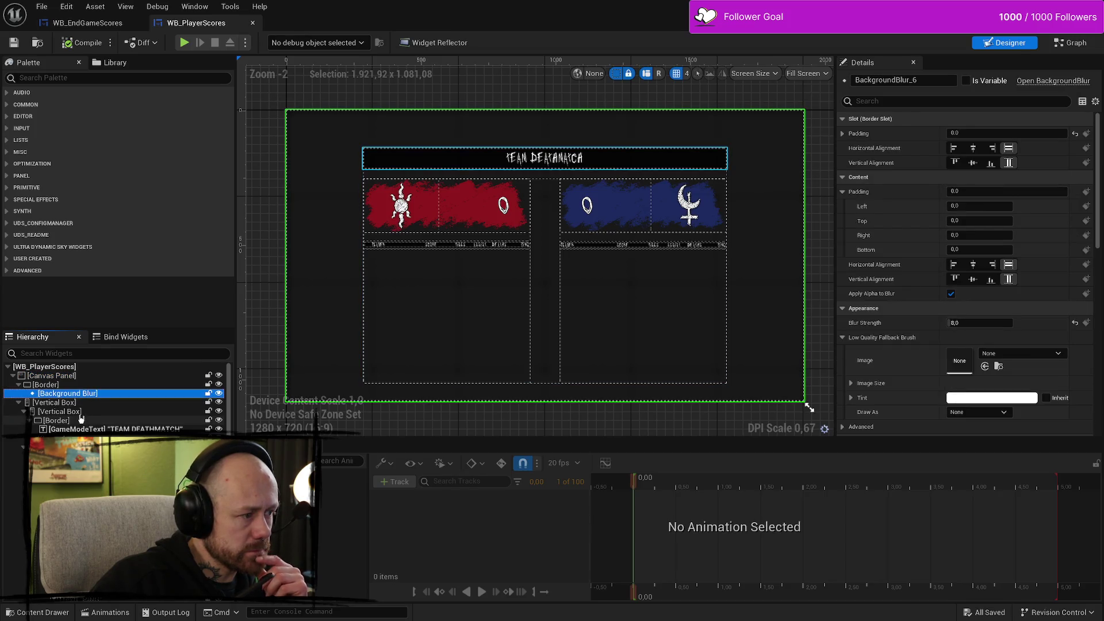
left_click(86, 403)
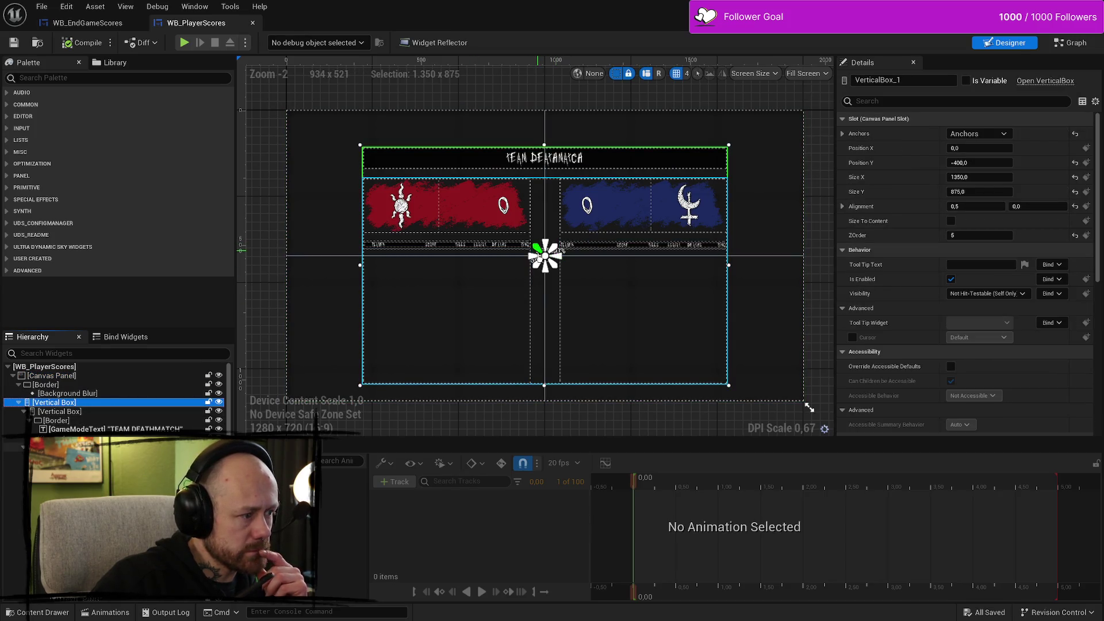
Step: Drag the vertical box anchors to its top-left and bottom-right corners, then start a play test
left_click_drag(537, 247, 353, 139)
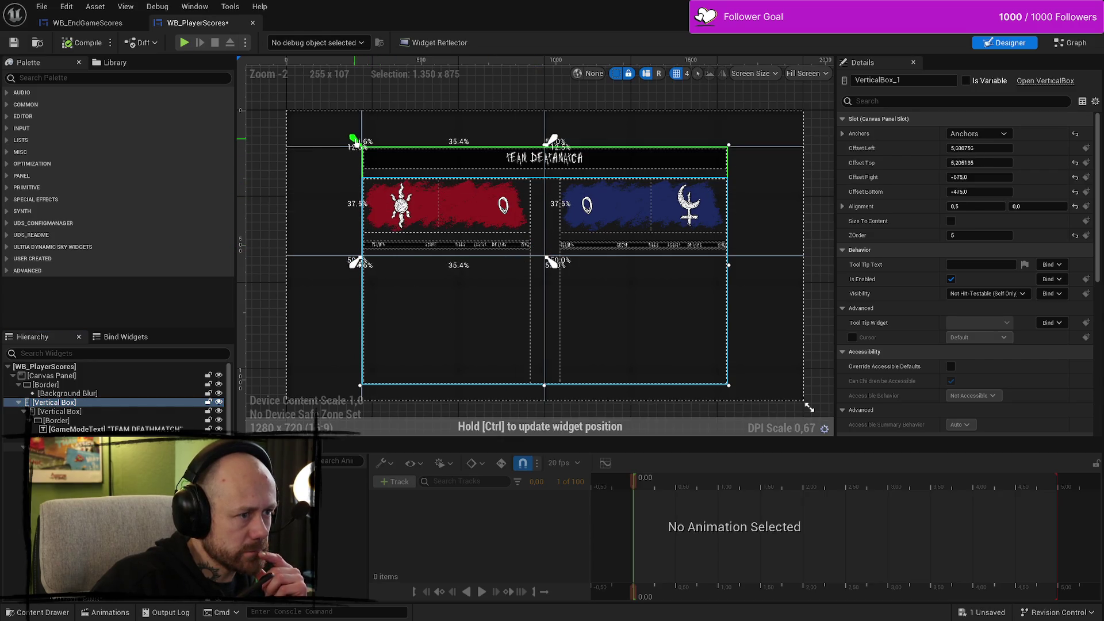
left_click_drag(549, 259, 746, 359)
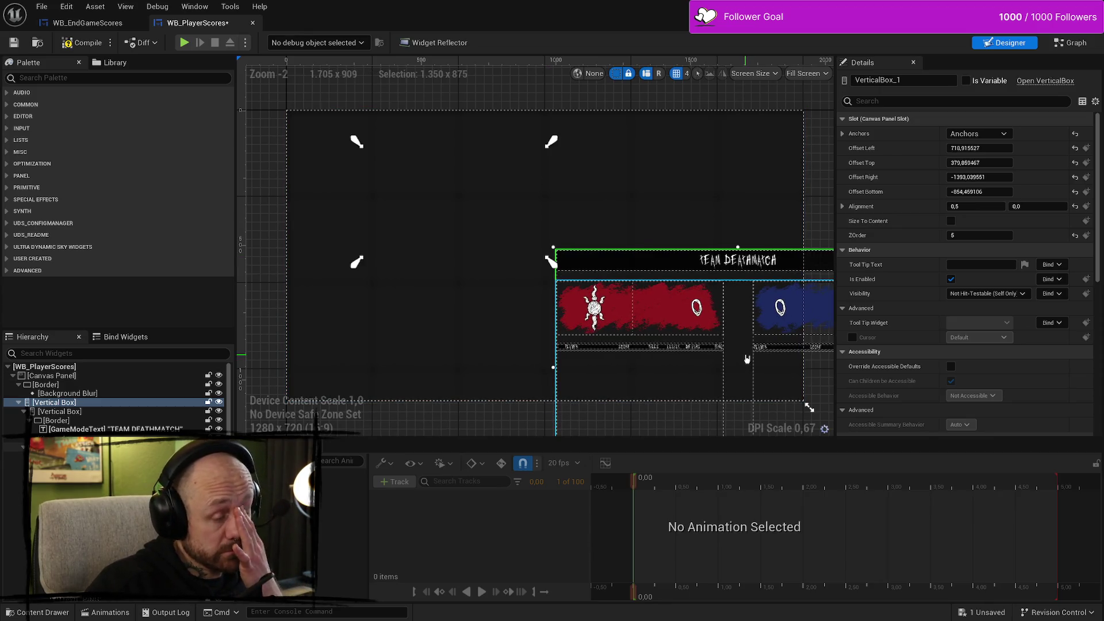
key("ctrl+z")
left_click_drag(549, 262, 734, 392)
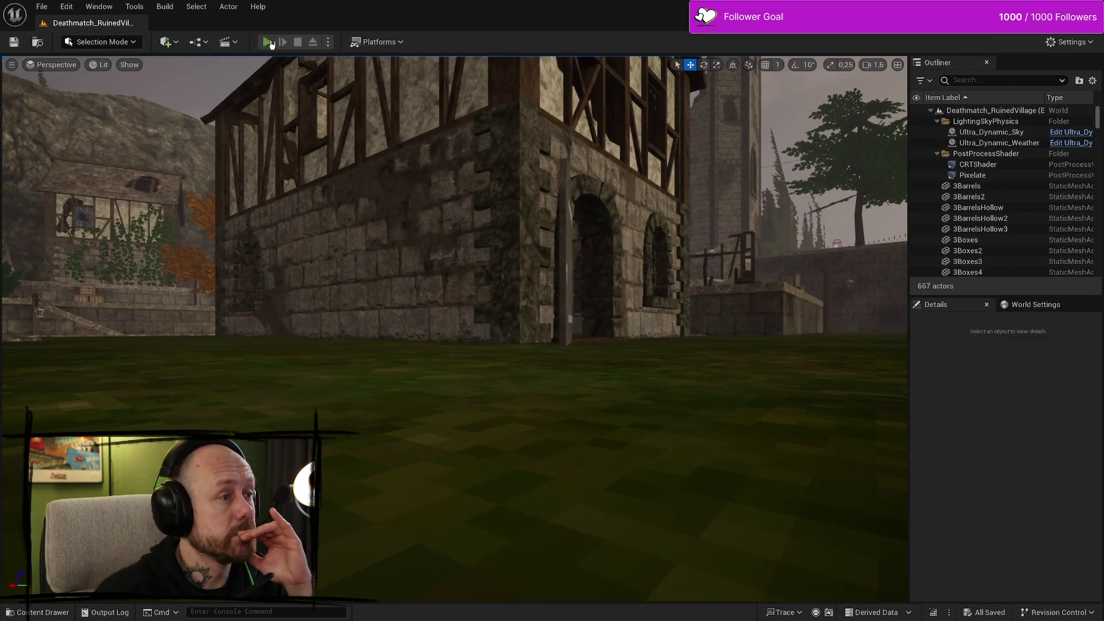
left_click(267, 42)
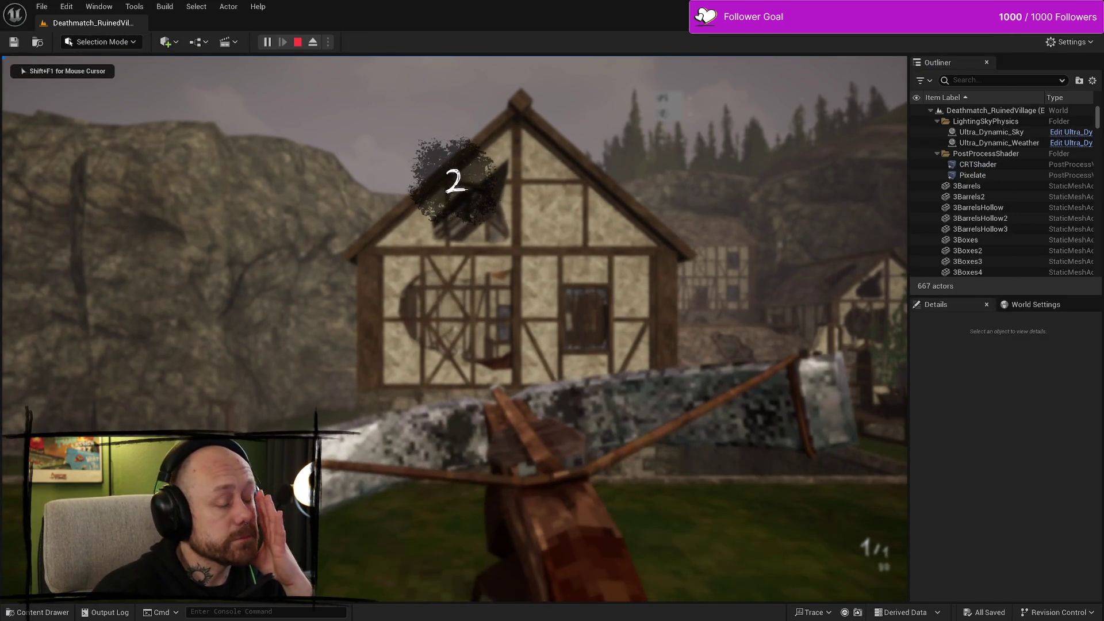
Step: Quit the running match and start a new Team Deathmatch with zero Team A bots
key("Escape")
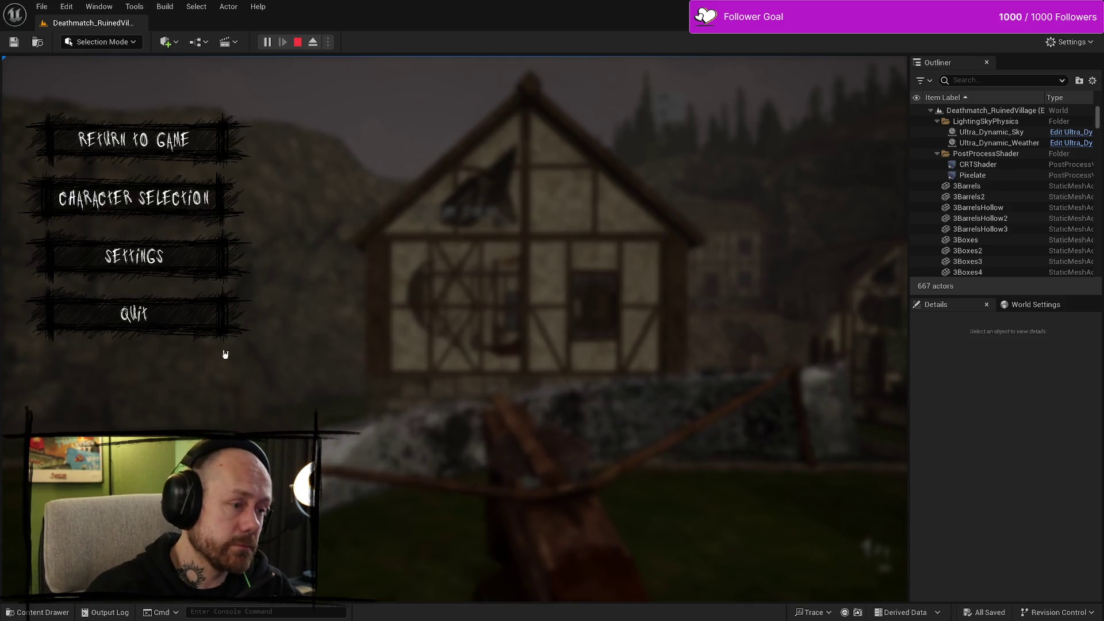
left_click(216, 338)
left_click(351, 391)
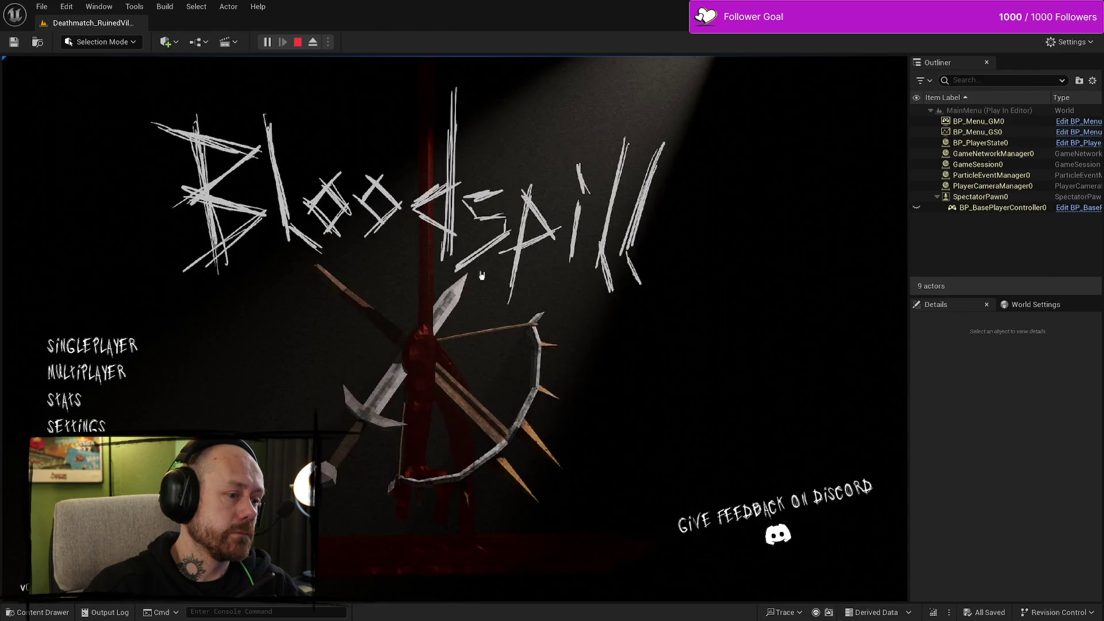
left_click(98, 352)
left_click(706, 240)
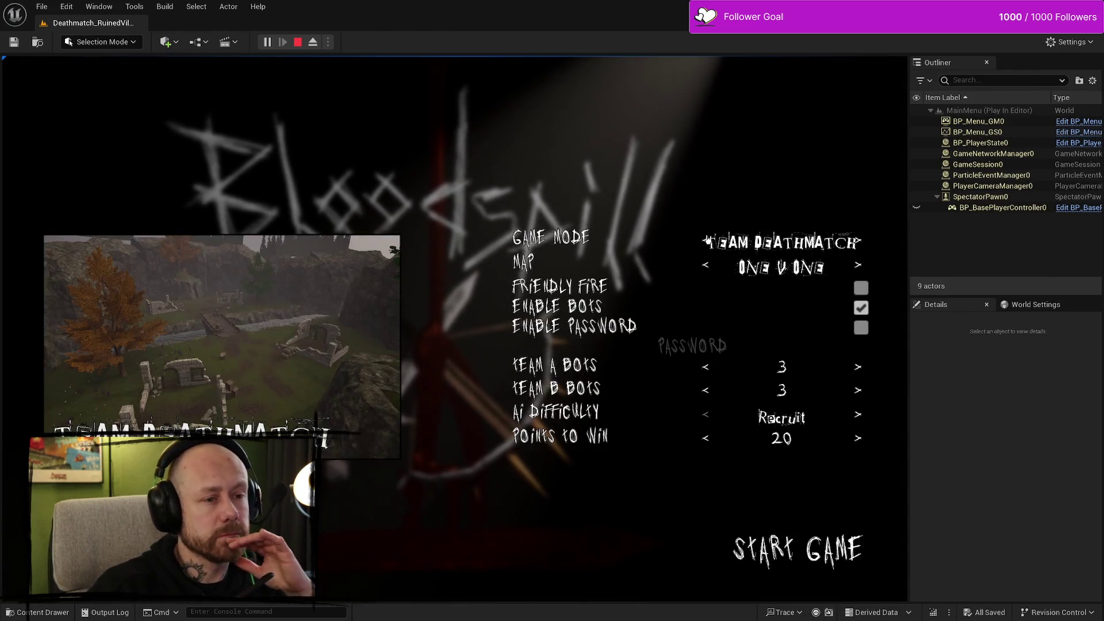
triple_click(705, 370)
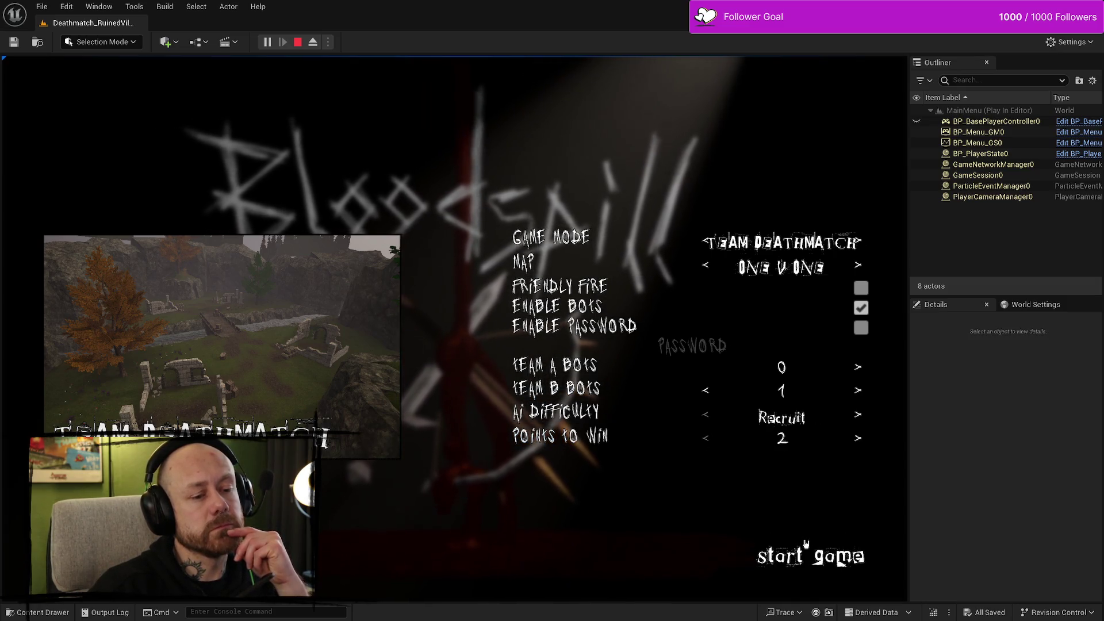
left_click(840, 558)
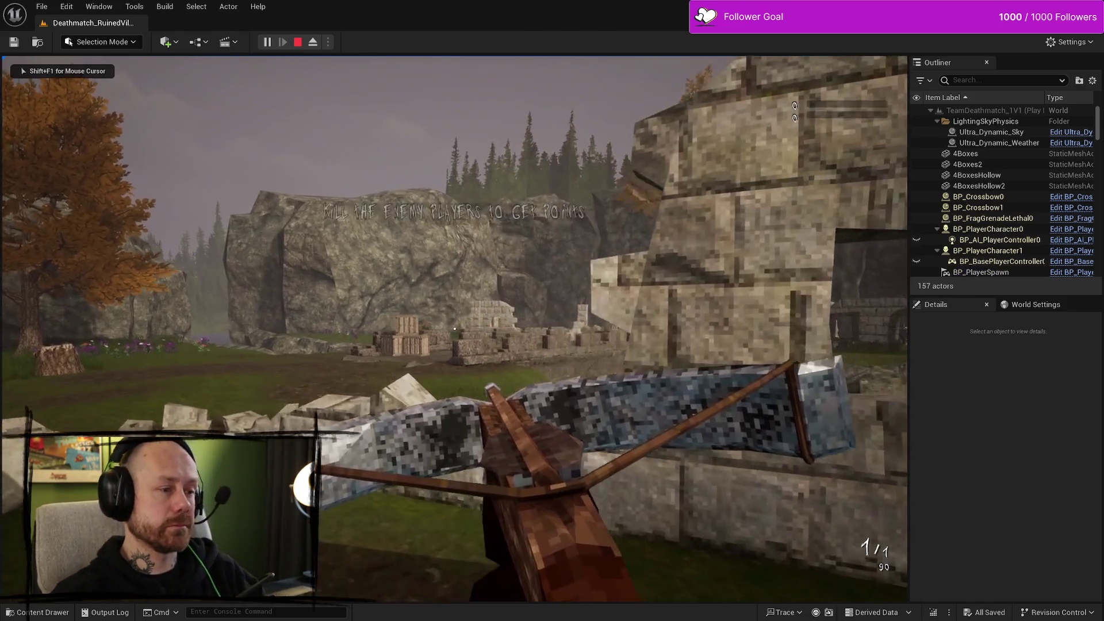
Step: Aim and shoot the enemy with the crossbow until the winning shot ends the match
right_click(454, 329)
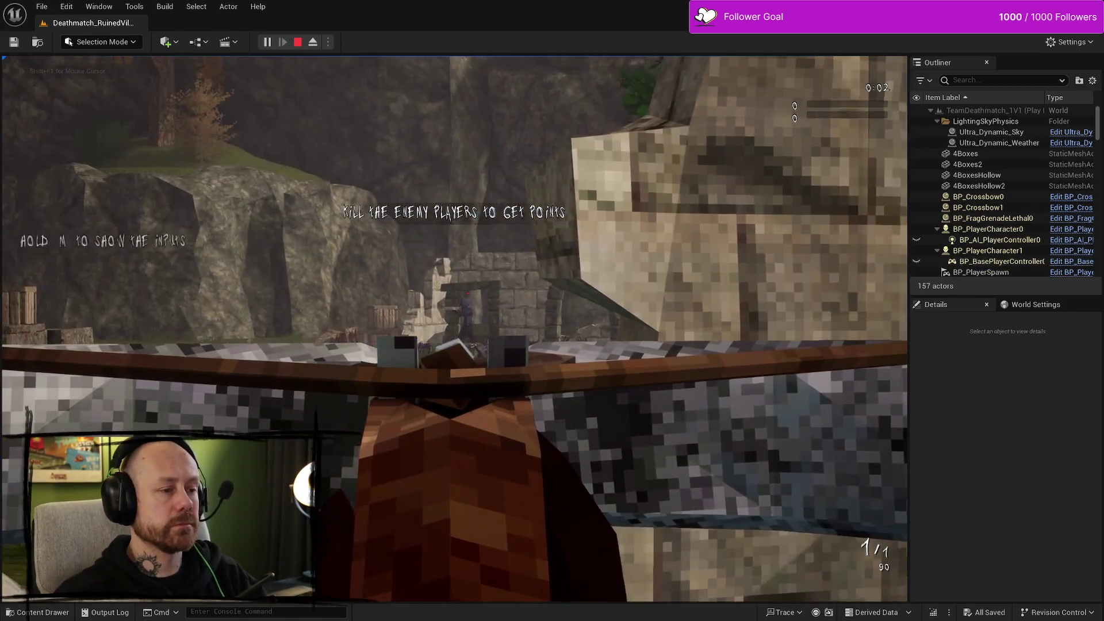
left_click(454, 328)
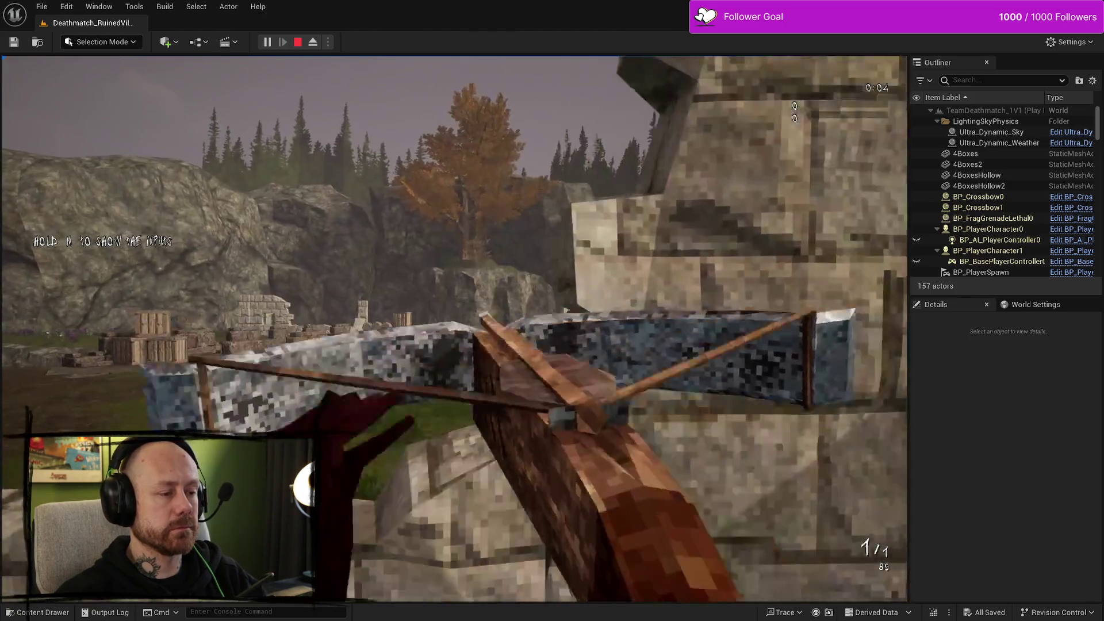
right_click(454, 329)
left_click(454, 328)
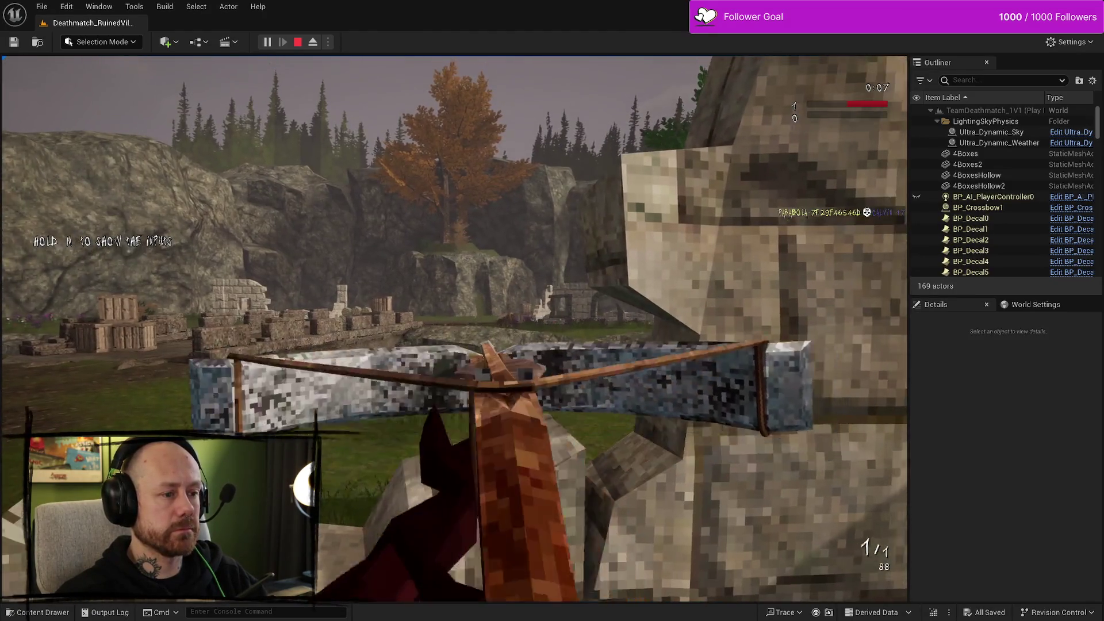
right_click(455, 328)
right_click(454, 329)
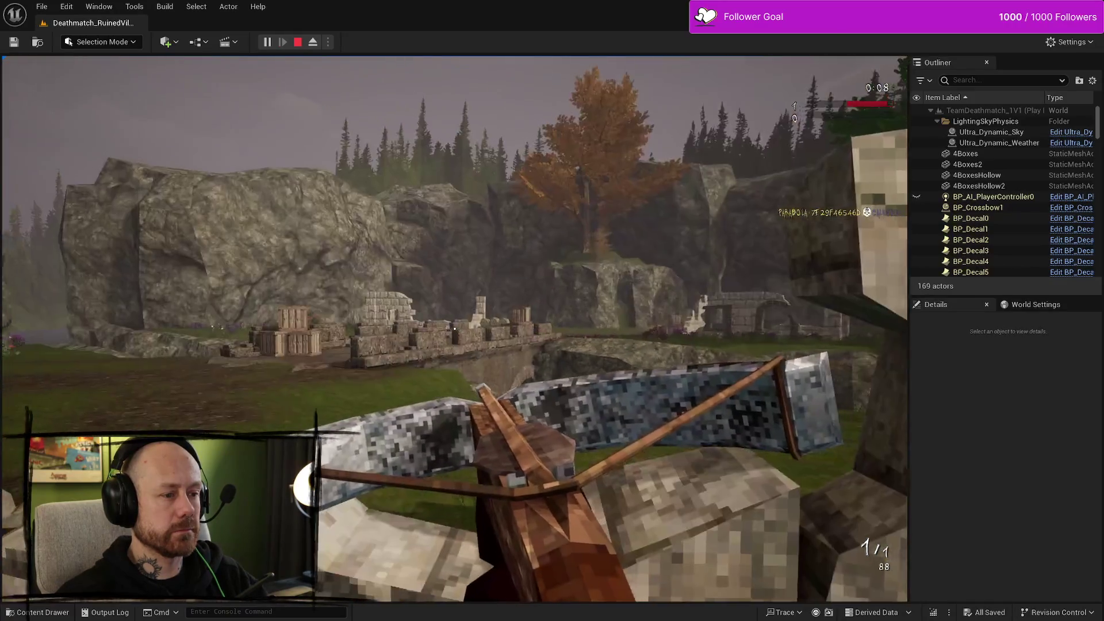
key("d")
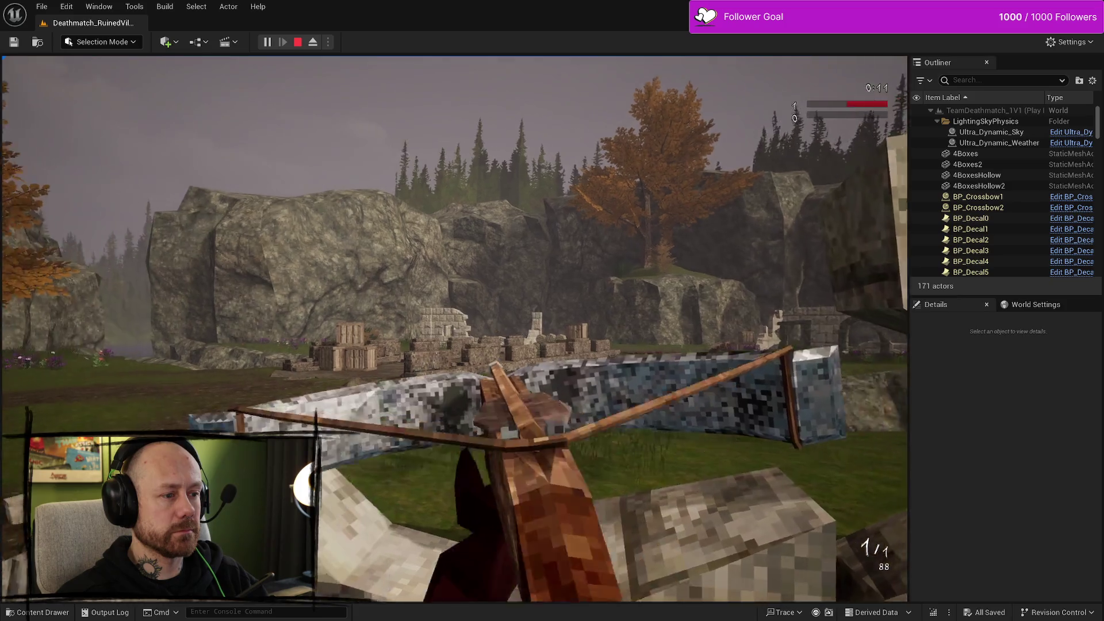
right_click(454, 328)
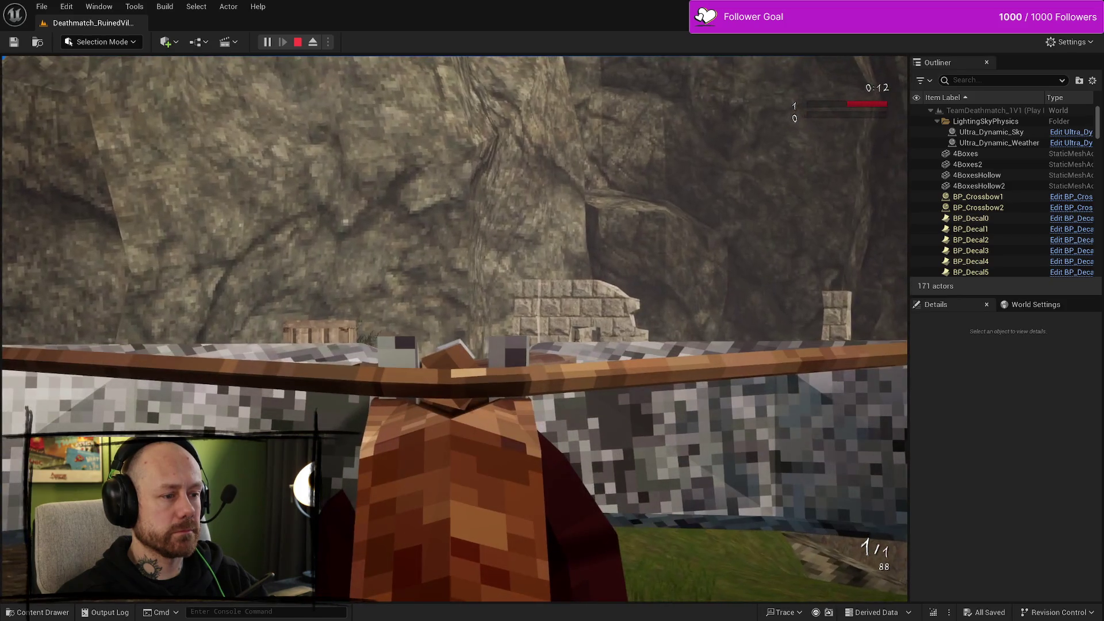
left_click(454, 328)
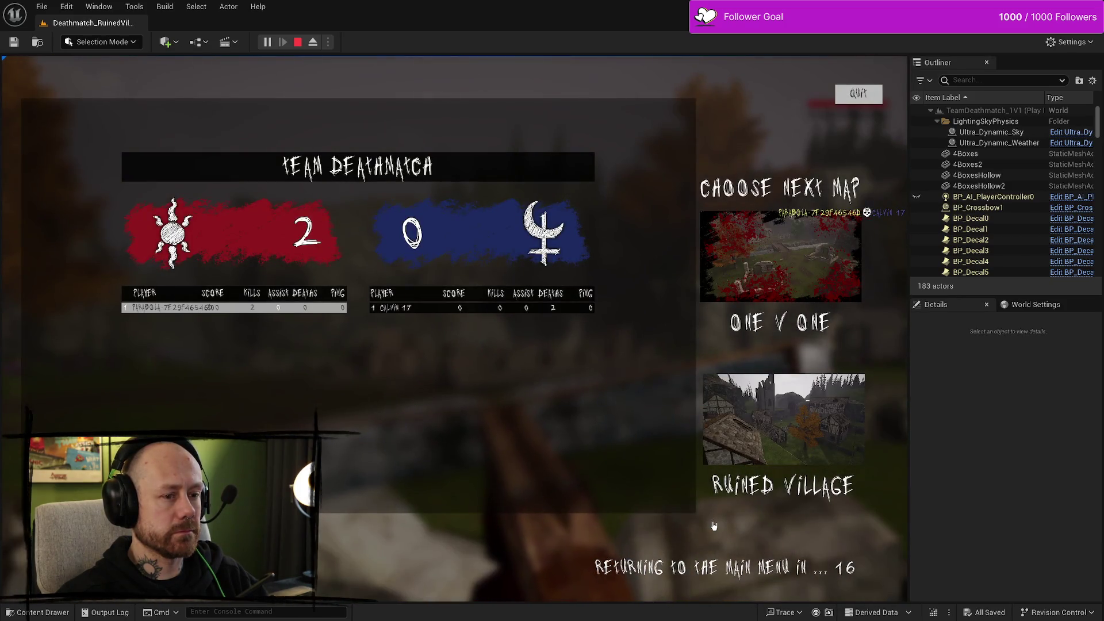
Step: Drag the splitter beside the game view back and forth while the scoreboard countdown expires
mouse_move(908, 355)
left_mouse_down()
mouse_move(518, 365)
mouse_move(991, 368)
left_mouse_up()
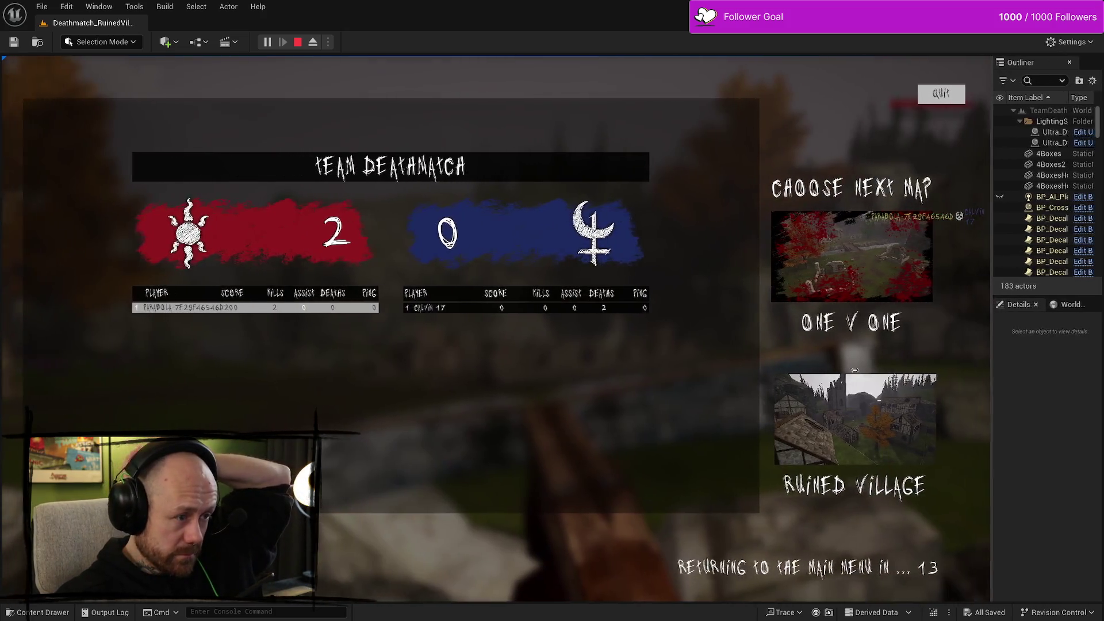
left_click_drag(876, 369, 736, 367)
left_click_drag(798, 340, 889, 339)
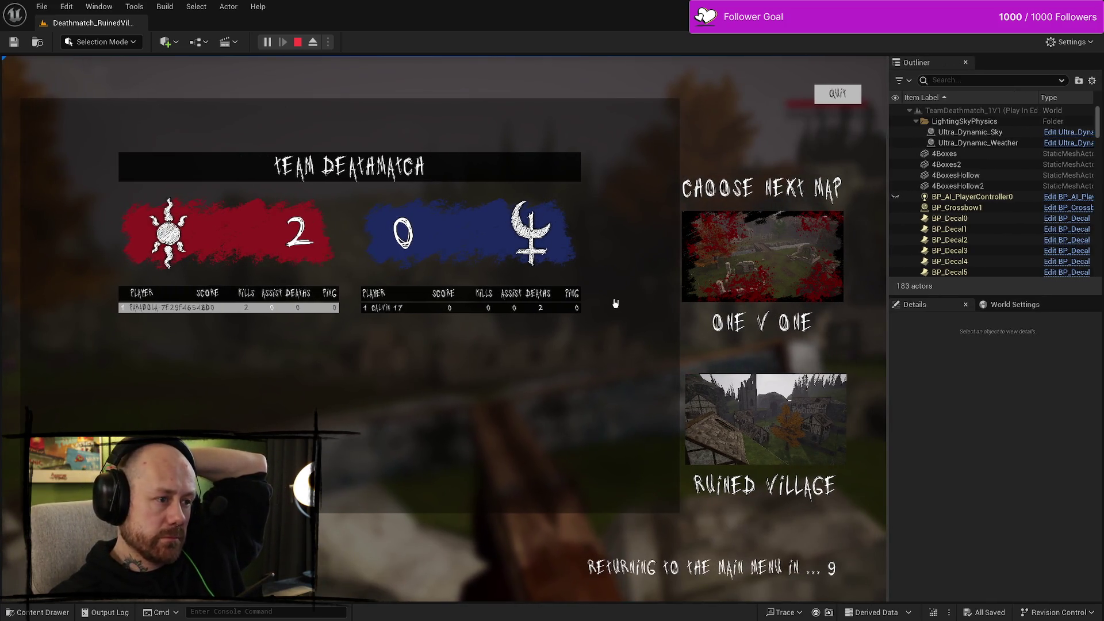
mouse_move(888, 327)
left_mouse_down()
mouse_move(494, 324)
mouse_move(851, 318)
mouse_move(277, 317)
mouse_move(1093, 315)
mouse_move(729, 311)
mouse_move(865, 312)
left_mouse_up()
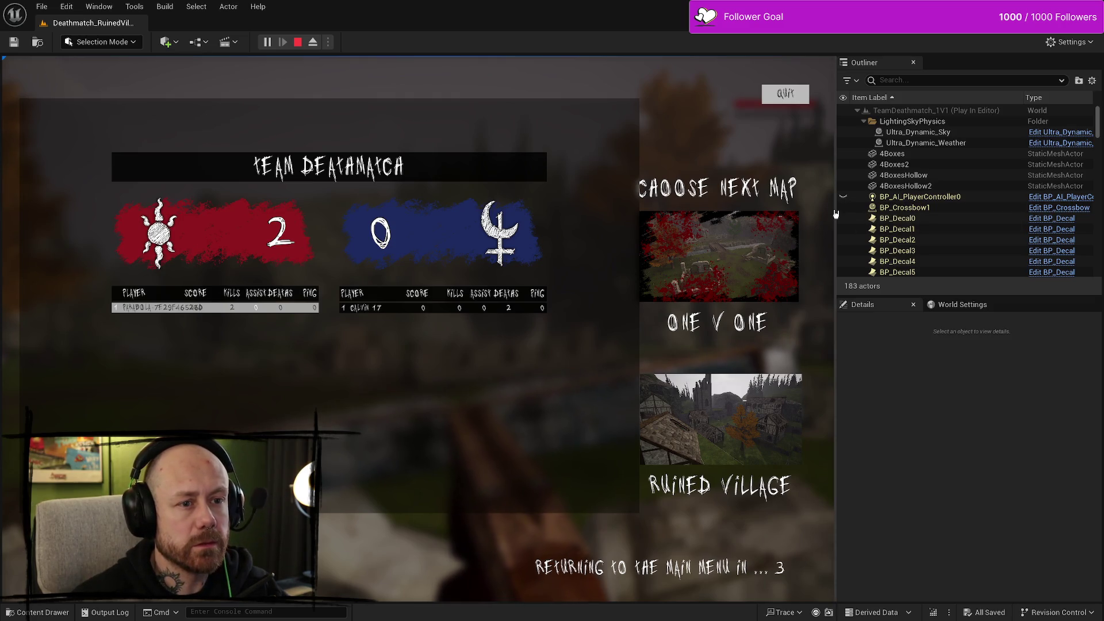
left_click_drag(835, 214, 992, 172)
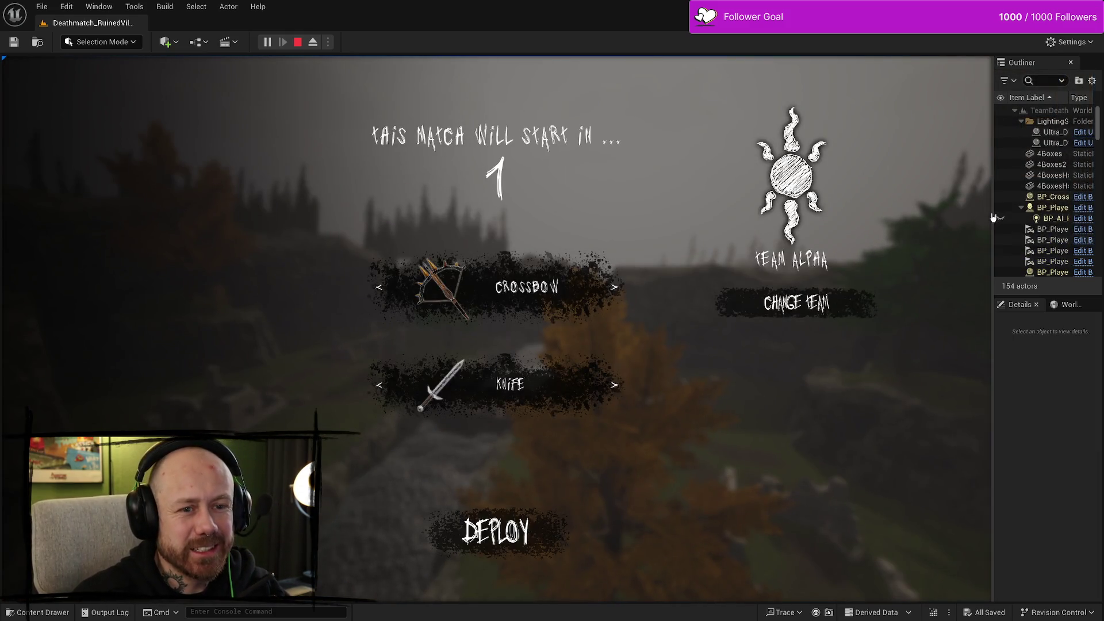
Step: Go full screen, deploy with the crossbow, and advance past the wall checking the scoreboard
key("F11")
left_click(631, 509)
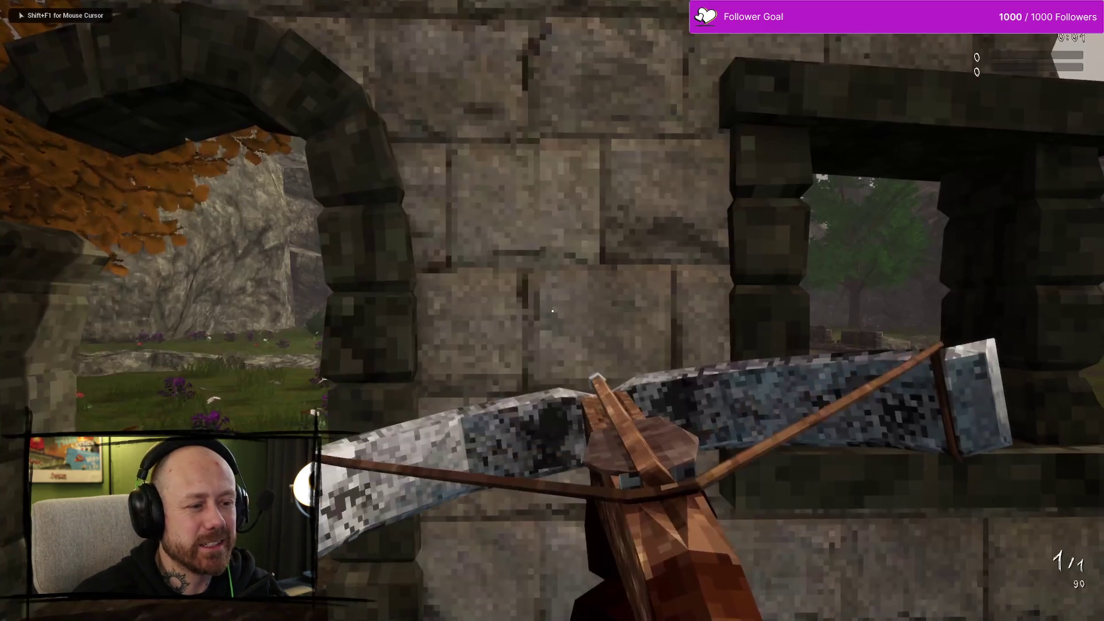
key("w")
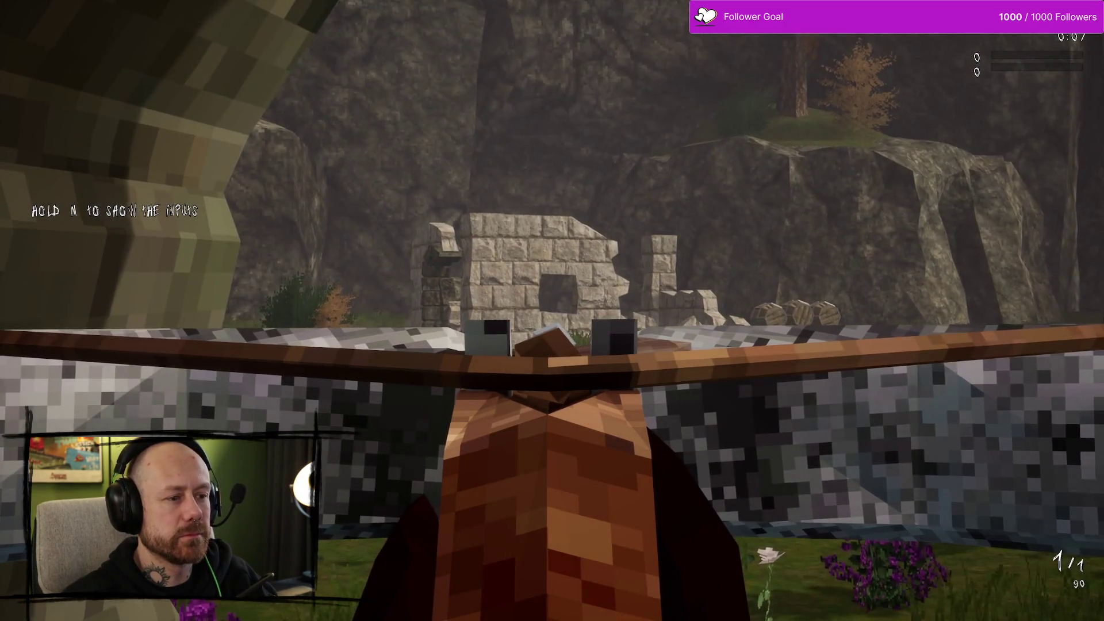
key("space")
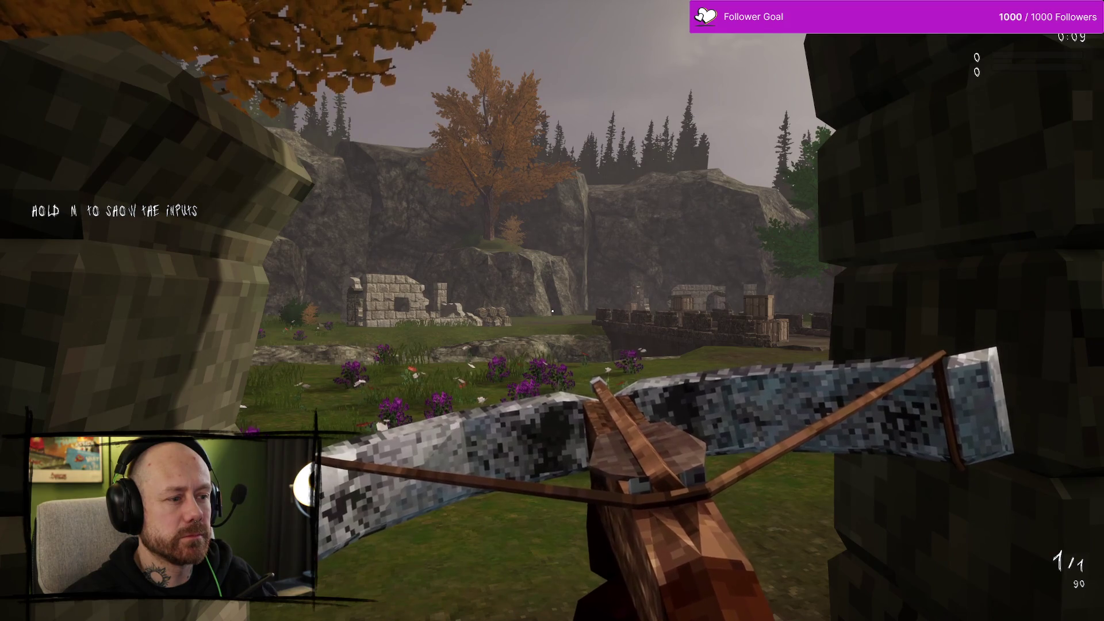
key("Tab")
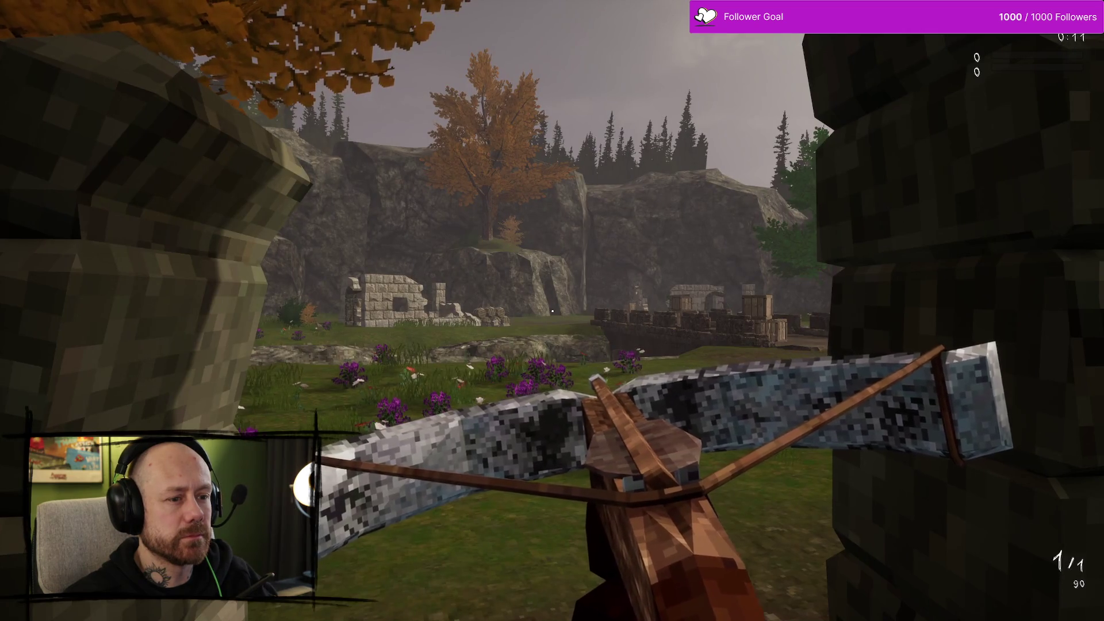
Step: Aim down sights at the ruins, then deploy into the next round after the 1–2 scoreboard
right_click(552, 311)
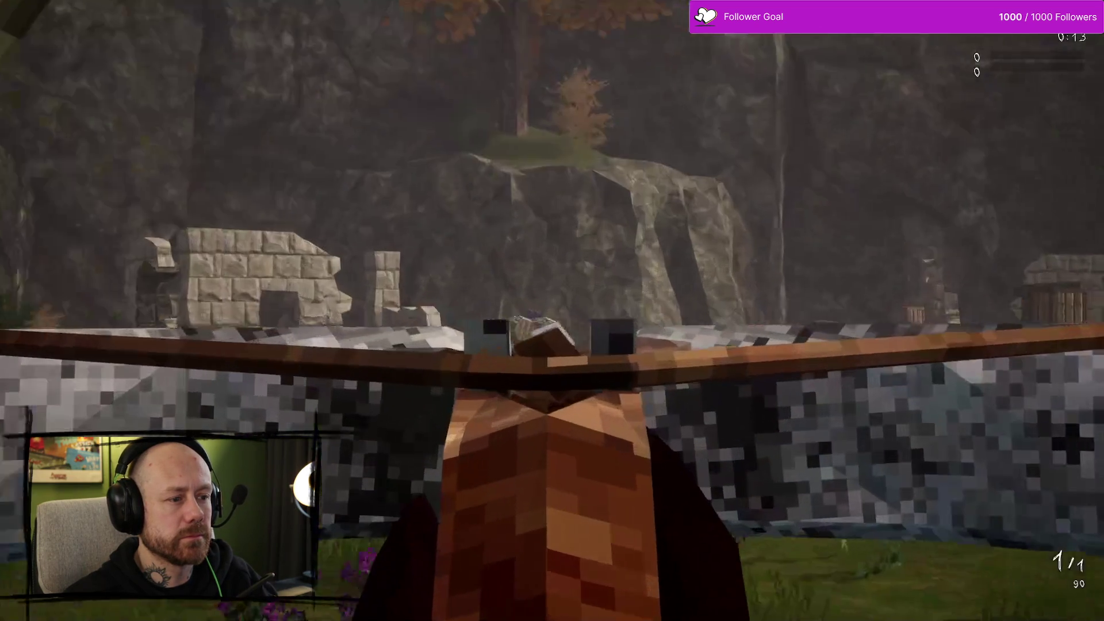
right_click(552, 311)
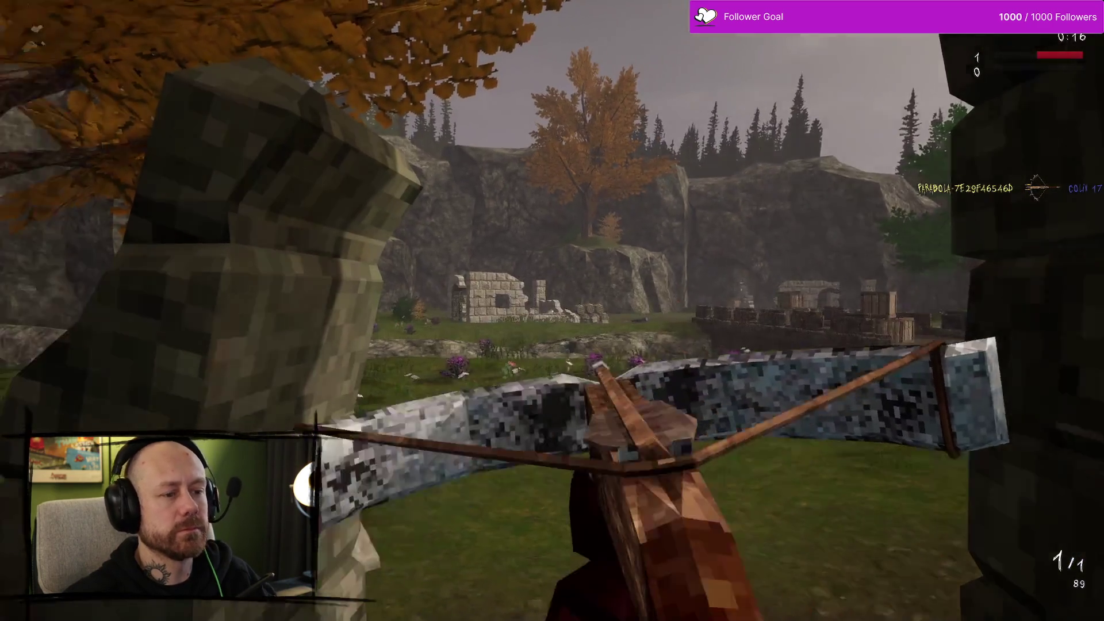
right_click(552, 311)
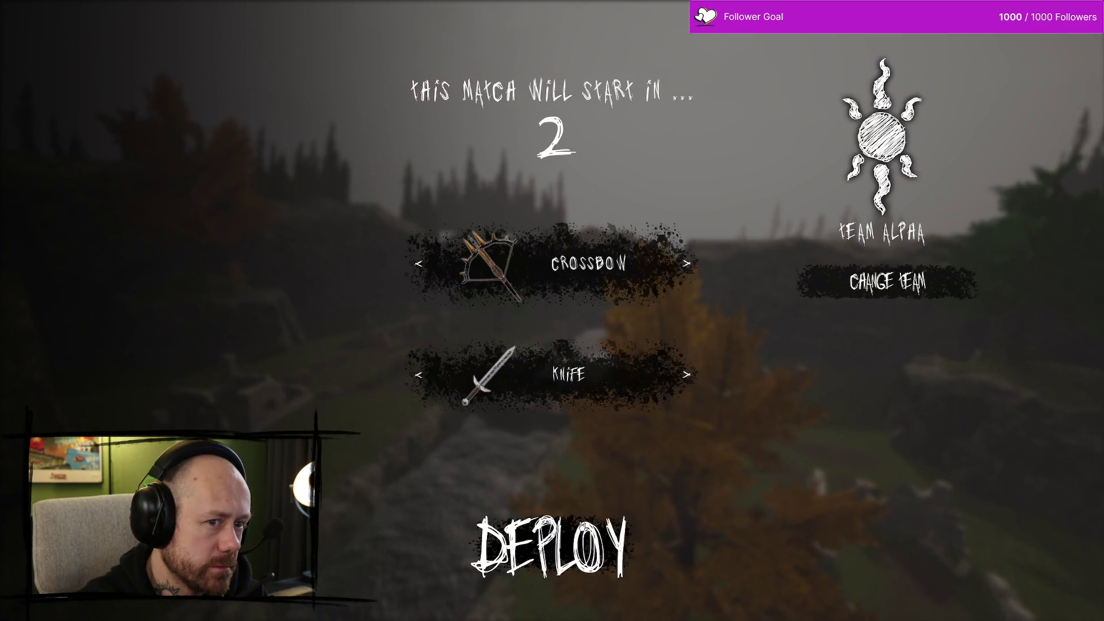
left_click(546, 543)
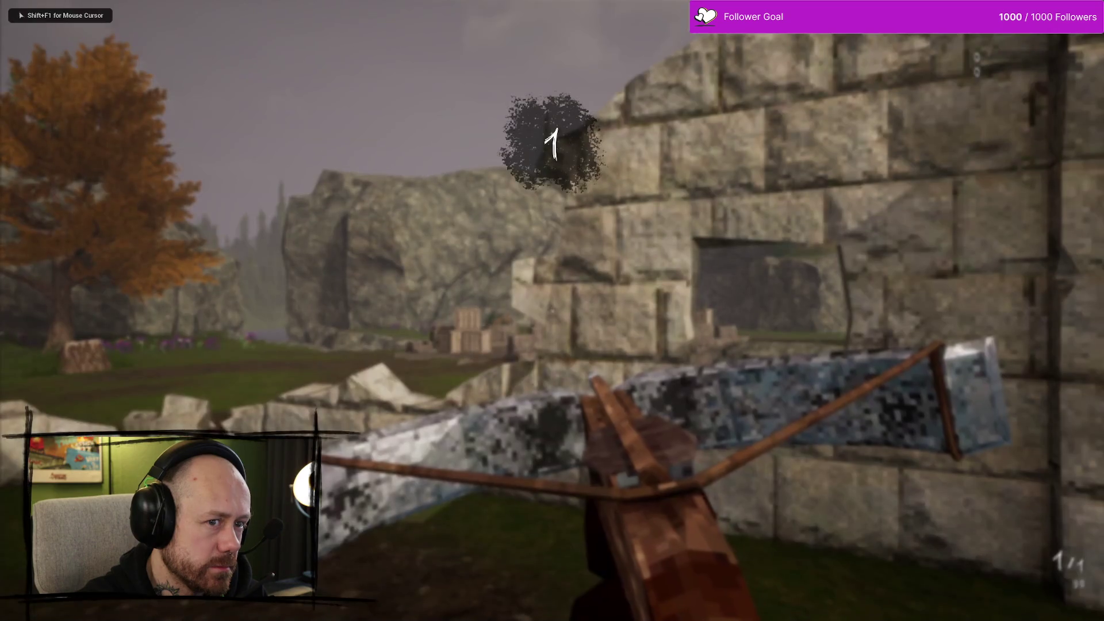
Step: Stop the play session, restore the editor layout, and open WB_EndGameScores
key("Escape")
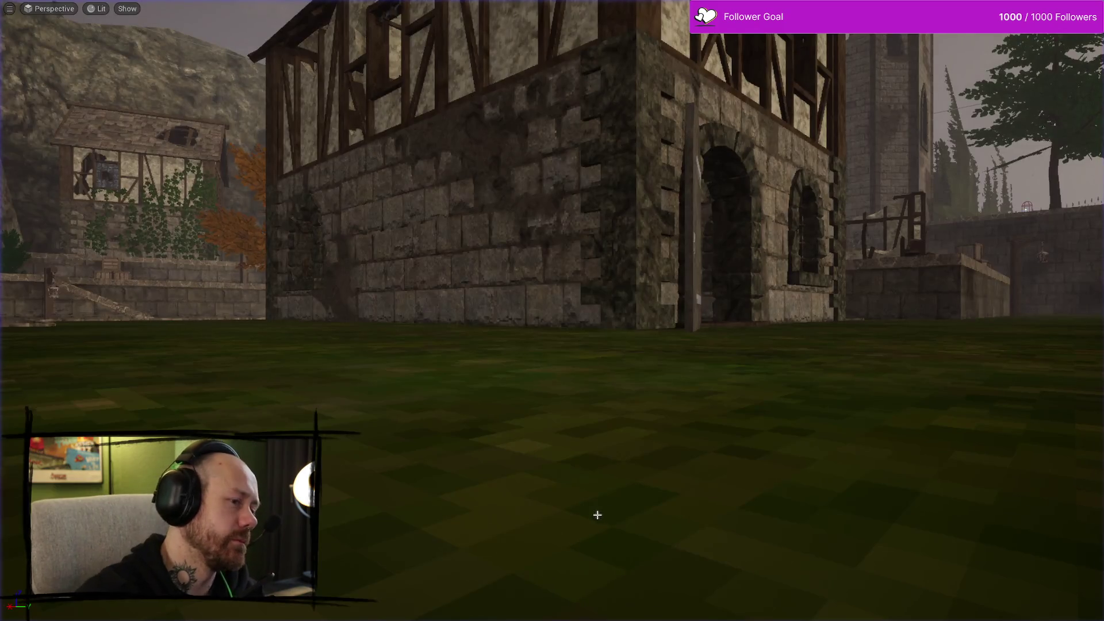
key("F11")
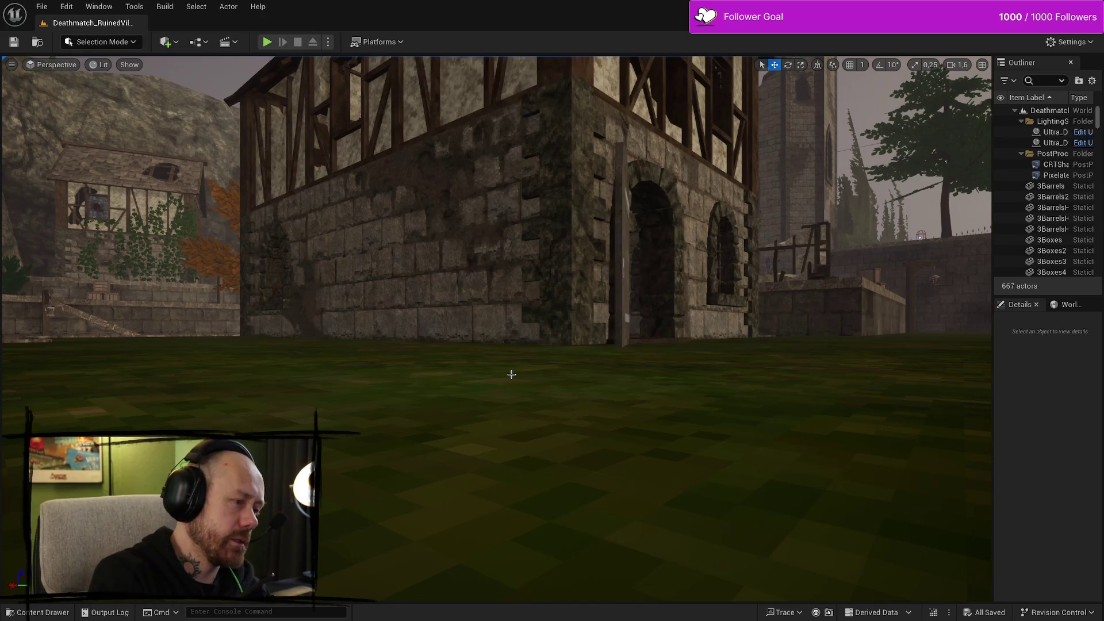
key("ctrl+space")
double_click(542, 379)
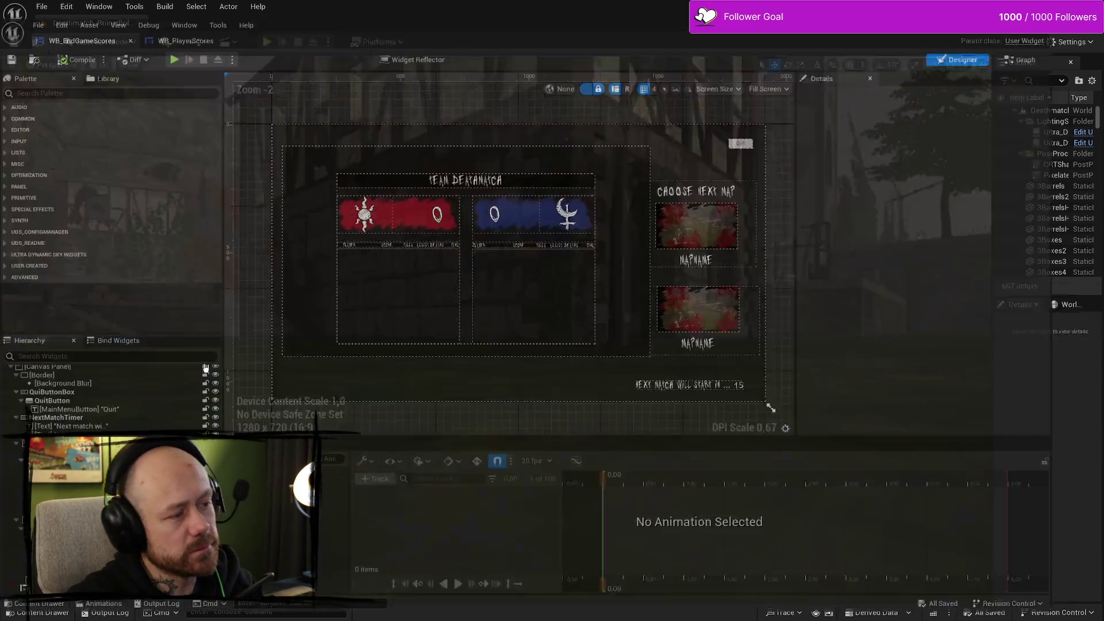
scroll(537, 242, "up", 2)
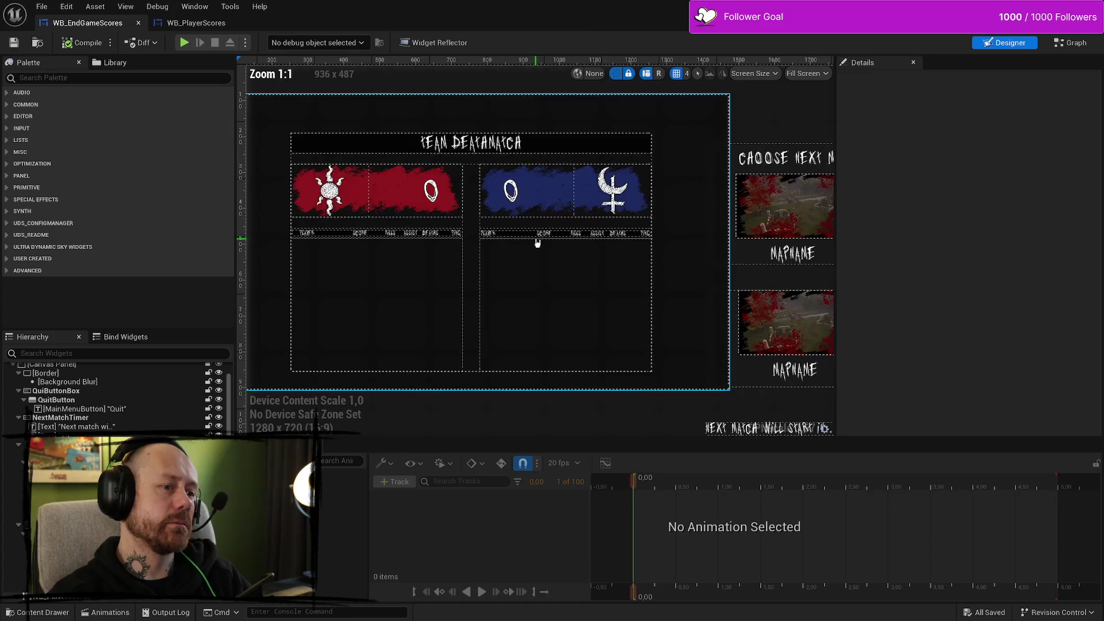
scroll(537, 242, "up", 3)
scroll(579, 193, "down", 5)
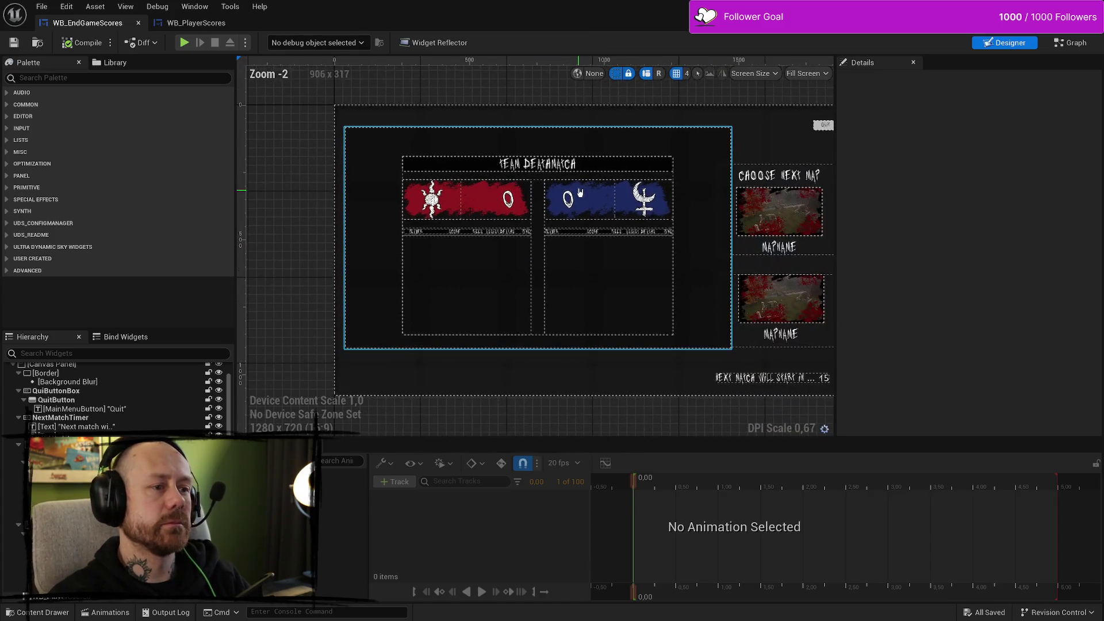
Step: Resize the WB_PlayerScores widget on the canvas, then undo the last resize
left_click(729, 156)
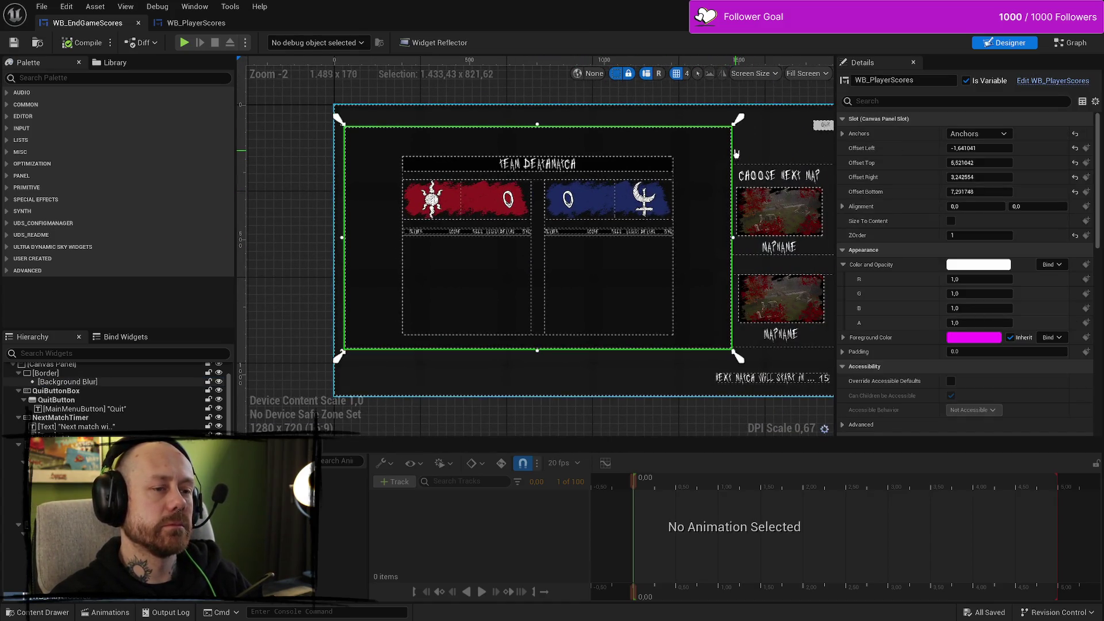
mouse_move(734, 230)
left_mouse_down()
mouse_move(350, 232)
mouse_move(818, 236)
mouse_move(692, 236)
left_mouse_up()
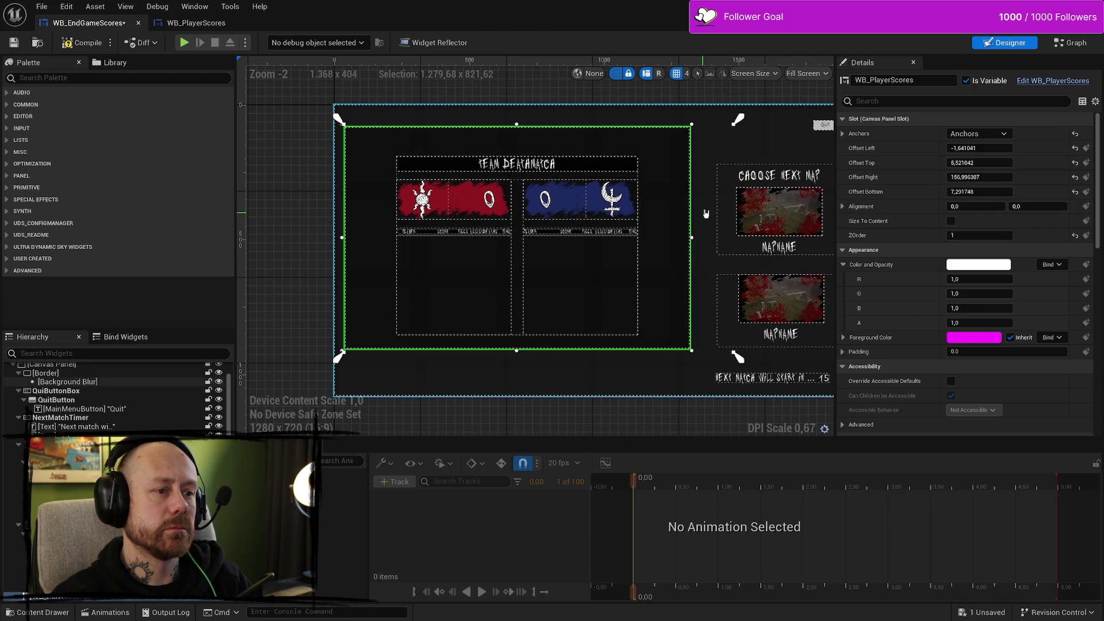
scroll(601, 210, "down", 1)
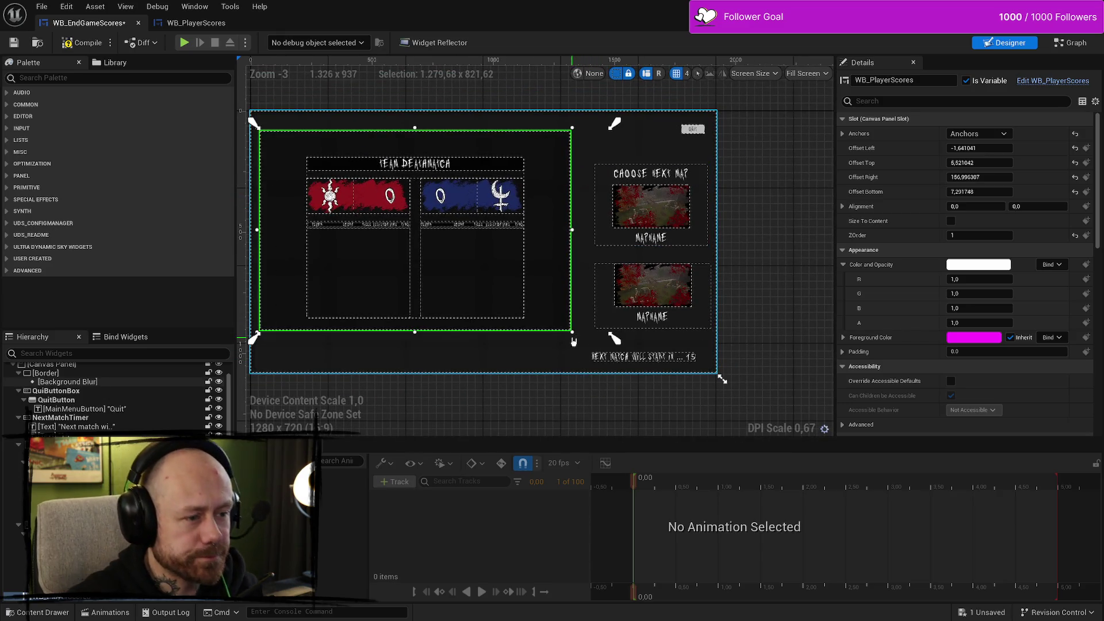
left_click_drag(573, 332, 720, 375)
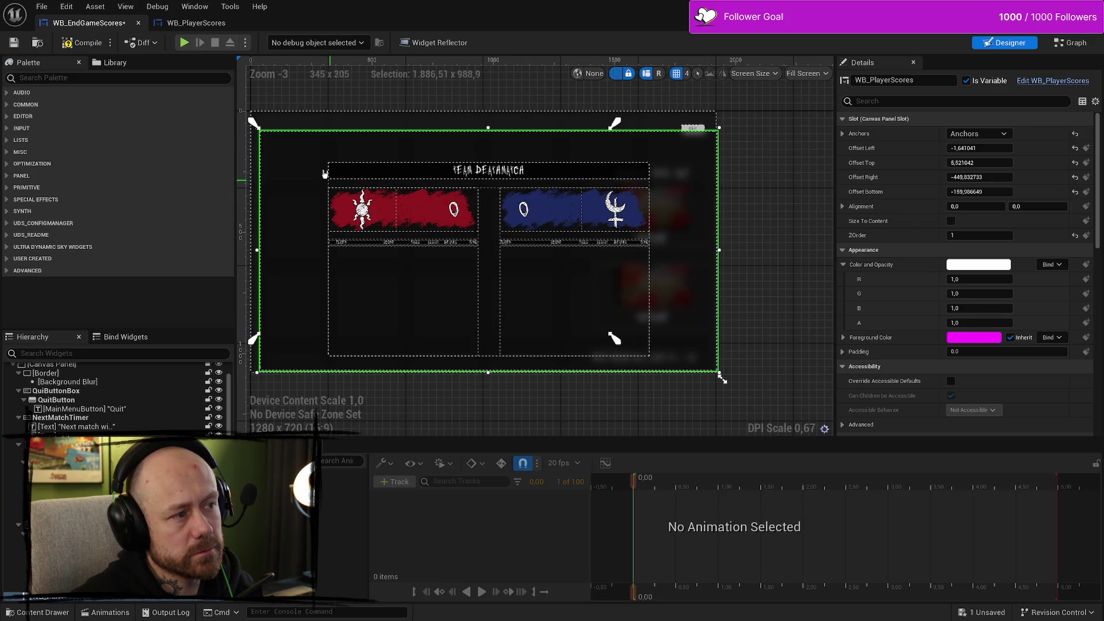
left_click_drag(396, 203, 381, 185)
mouse_move(825, 323)
left_mouse_down()
mouse_move(714, 221)
mouse_move(741, 272)
left_mouse_up()
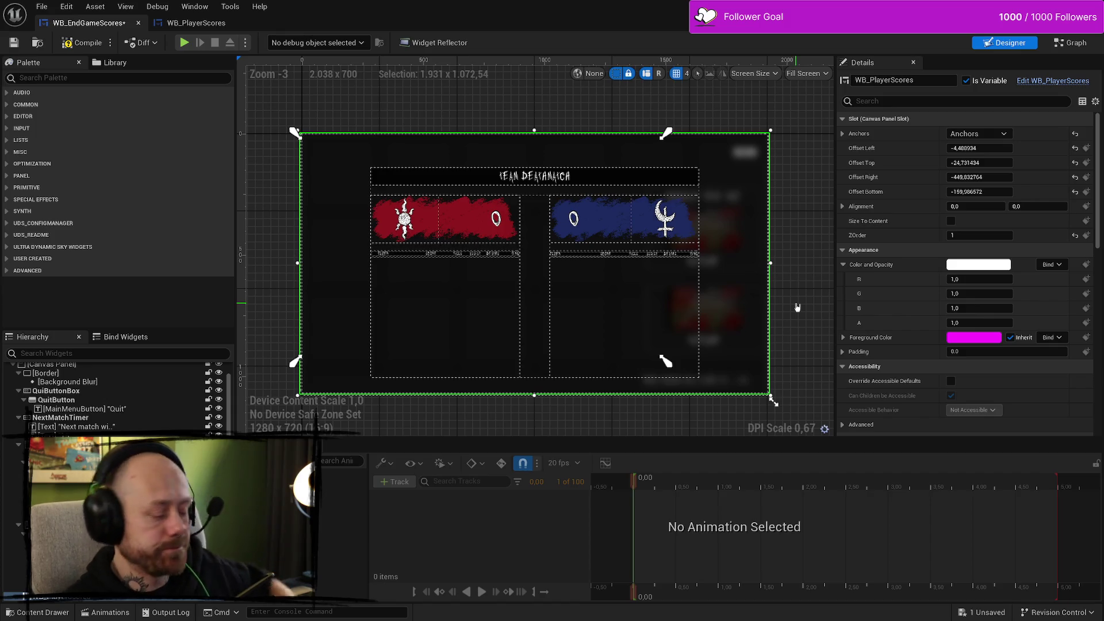
key("ctrl+z")
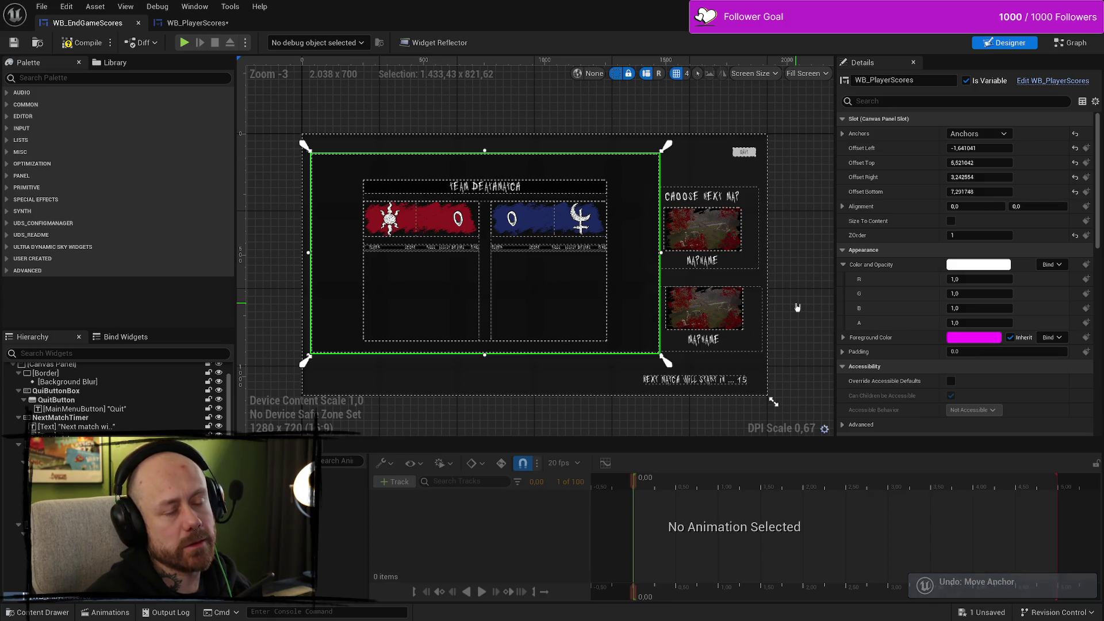
Step: Stretch the WB_PlayerScores layout box anchors to its corners and save the widget
left_click(1072, 44)
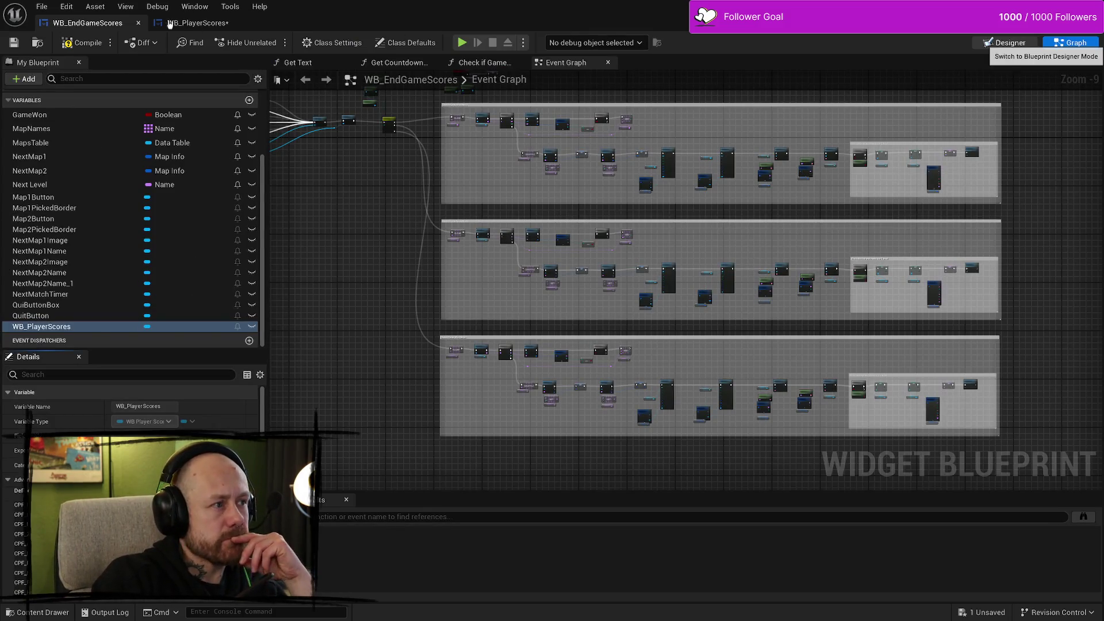
left_click(195, 23)
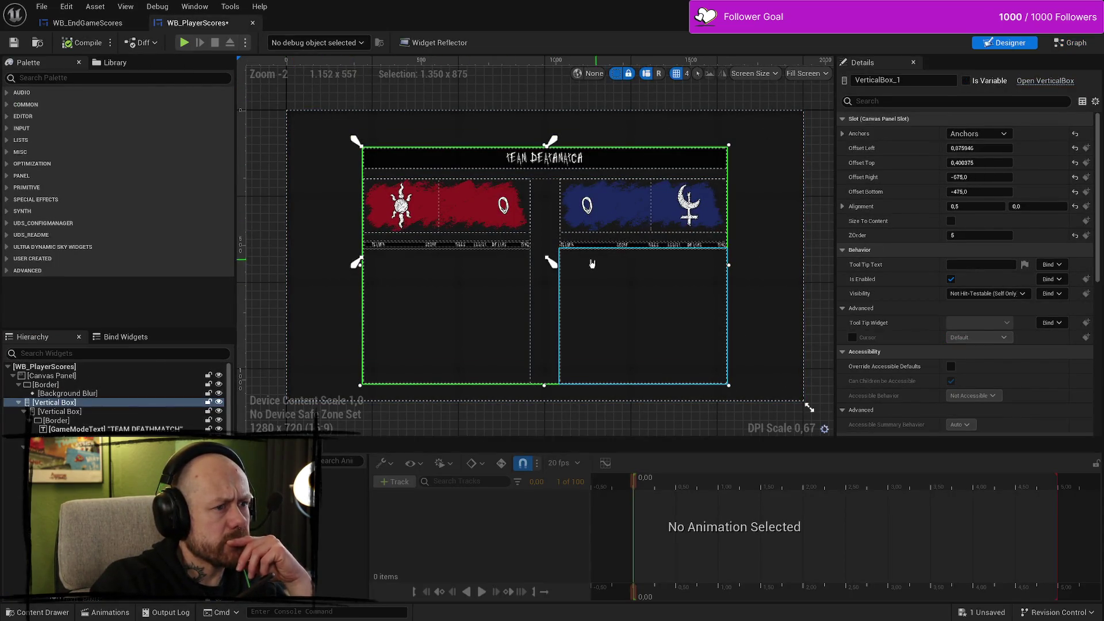
left_click_drag(552, 264, 733, 391)
left_click(14, 43)
Step: Compile and save WB_EndGameScores, then adjust the embedded scores widget's position and edges
left_click(86, 23)
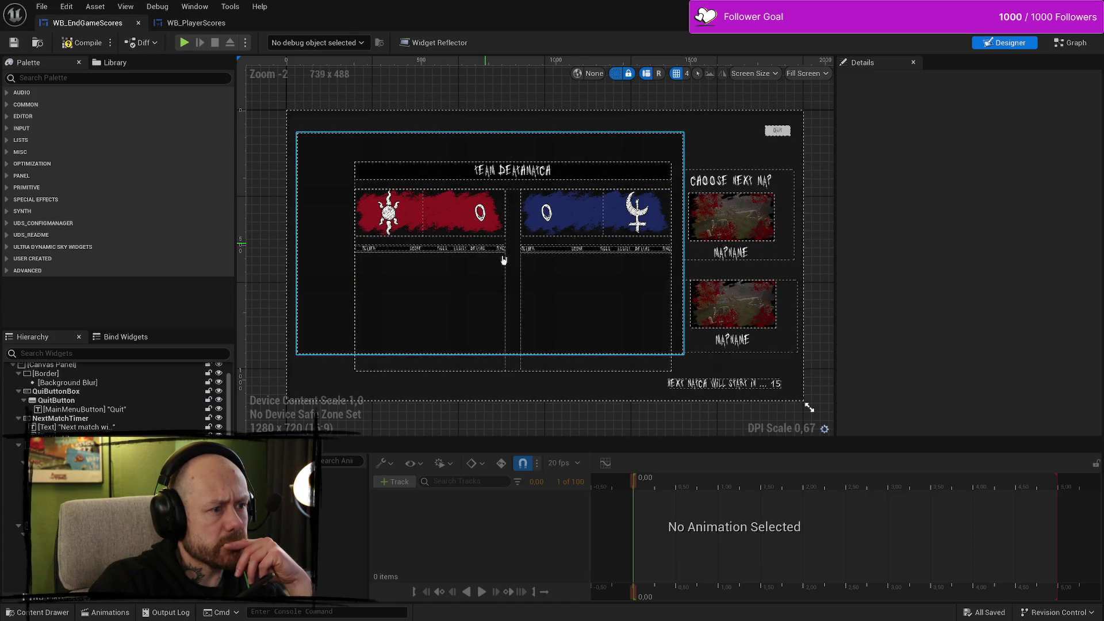
left_click(320, 222)
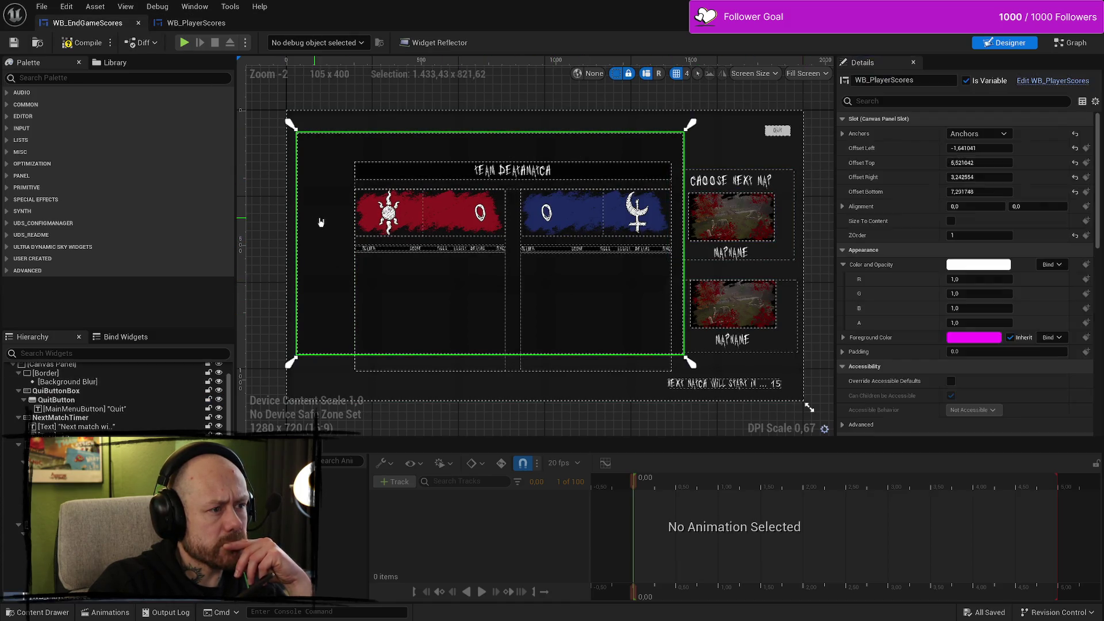
left_click(77, 43)
left_click(14, 43)
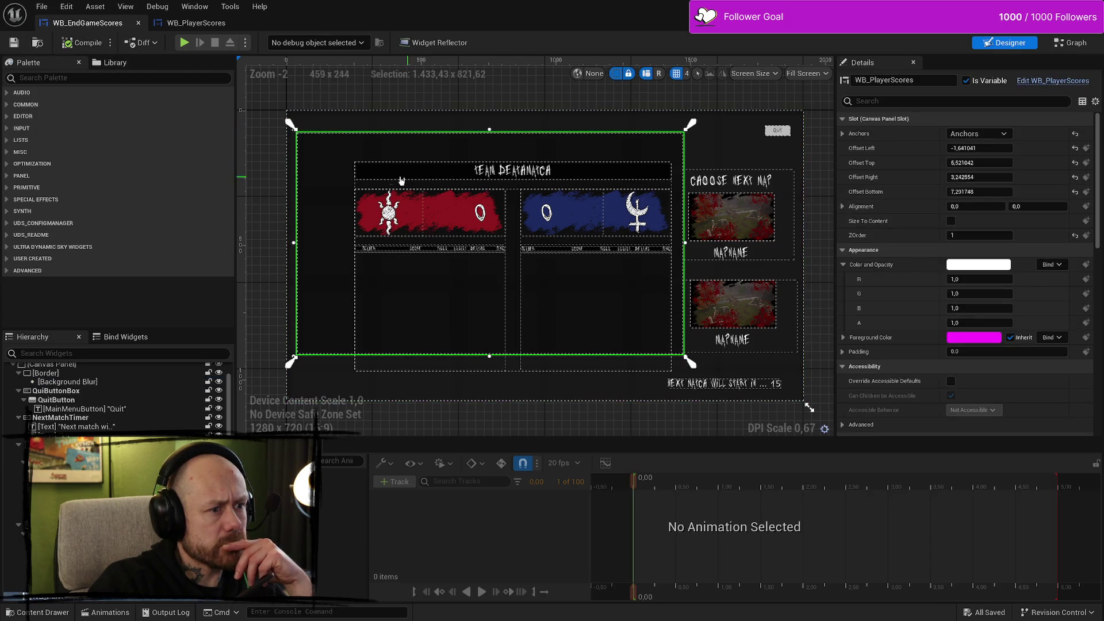
left_click_drag(386, 170, 380, 177)
mouse_move(678, 249)
left_mouse_down()
mouse_move(830, 251)
mouse_move(448, 251)
mouse_move(681, 249)
left_mouse_up()
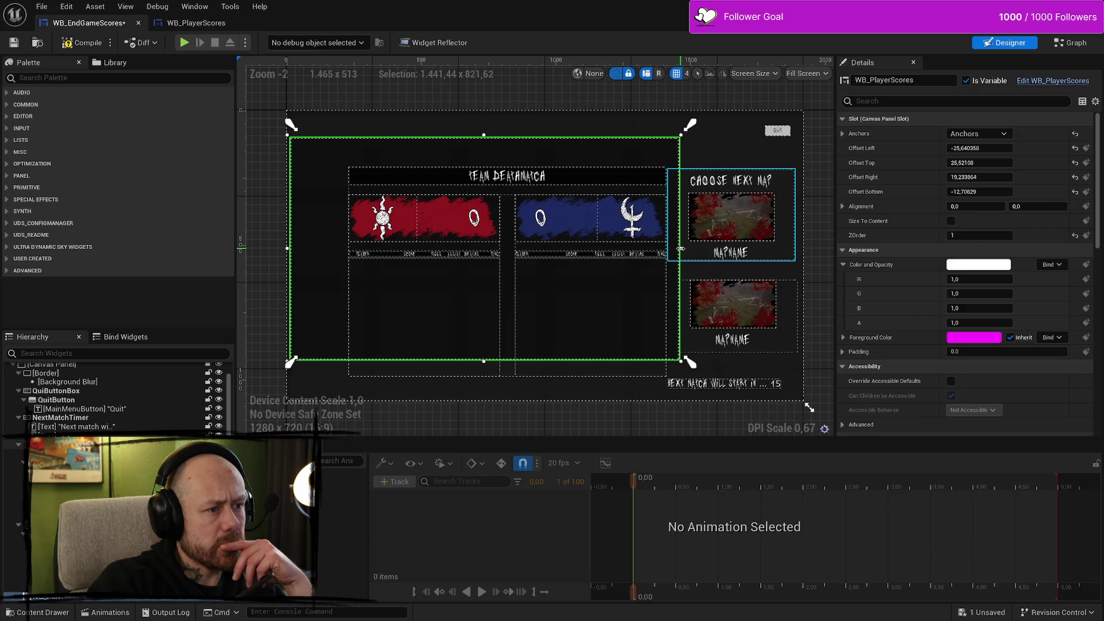
mouse_move(291, 248)
left_mouse_down()
mouse_move(477, 248)
mouse_move(319, 249)
left_mouse_up()
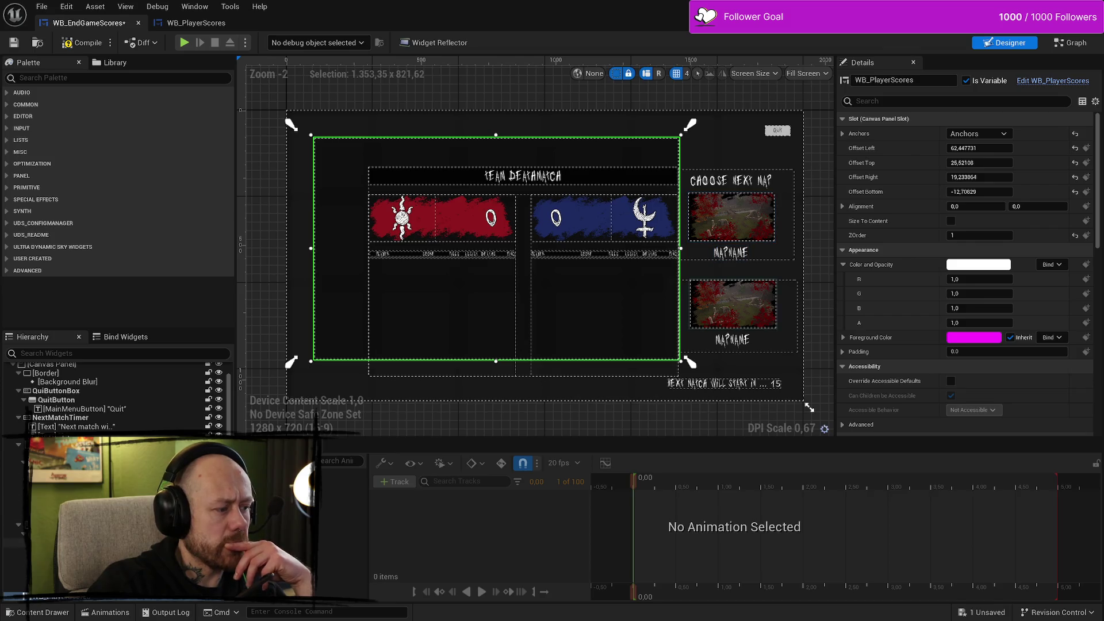
Step: Inspect WB_PlayerScores' header, team list and outer vertical box, then undo the last resize
left_click(190, 23)
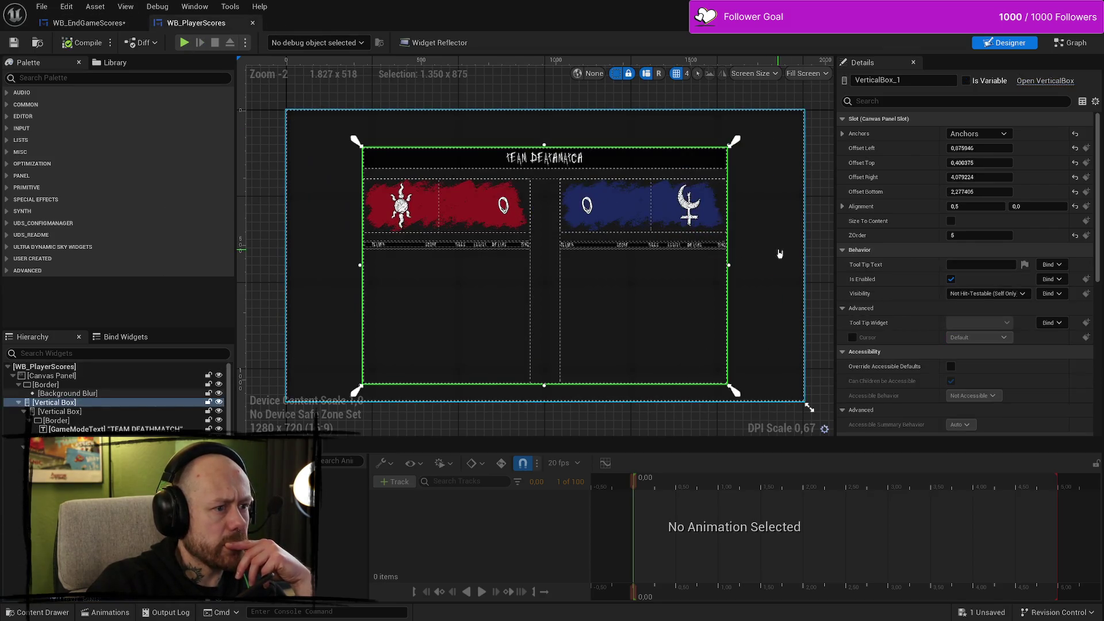
left_click(824, 274)
left_click(683, 301)
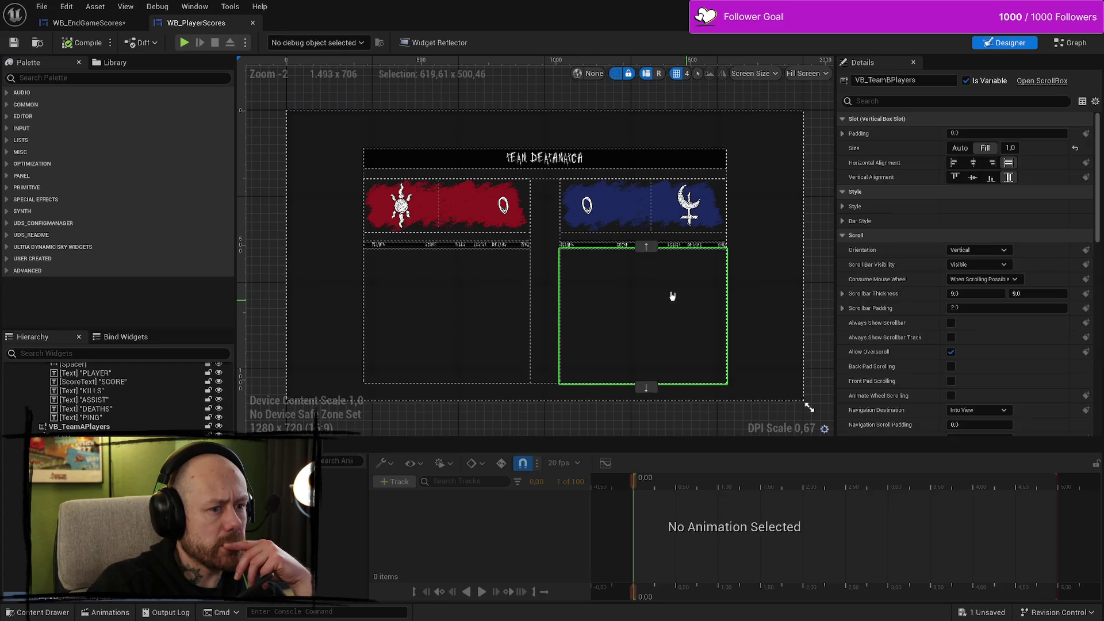
left_click(375, 166)
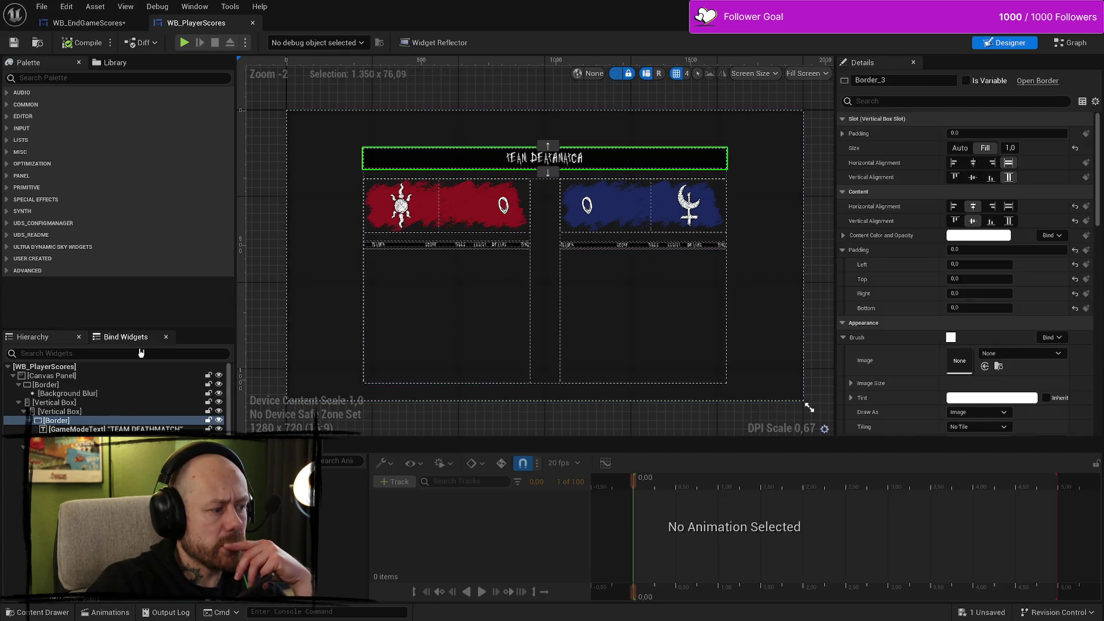
left_click(49, 403)
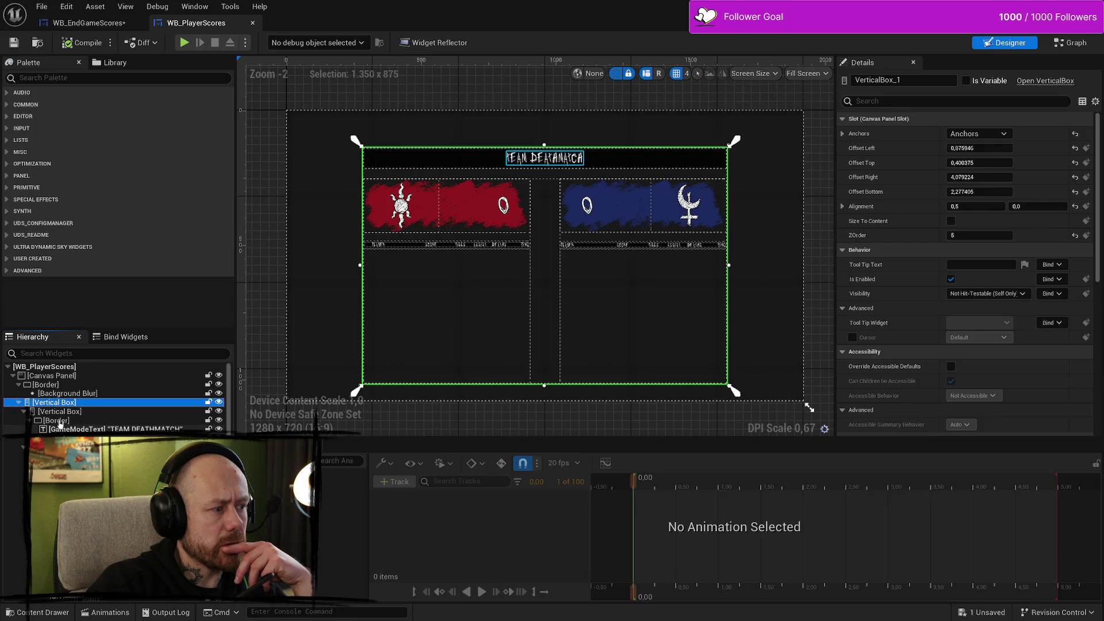
left_click(544, 159)
key("Down")
key("Down")
key("Down")
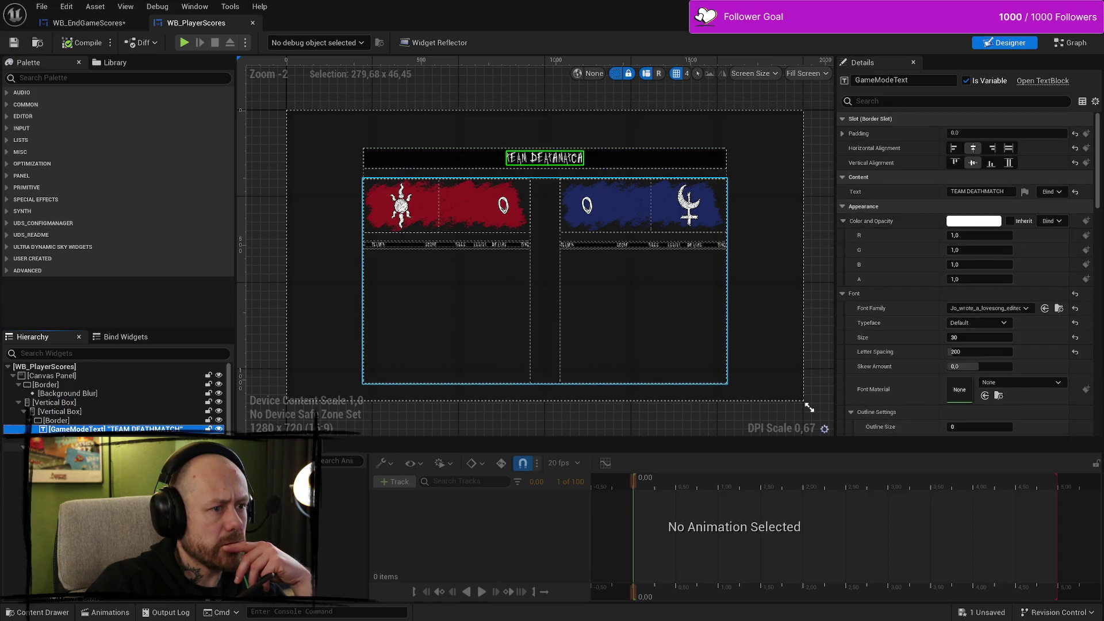
key("Down")
key("Down")
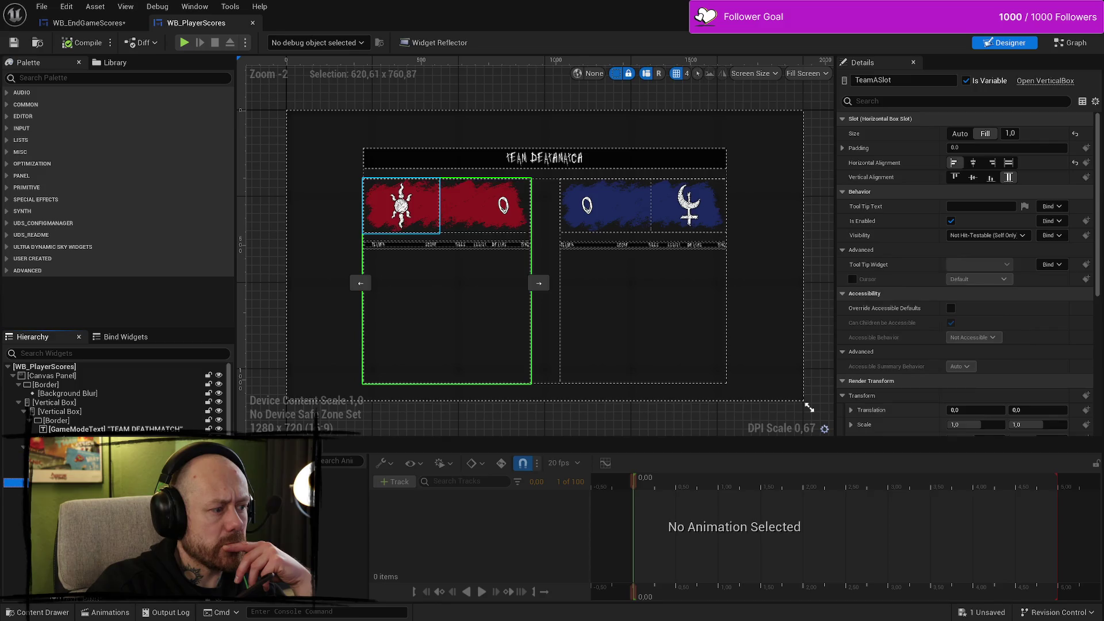
left_click(67, 403)
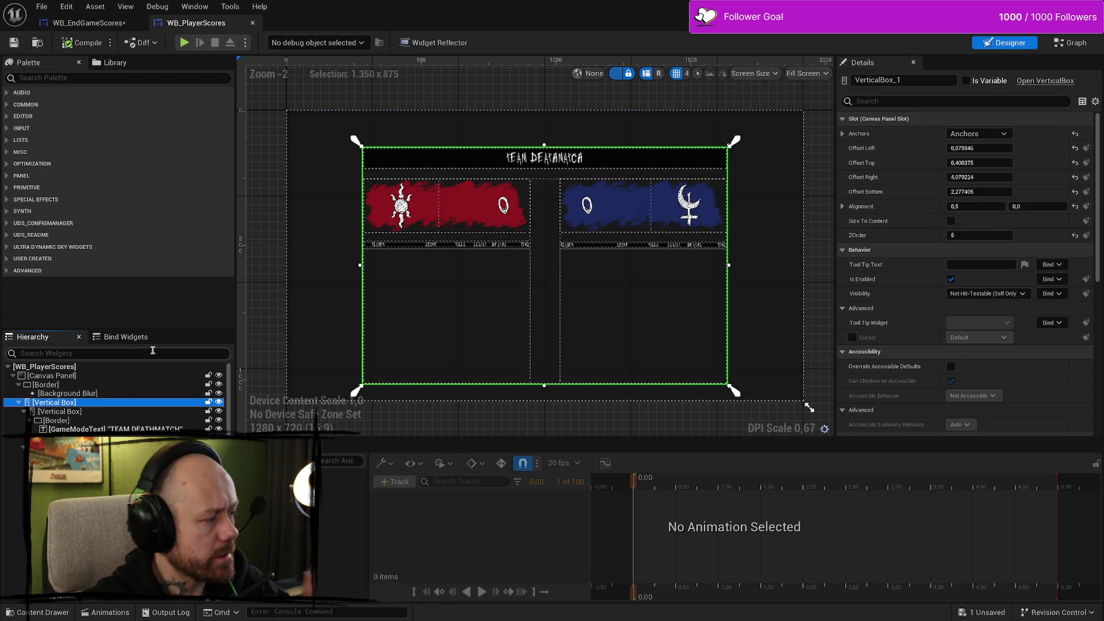
key("ctrl+z")
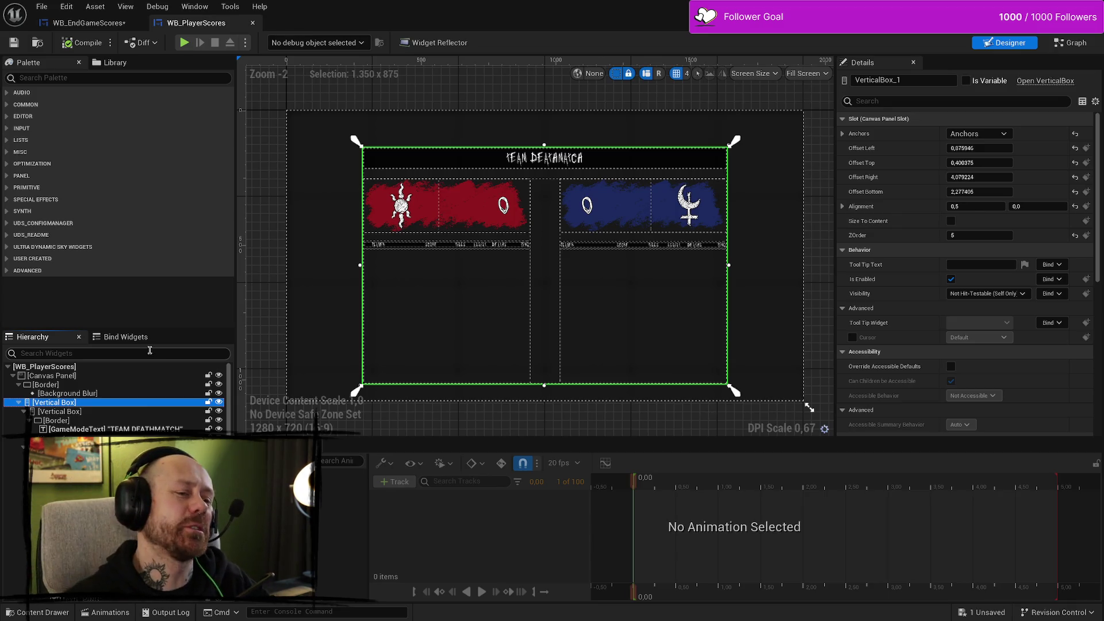
scroll(609, 172, "up", 10)
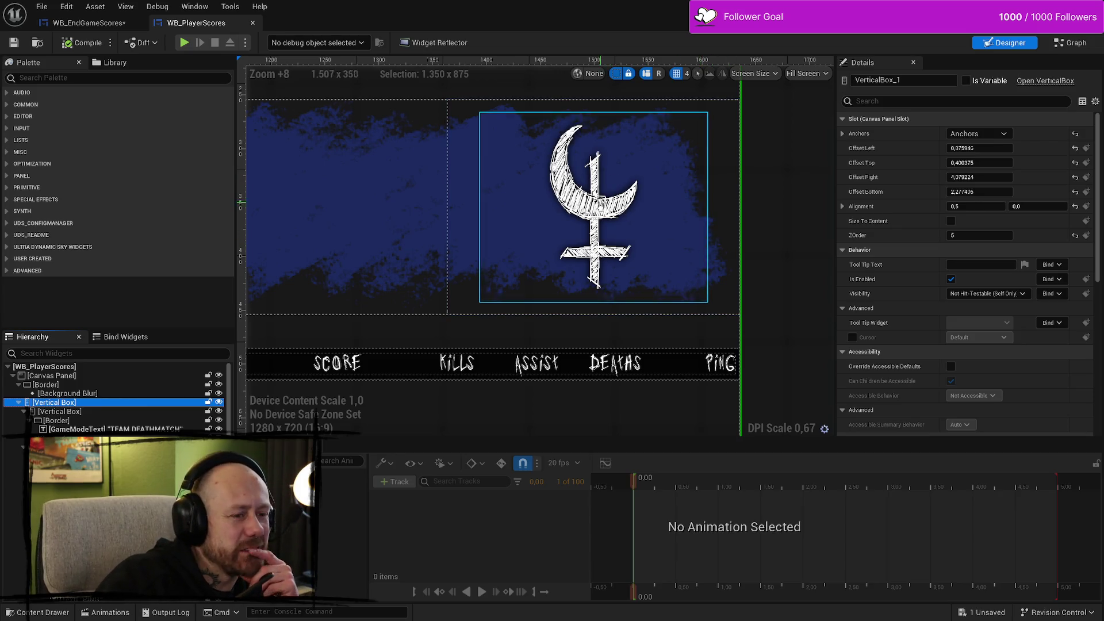
scroll(599, 202, "down", 8)
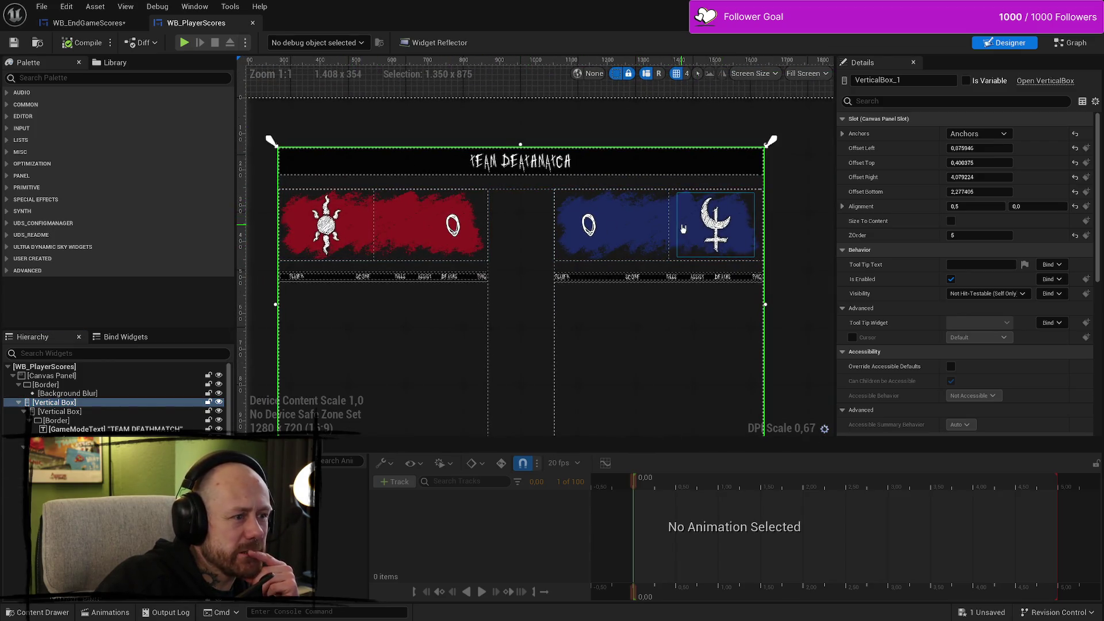
scroll(737, 249, "up", 3)
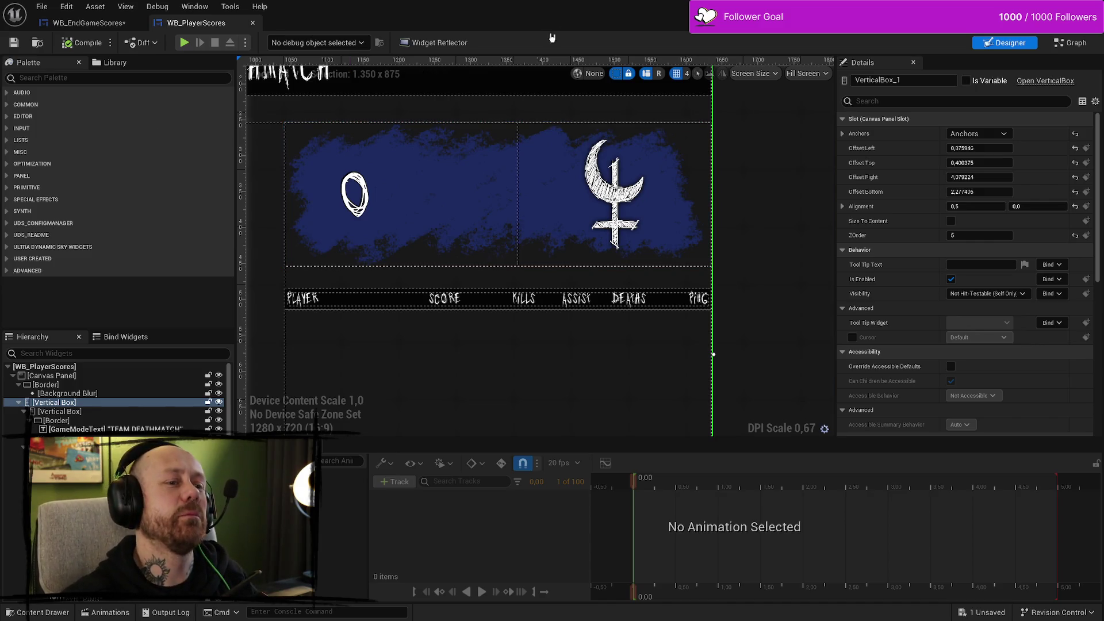
scroll(619, 244, "down", 8)
scroll(620, 208, "up", 5)
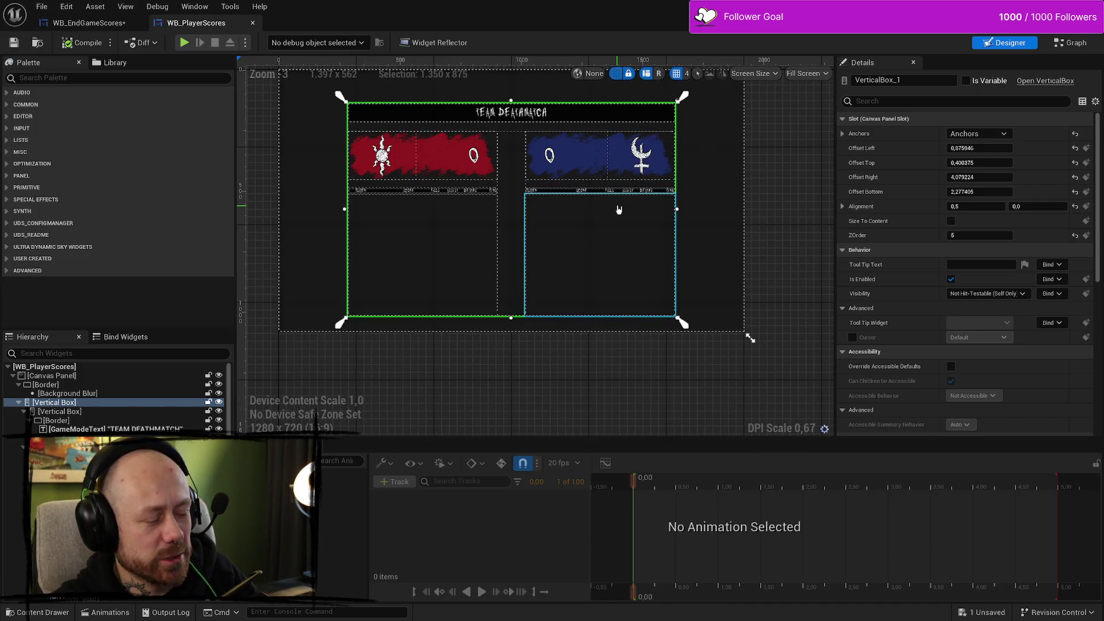
Step: Undo the Move Anchor and Drag and Drop Widget changes on VerticalBox_1
key("ctrl+z")
key("ctrl+z")
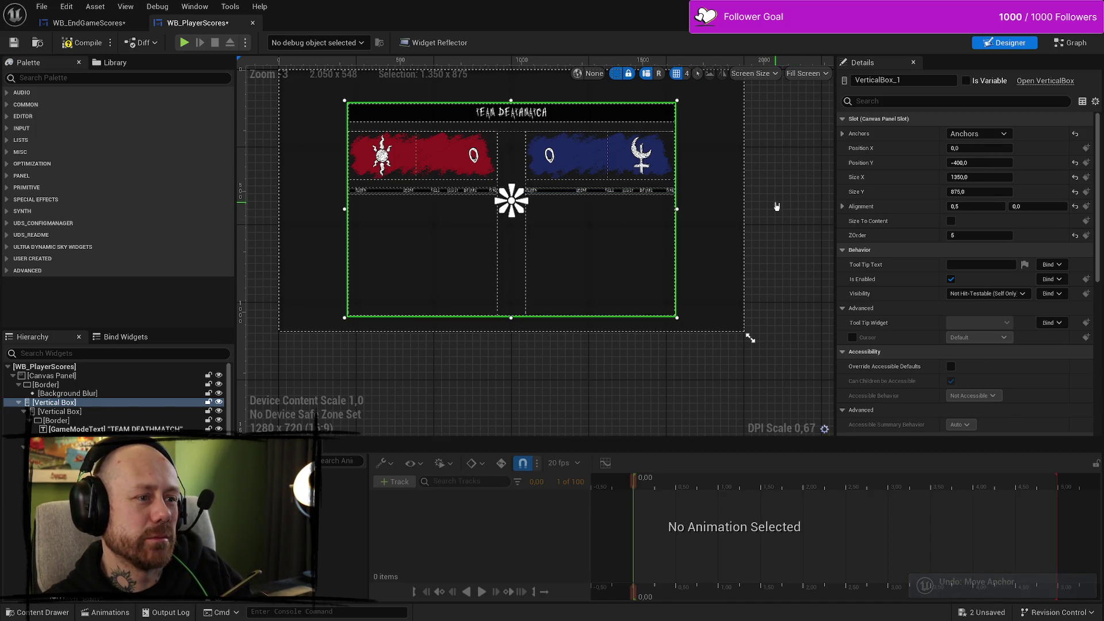
key("ctrl+z")
key("ctrl+z")
key("ctrl+z")
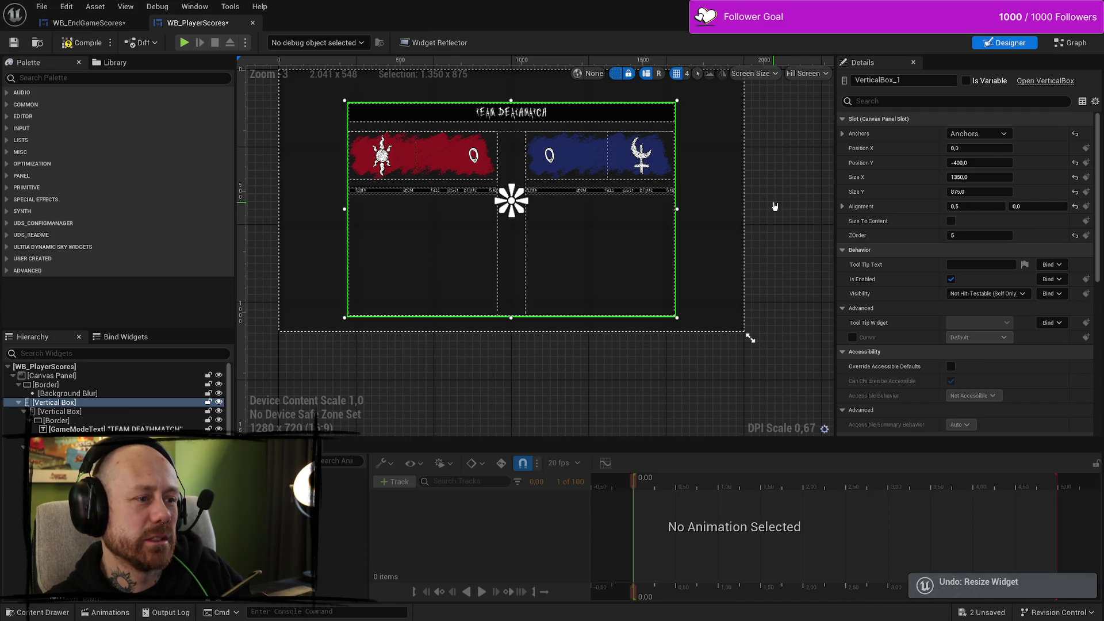
key("ctrl+z")
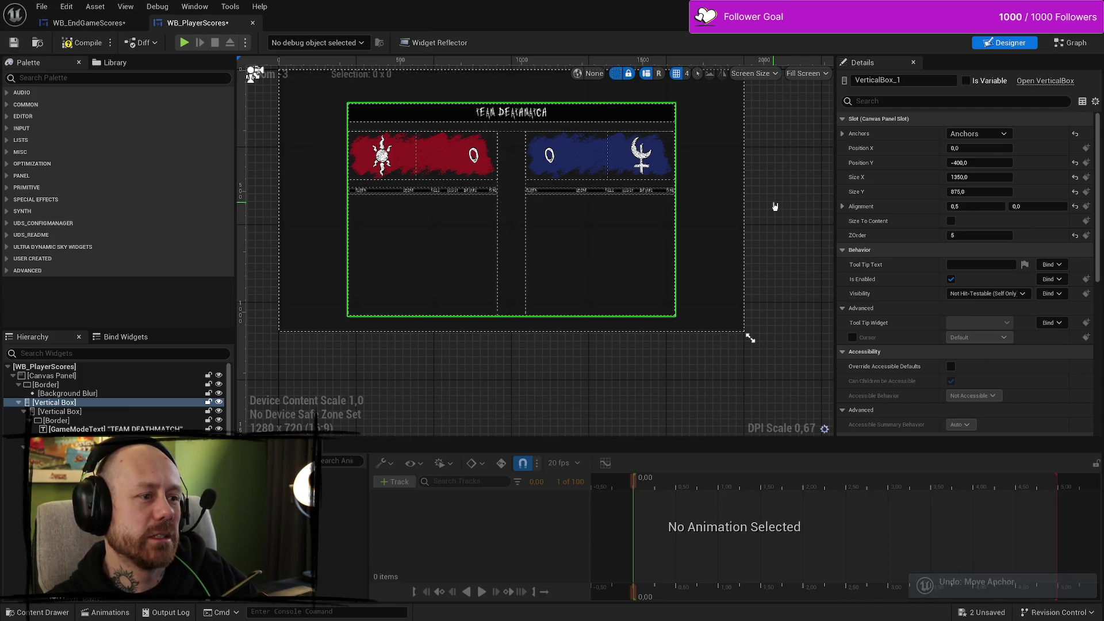
key("ctrl+z")
key("ctrl+z")
key("ctrl+z")
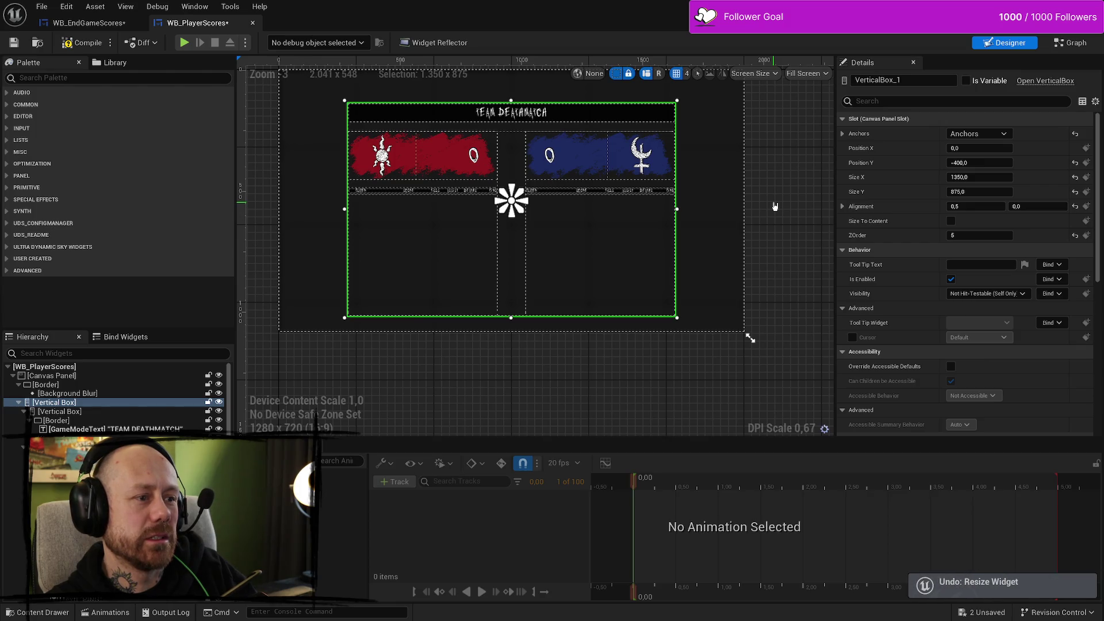
scroll(775, 208, "down", 3)
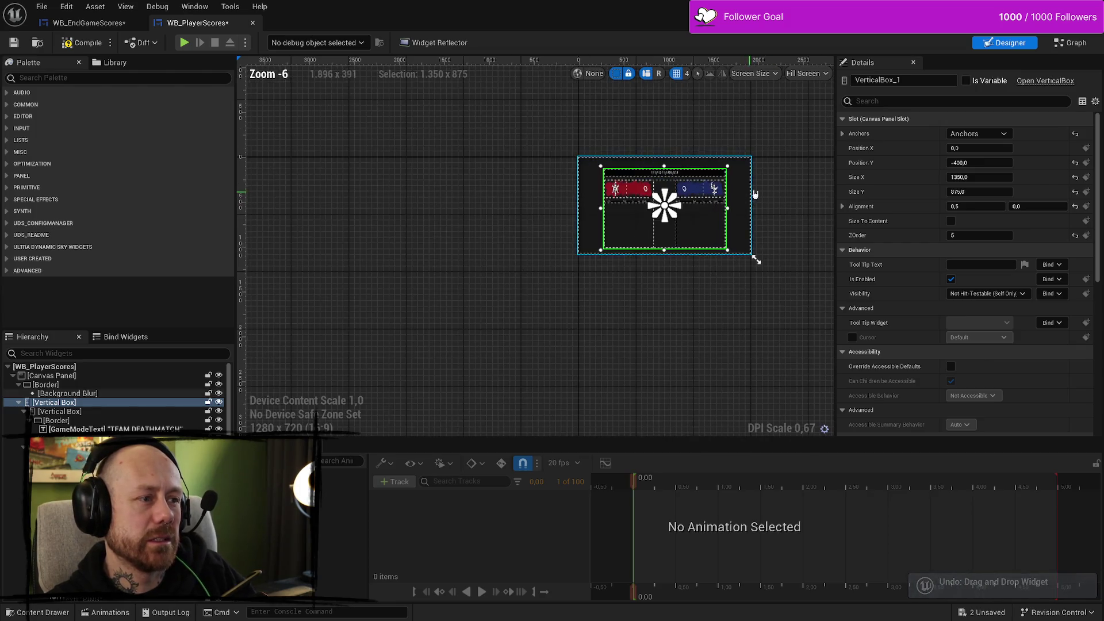
scroll(779, 196, "up", 2)
key("ctrl+z")
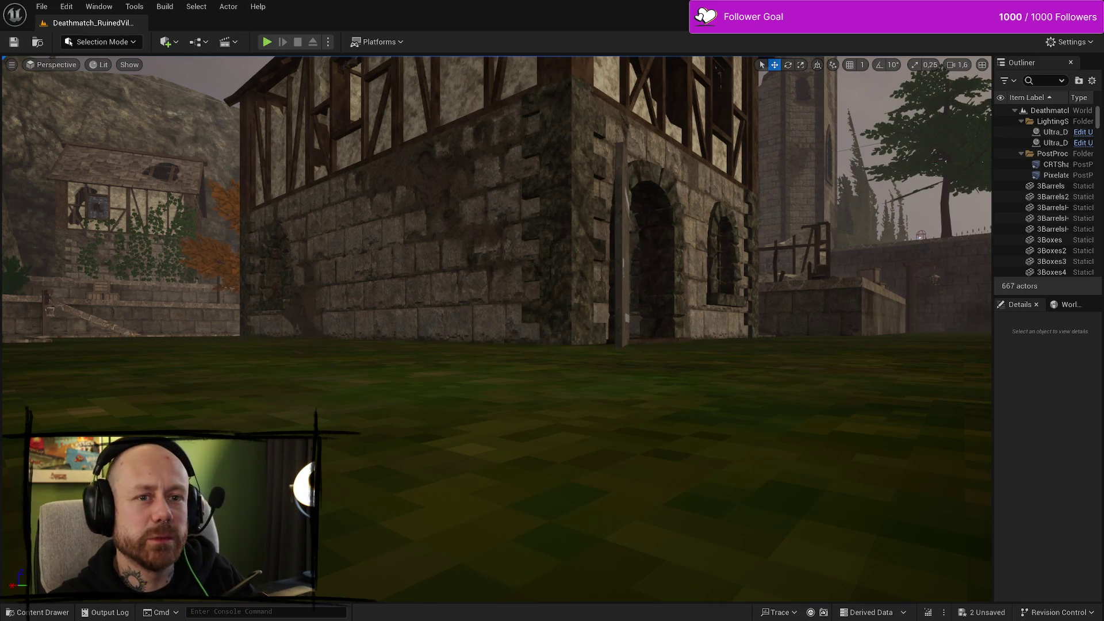
Step: Quit Unreal Editor with Alt+F4, choosing Don't Save for the remaining content
key("alt+F4")
left_click(643, 438)
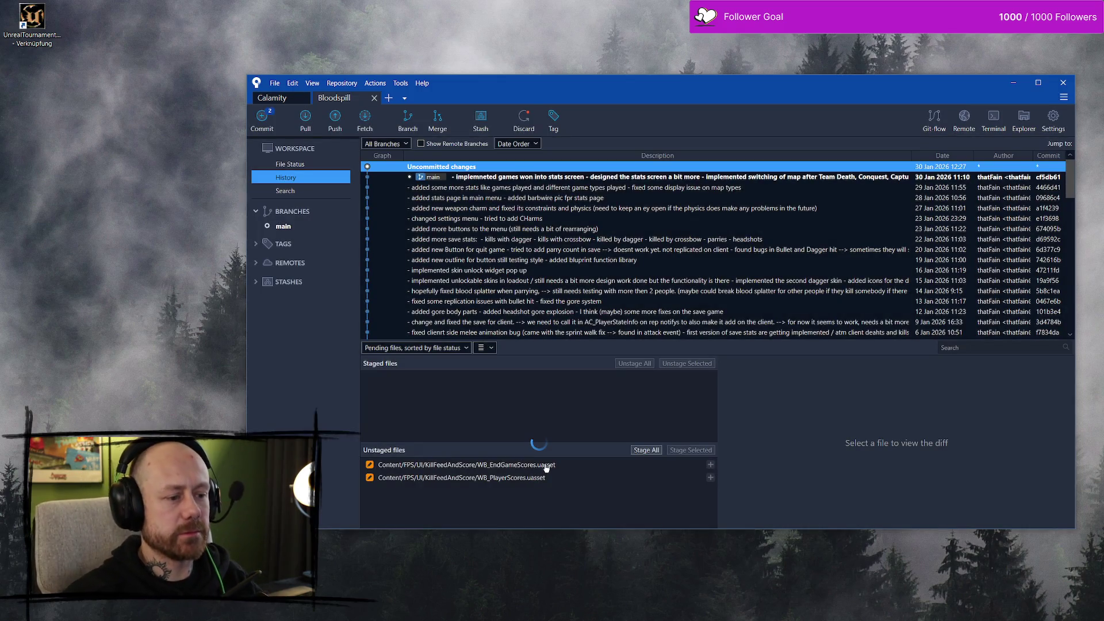
Step: Select WB_EndGameScores.uasset and WB_PlayerScores.uasset and discard their changes, confirming the prompt
left_click(539, 464)
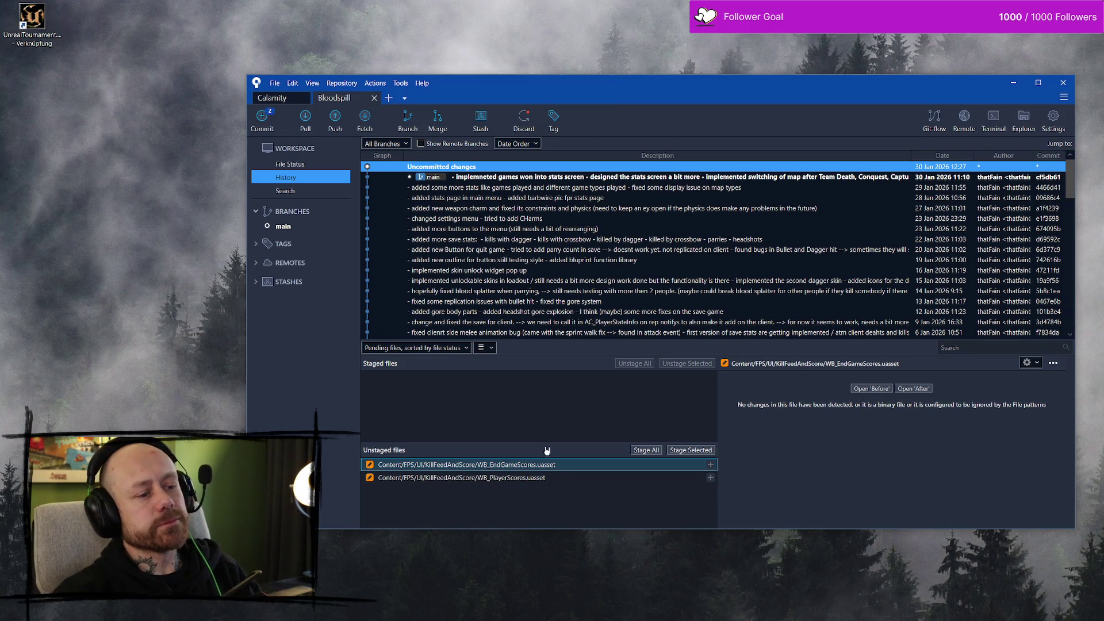
left_click(546, 478, "shift")
right_click(546, 476)
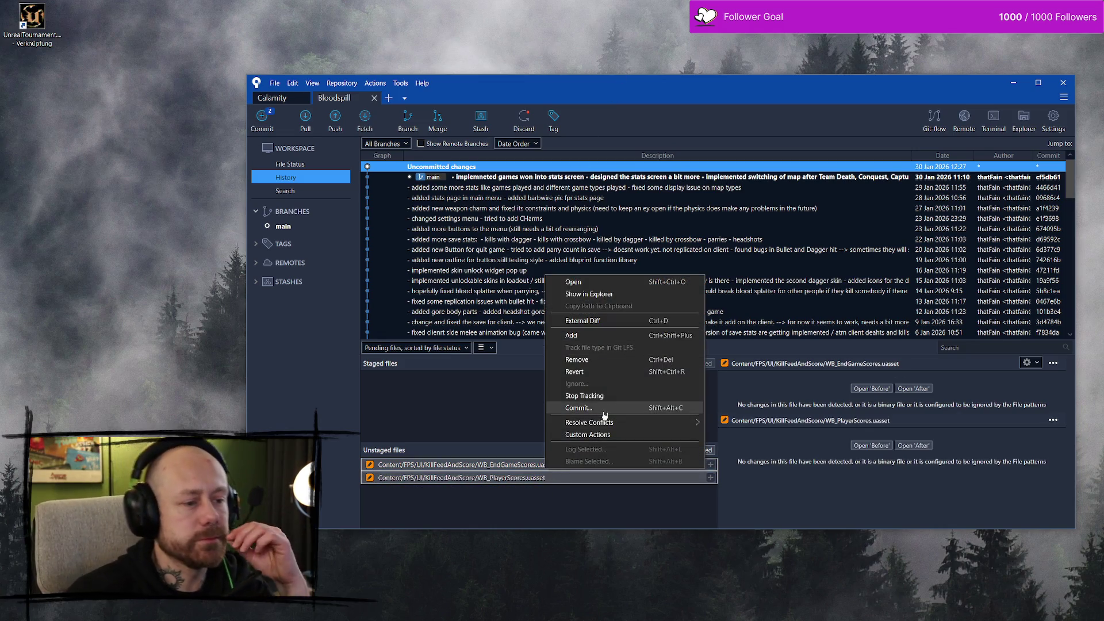
left_click(575, 372)
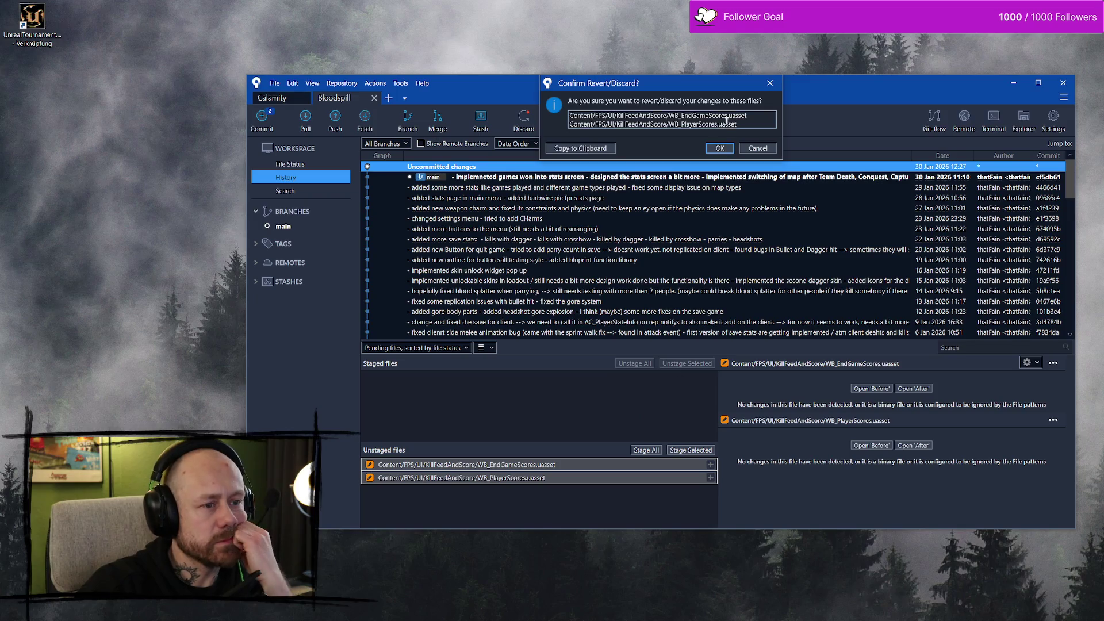
left_click(719, 148)
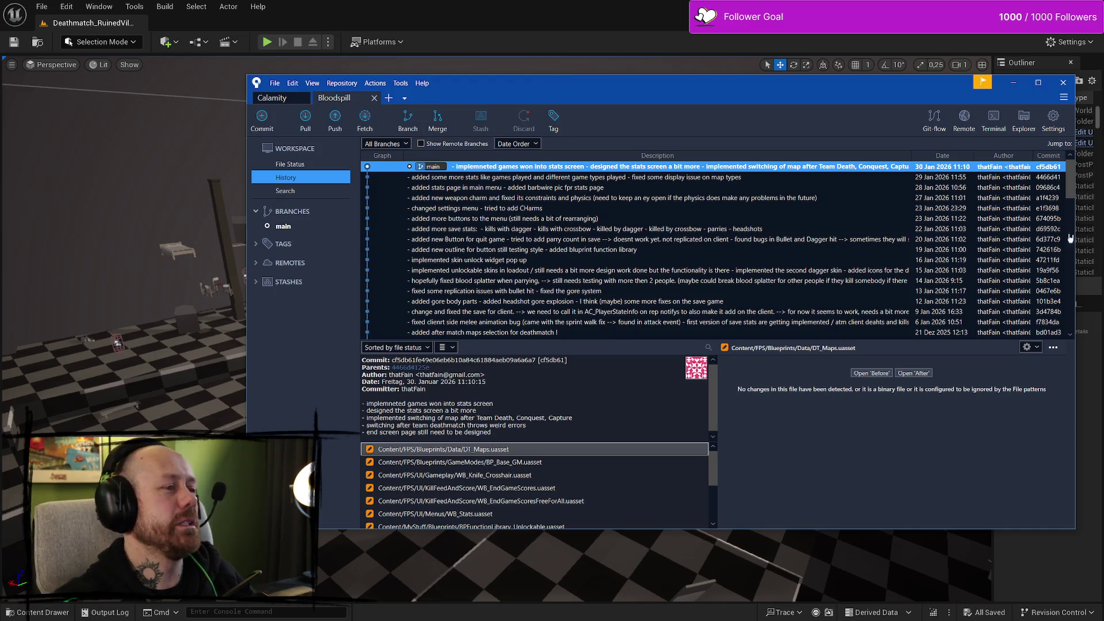
Step: Put Fork away and open the WB_EndGameScores widget blueprint from the Content Drawer
left_click(1013, 82)
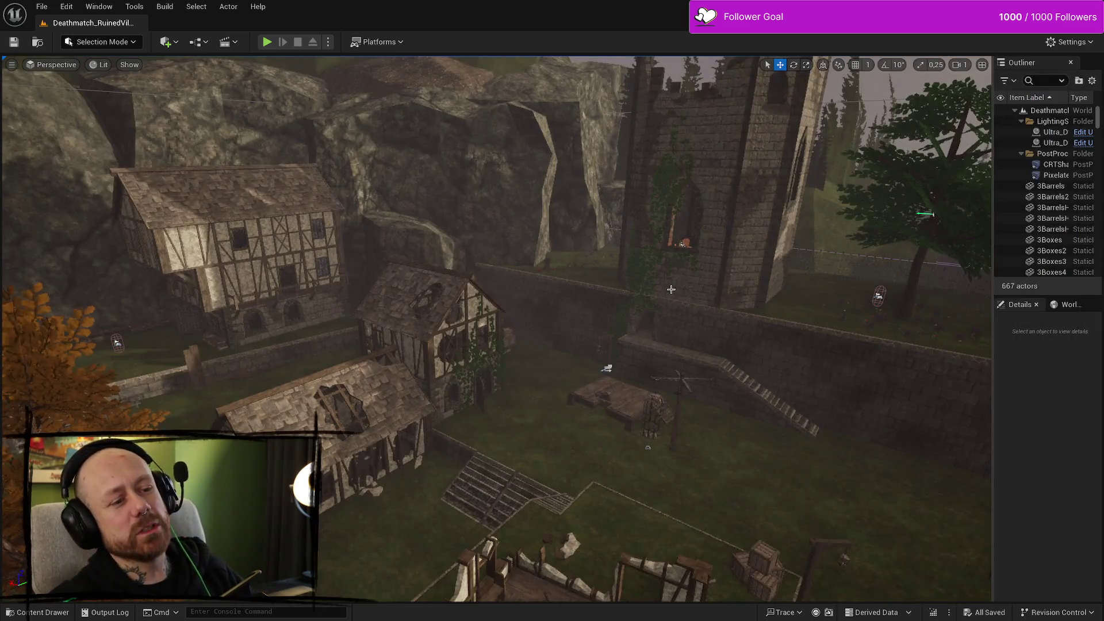
left_click_drag(671, 289, 673, 298)
key("ctrl+space")
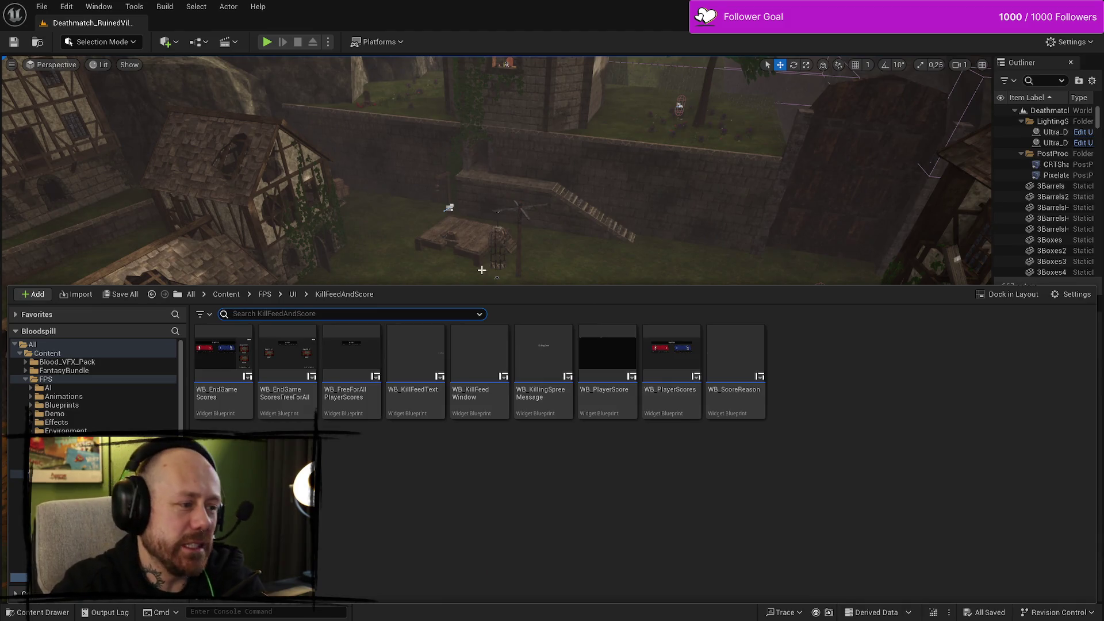
double_click(218, 374)
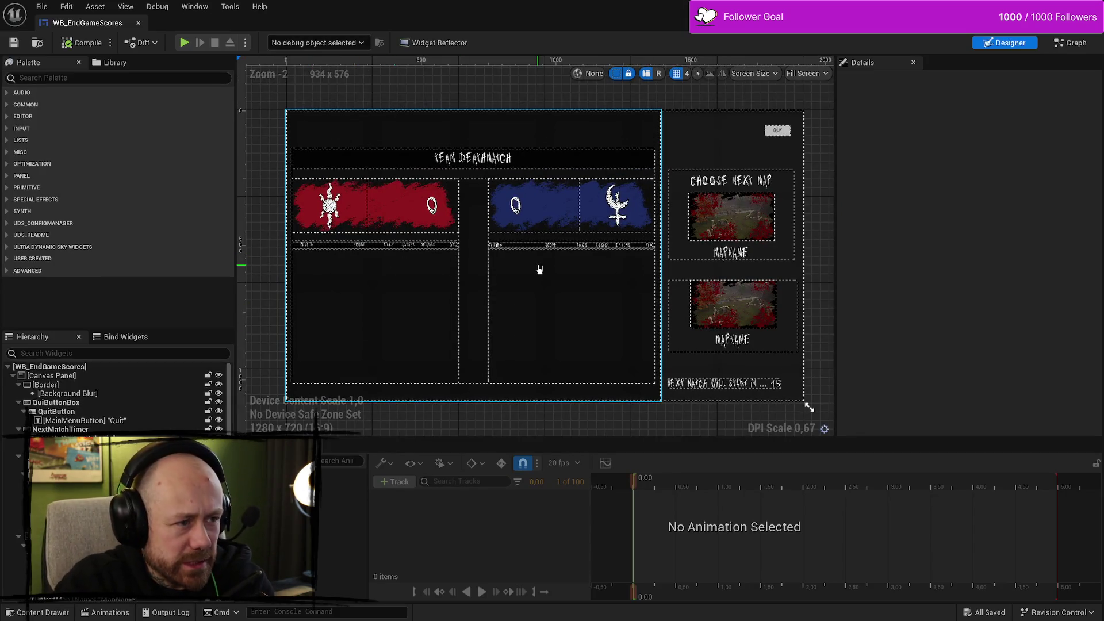
Step: Select WB_PlayerScores and stretch its right edge to about 1691 units wide
left_click(621, 279)
mouse_move(664, 257)
left_mouse_down()
mouse_move(805, 261)
mouse_move(587, 279)
mouse_move(623, 281)
left_mouse_up()
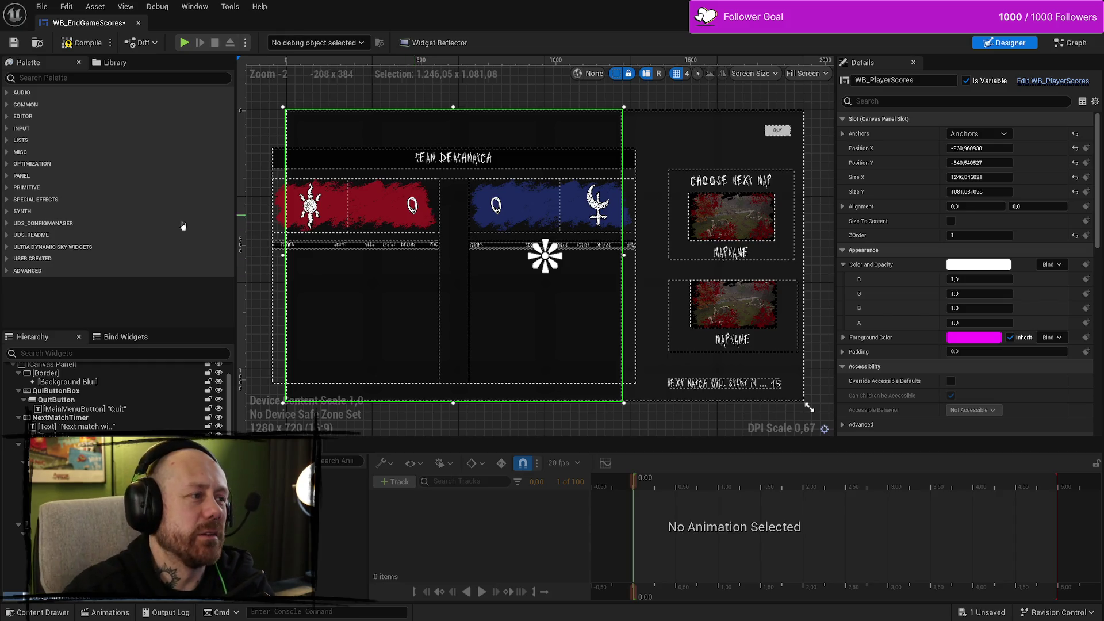
mouse_move(623, 253)
left_mouse_down()
mouse_move(785, 265)
mouse_move(805, 270)
mouse_move(750, 276)
mouse_move(809, 283)
mouse_move(734, 283)
mouse_move(743, 283)
left_mouse_up()
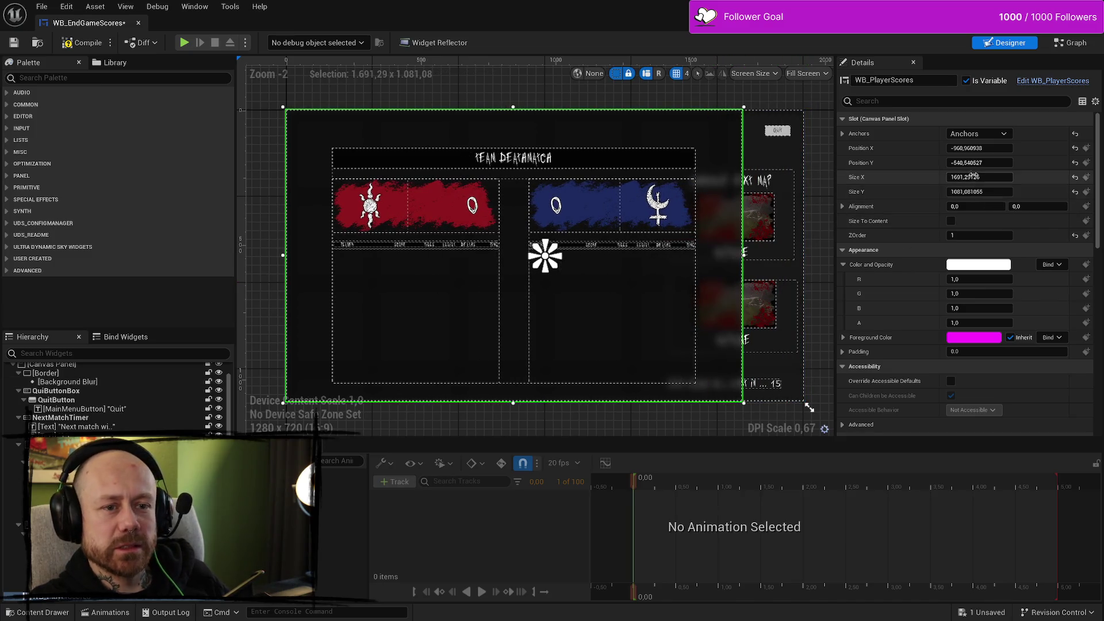
left_click(987, 176)
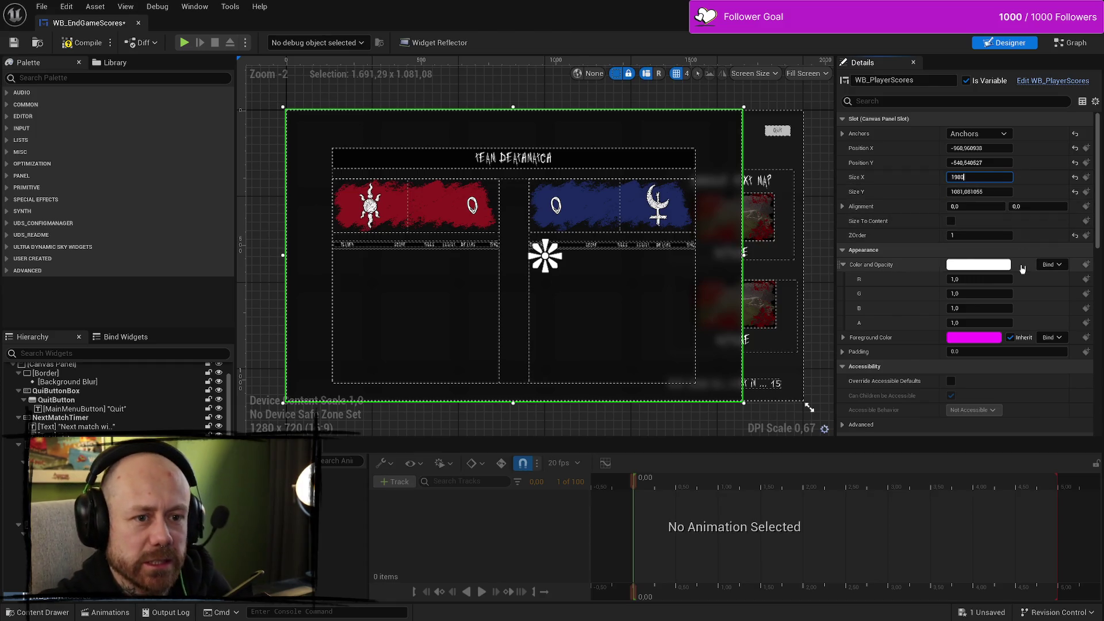
Step: Set WB_PlayerScores' Size X to 1920 and Size Y to 1080 in the Details panel
key("Return")
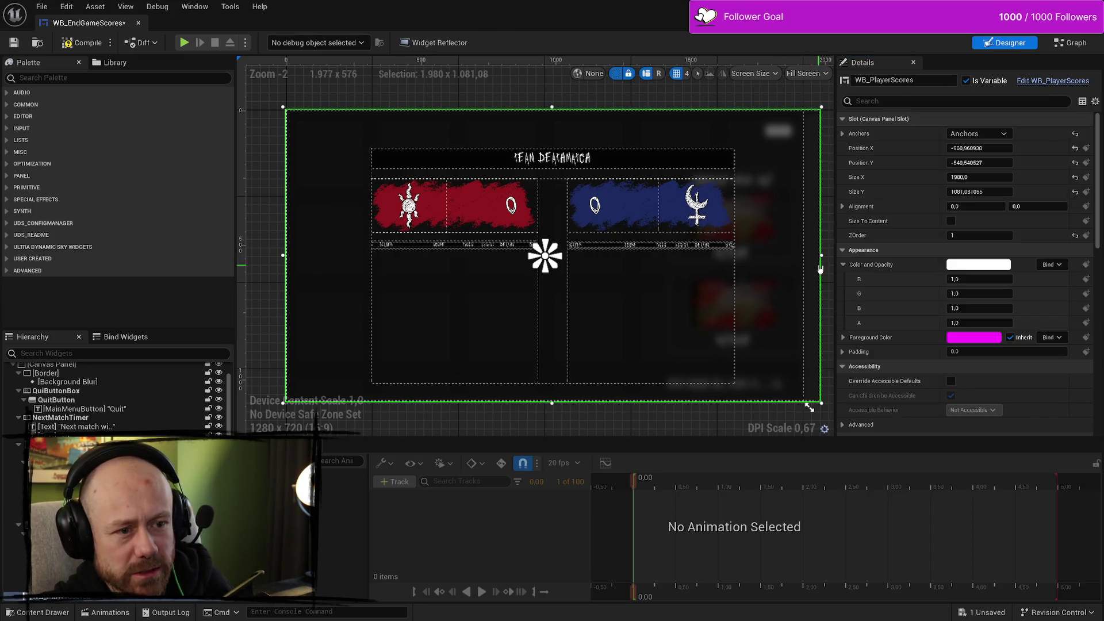
mouse_move(821, 255)
left_mouse_down()
mouse_move(645, 258)
mouse_move(805, 264)
left_mouse_up()
left_click(977, 177)
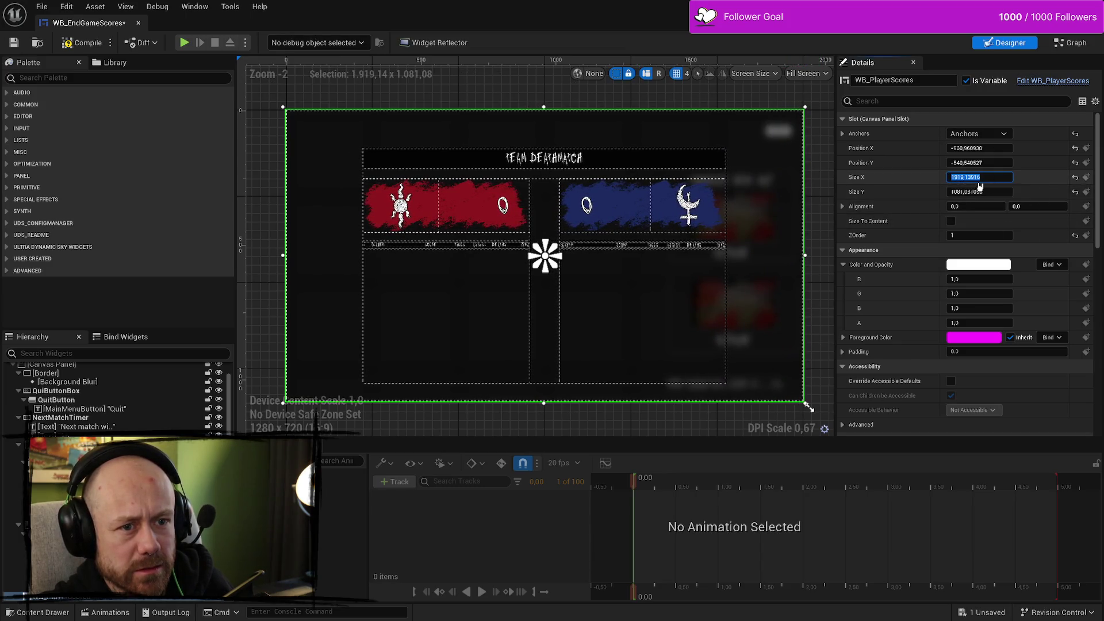
type("1920")
key("Return")
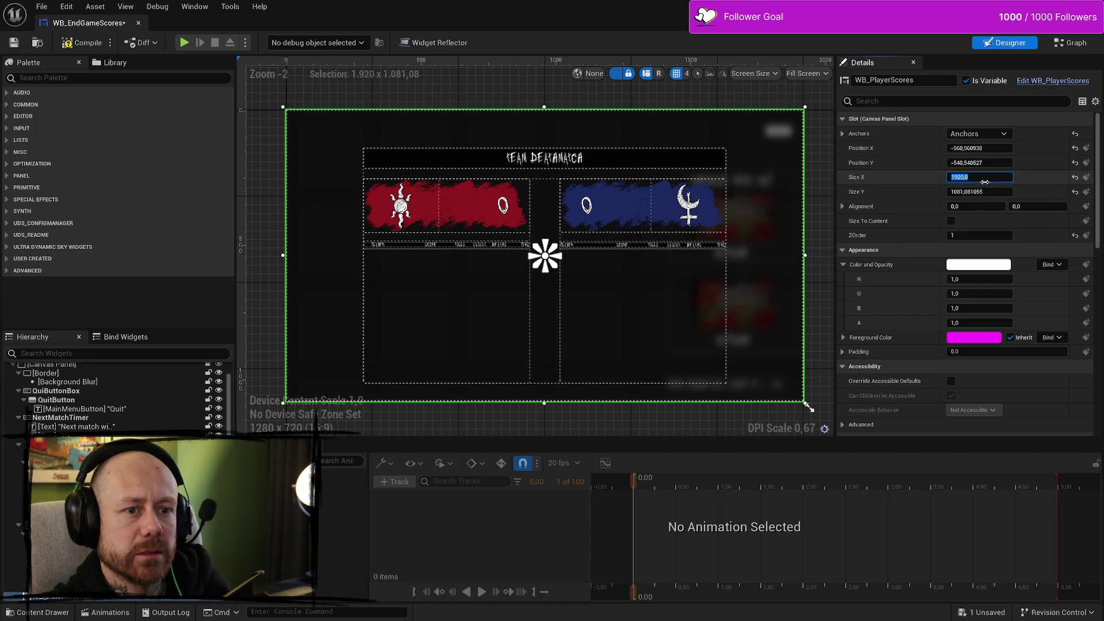
left_click(991, 191)
type("80")
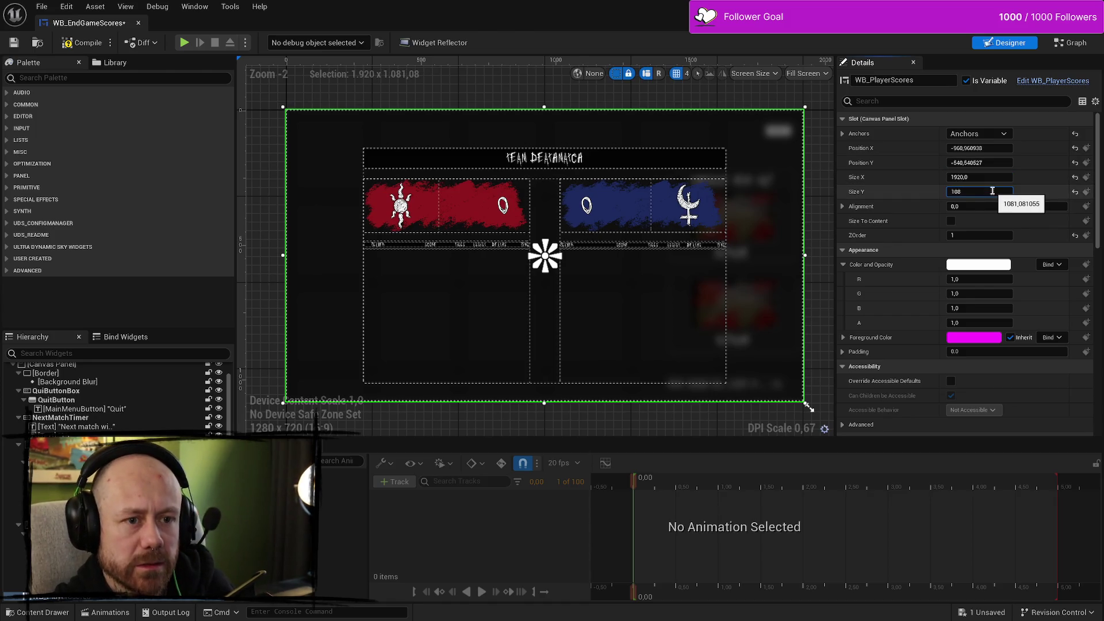
key("Return")
left_click(751, 147)
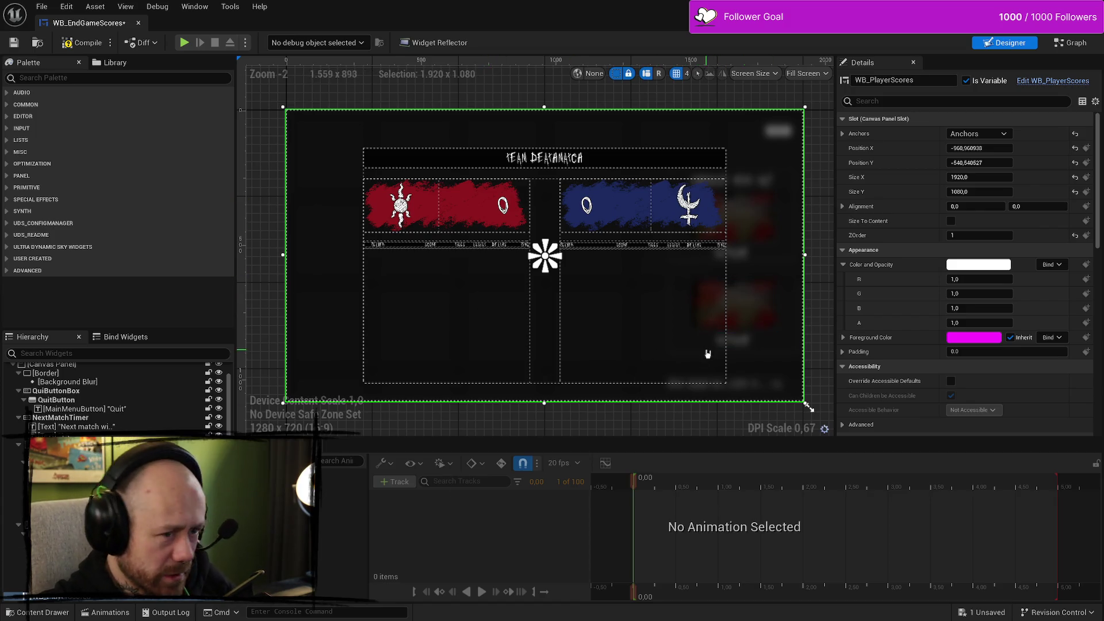
scroll(75, 389, "up", 1)
left_click(76, 386)
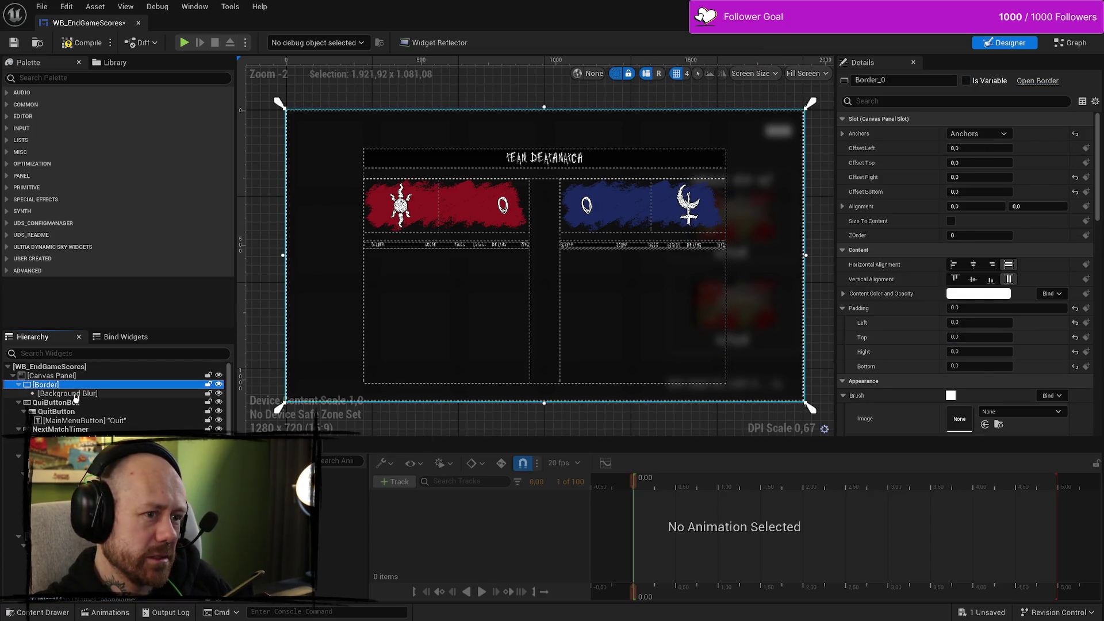
Step: Find and select the Choose Next Map vertical box and give it draw order 5
left_click(73, 395)
left_click(81, 404)
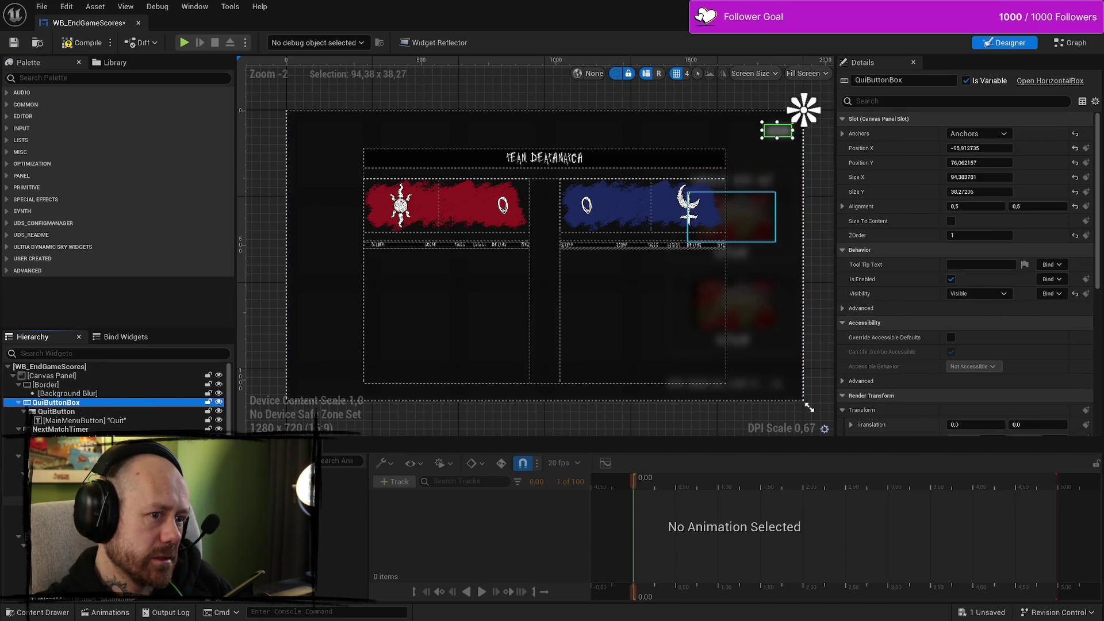
left_click(11, 474)
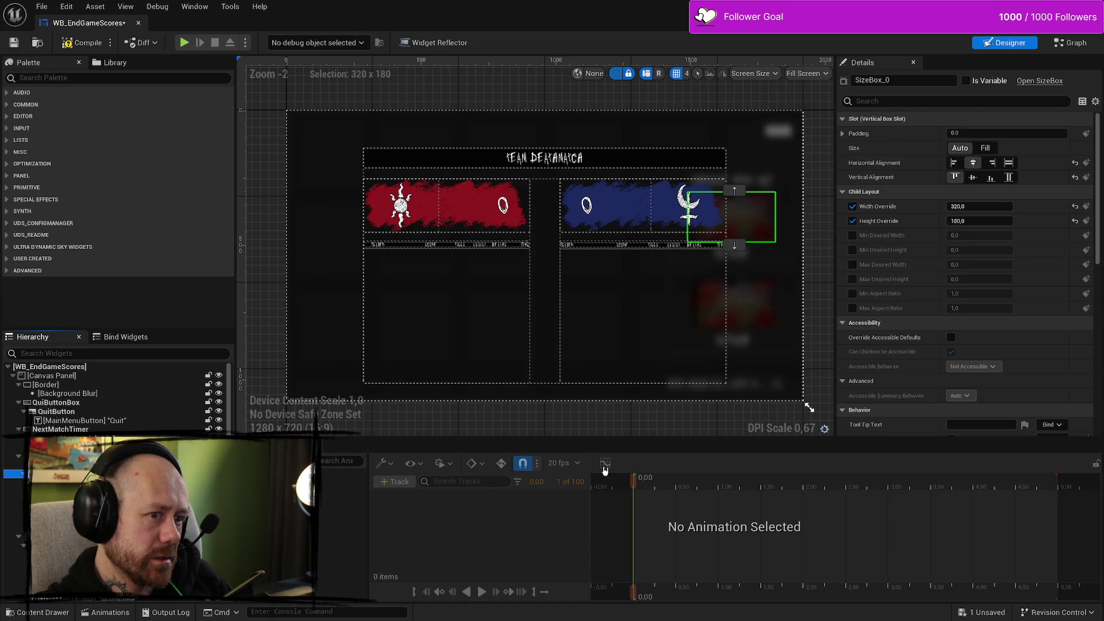
left_click(13, 456)
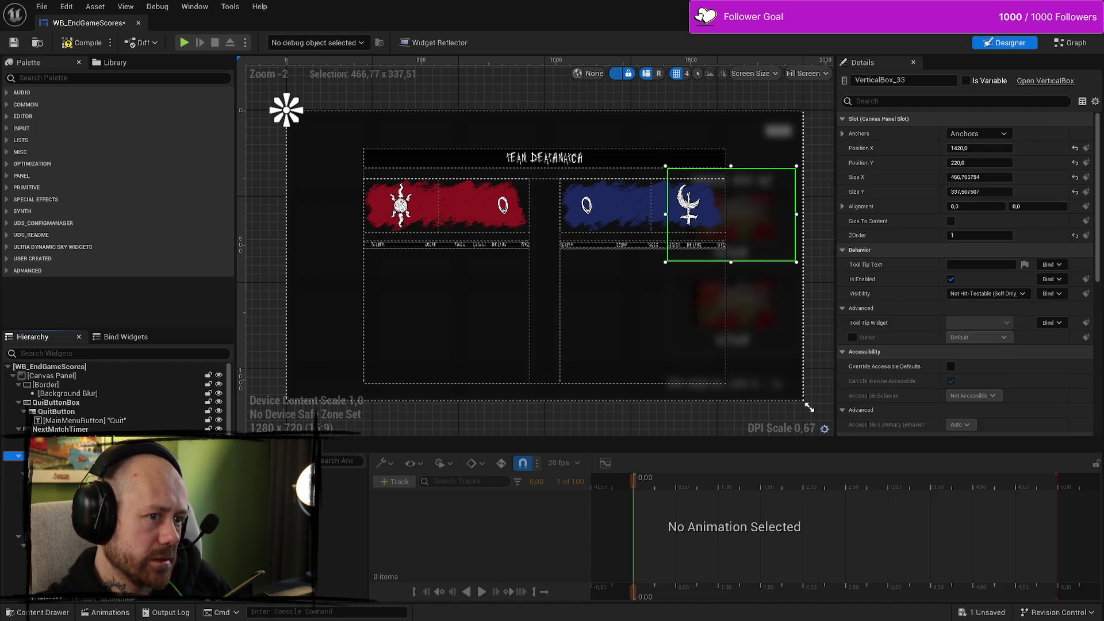
left_click(993, 232)
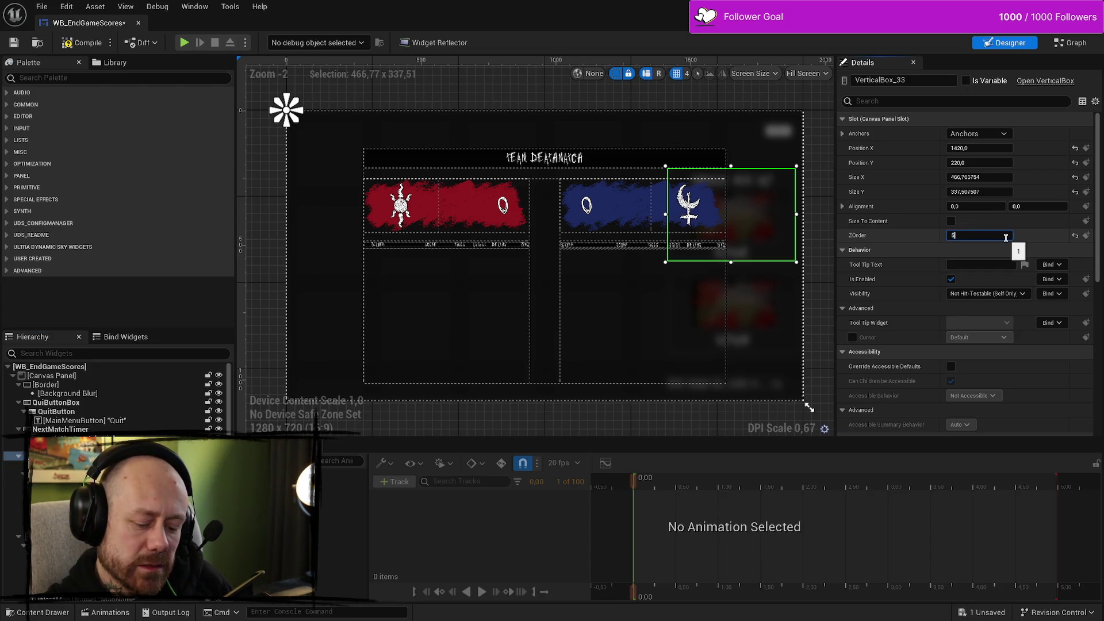
key("Return")
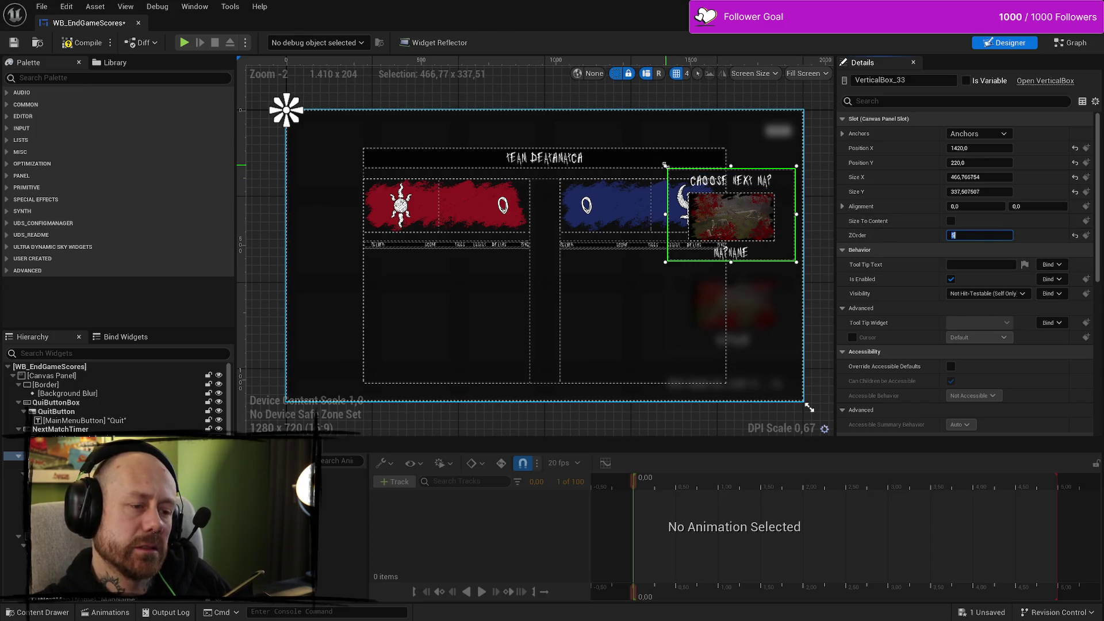
Step: Try shrinking the map panel from its top-left corner, then undo the resize and draw order
mouse_move(665, 165)
left_mouse_down()
mouse_move(727, 174)
mouse_move(680, 157)
mouse_move(700, 167)
mouse_move(733, 157)
left_mouse_up()
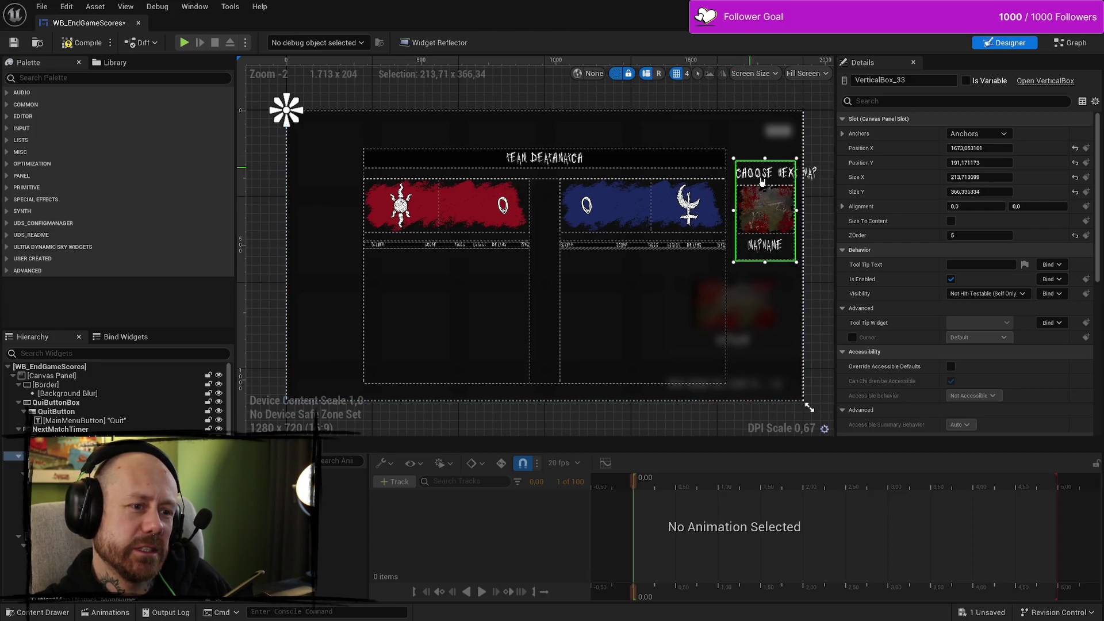
scroll(816, 204, "up", 3)
scroll(817, 203, "down", 2)
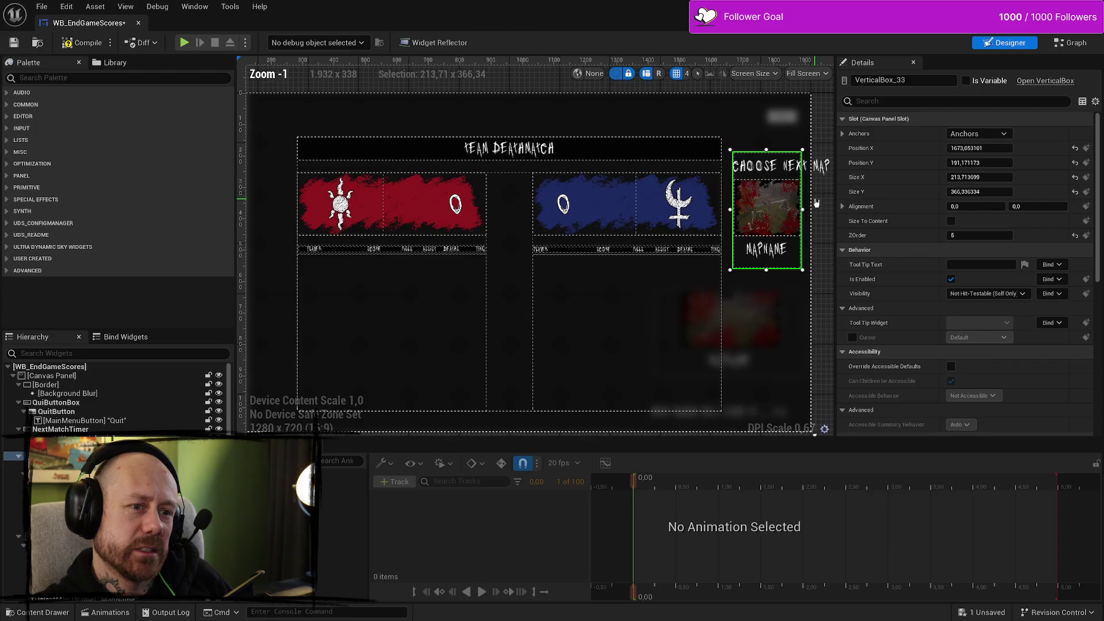
scroll(813, 201, "down", 3)
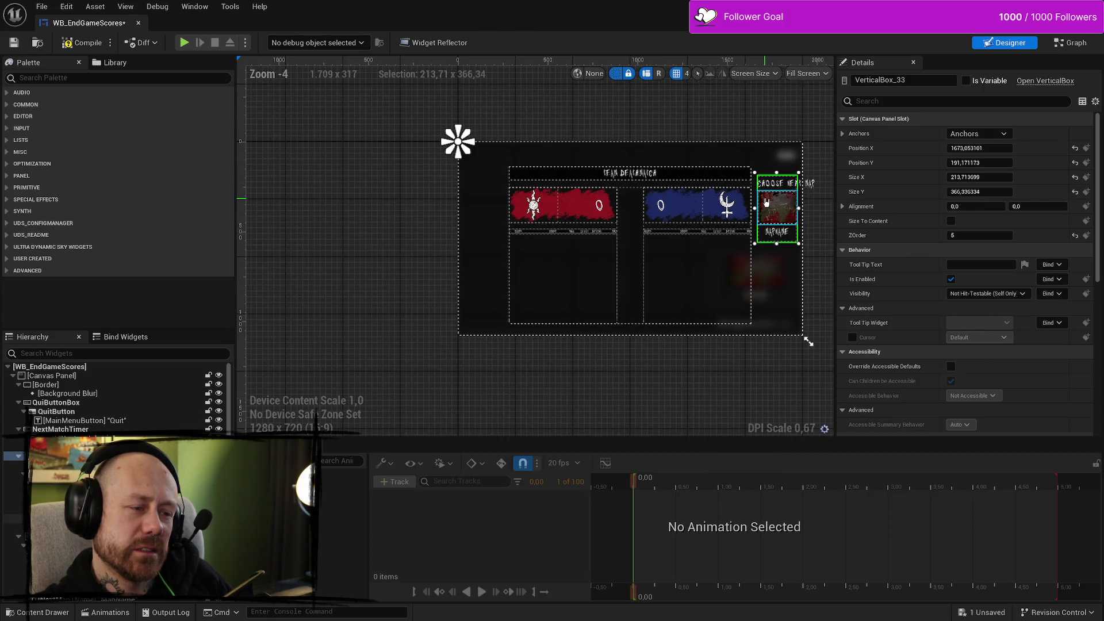
scroll(805, 230, "up", 2)
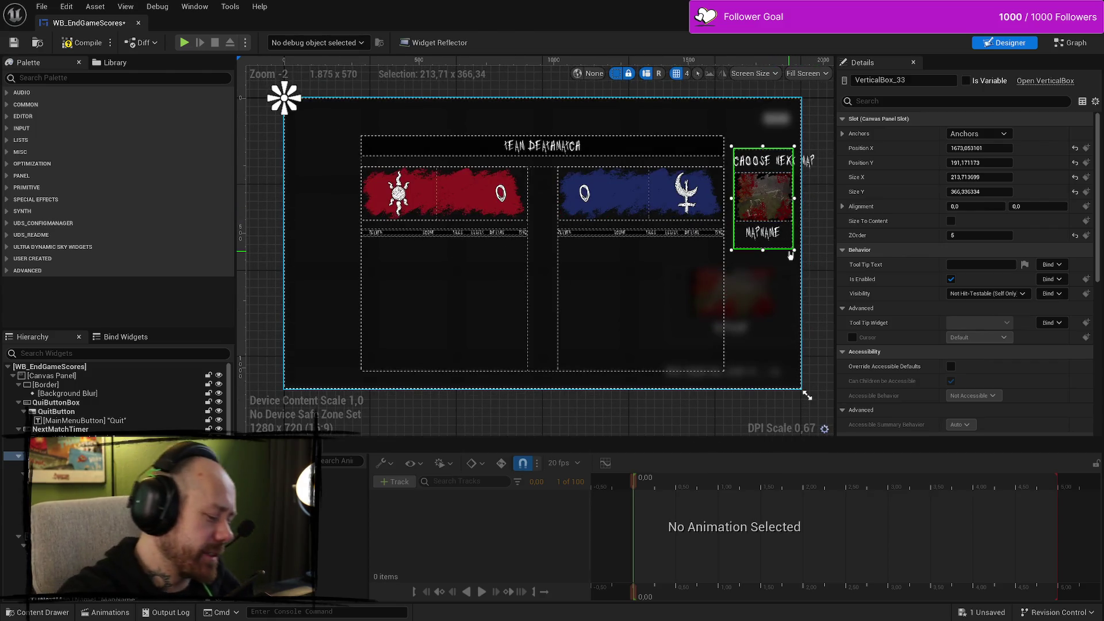
key("ctrl+z")
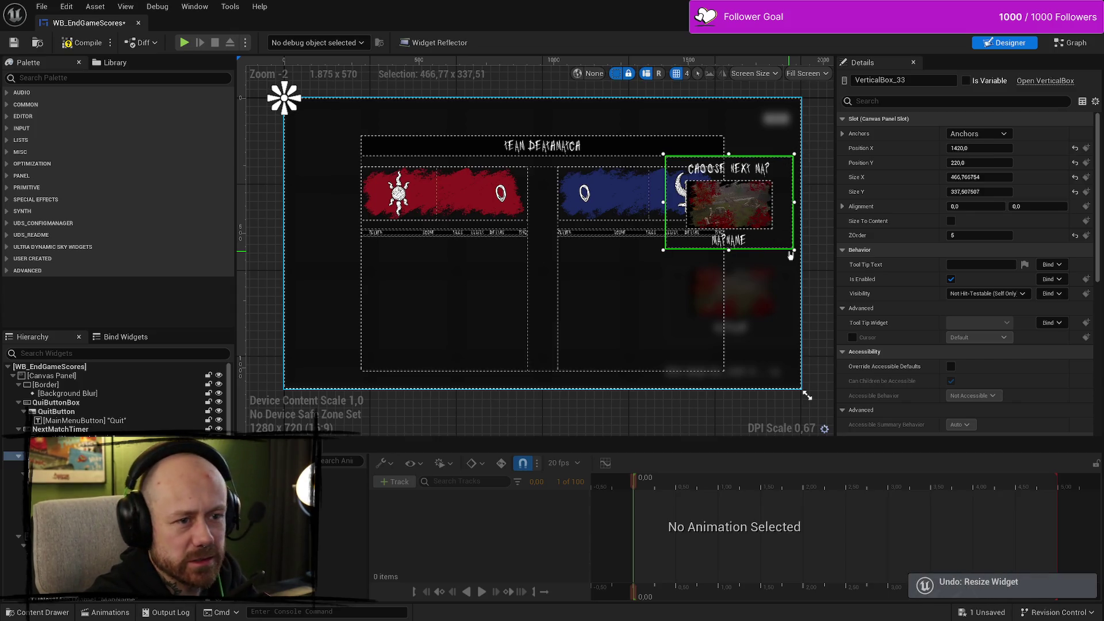
key("ctrl+z")
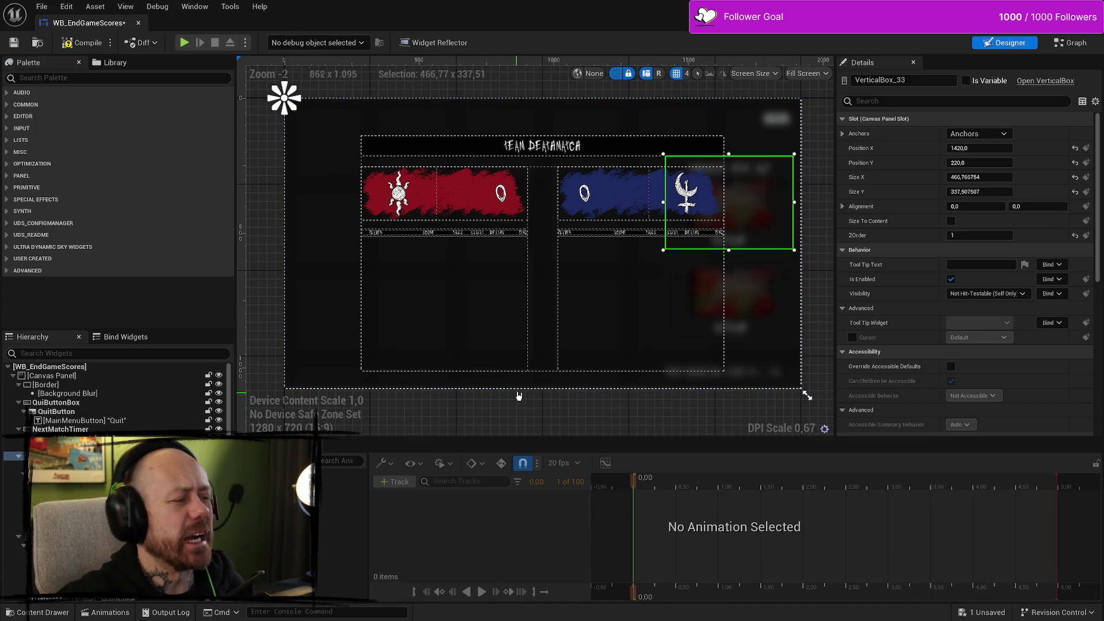
Step: Set the map panel's ZOrder to 2, test moving it, then undo back to top-right
left_click(996, 235)
type("2")
key("Return")
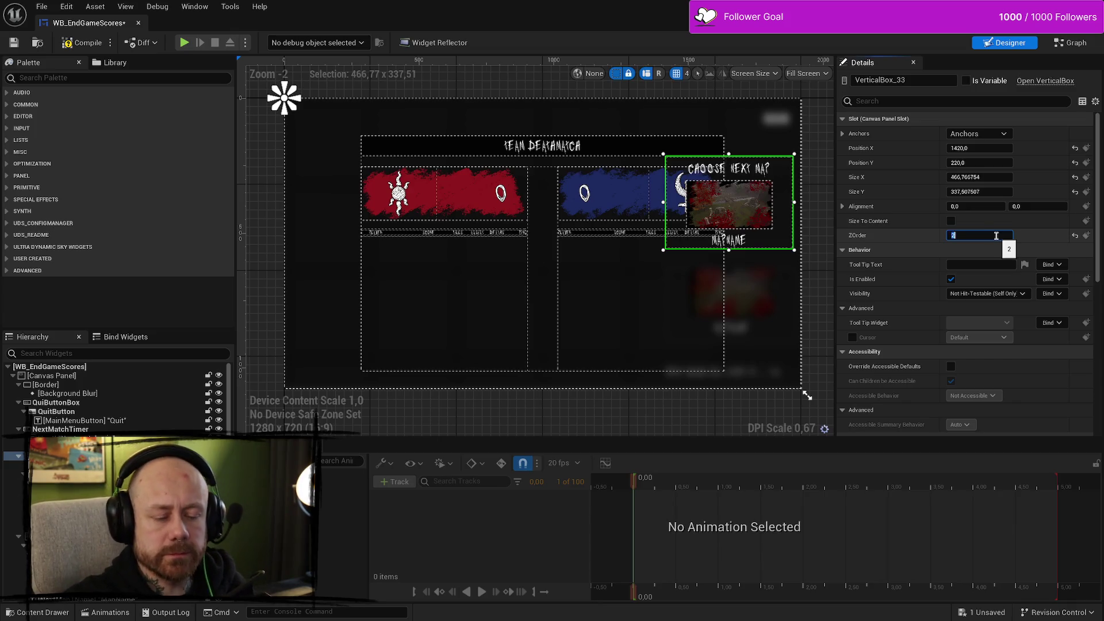
mouse_move(737, 208)
left_mouse_down()
mouse_move(410, 335)
mouse_move(423, 354)
mouse_move(446, 335)
left_mouse_up()
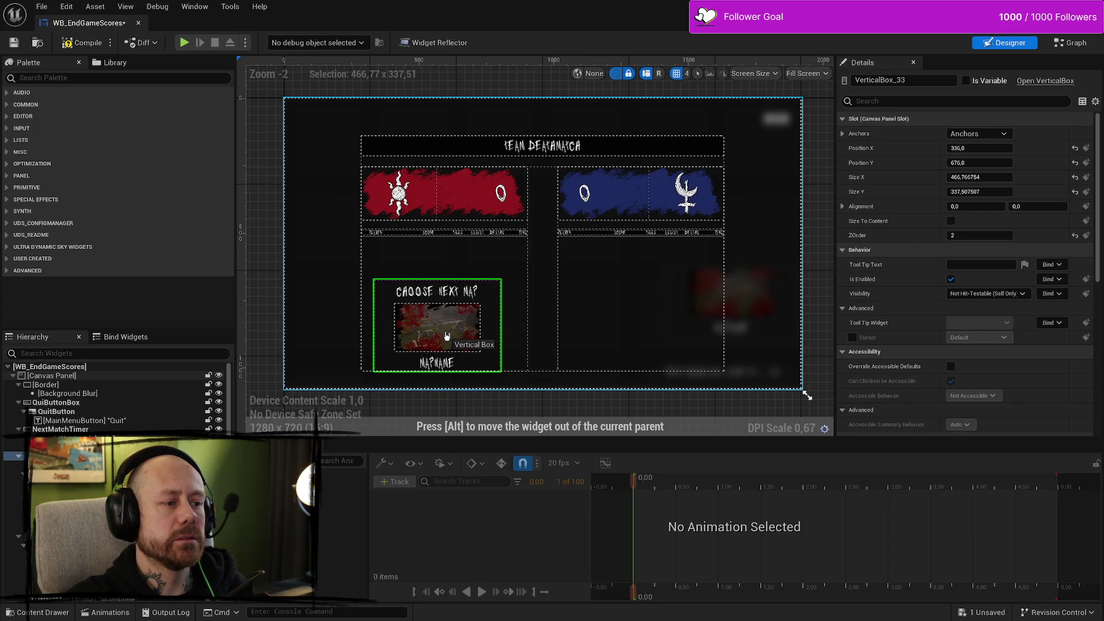
left_click_drag(446, 335, 349, 189)
left_click_drag(343, 150, 642, 269)
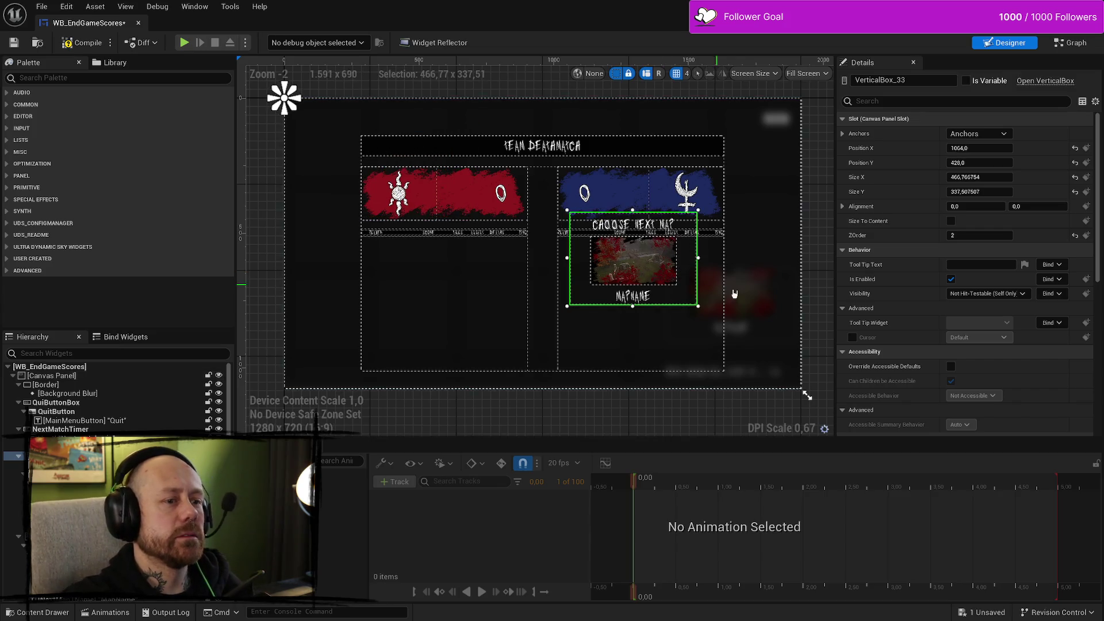
key("ctrl+z")
key("ctrl+z")
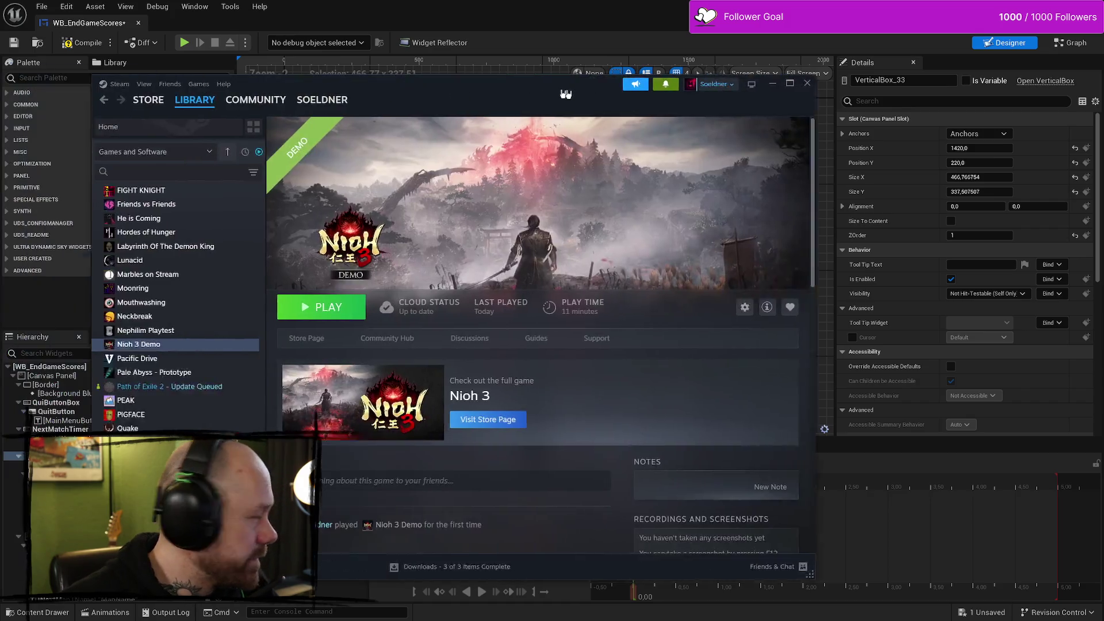
Step: Move the popped-up Steam library window aside and minimize it, then switch to the browser
mouse_move(556, 87)
left_mouse_down()
mouse_move(689, 84)
mouse_move(601, 141)
mouse_move(768, 75)
left_mouse_up()
mouse_move(767, 119)
left_mouse_down()
mouse_move(814, 110)
mouse_move(801, 108)
left_mouse_up()
key("super+Down")
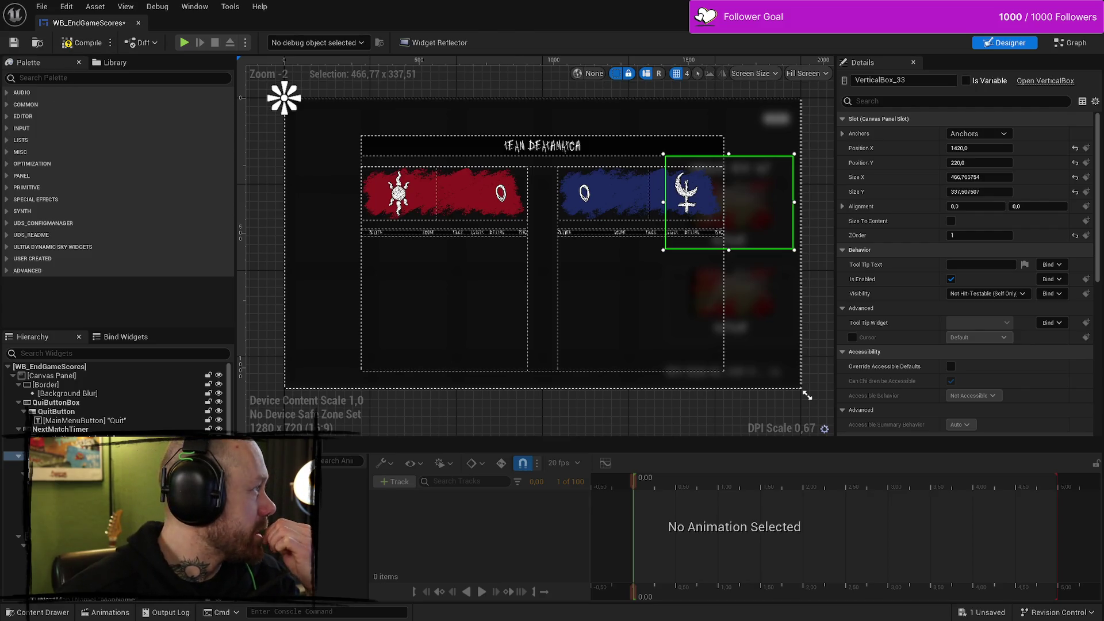
key("alt+Tab")
Step: Open Twitter in a new tab, check notifications, and scroll through your profile's posts
left_click(601, 76)
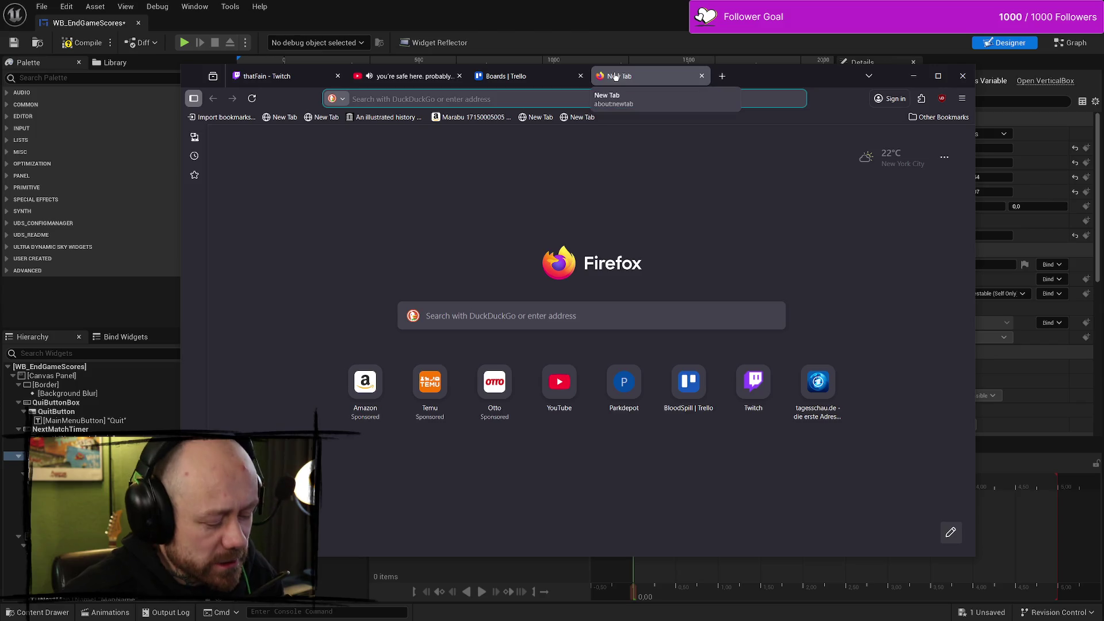
type("twitter.com/")
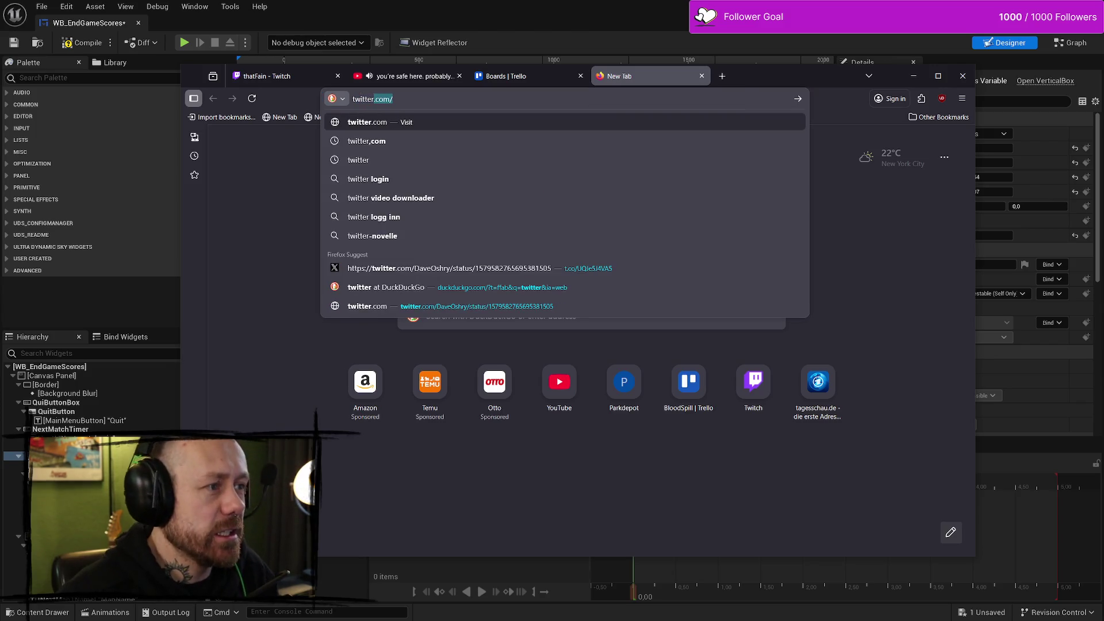
key("Return")
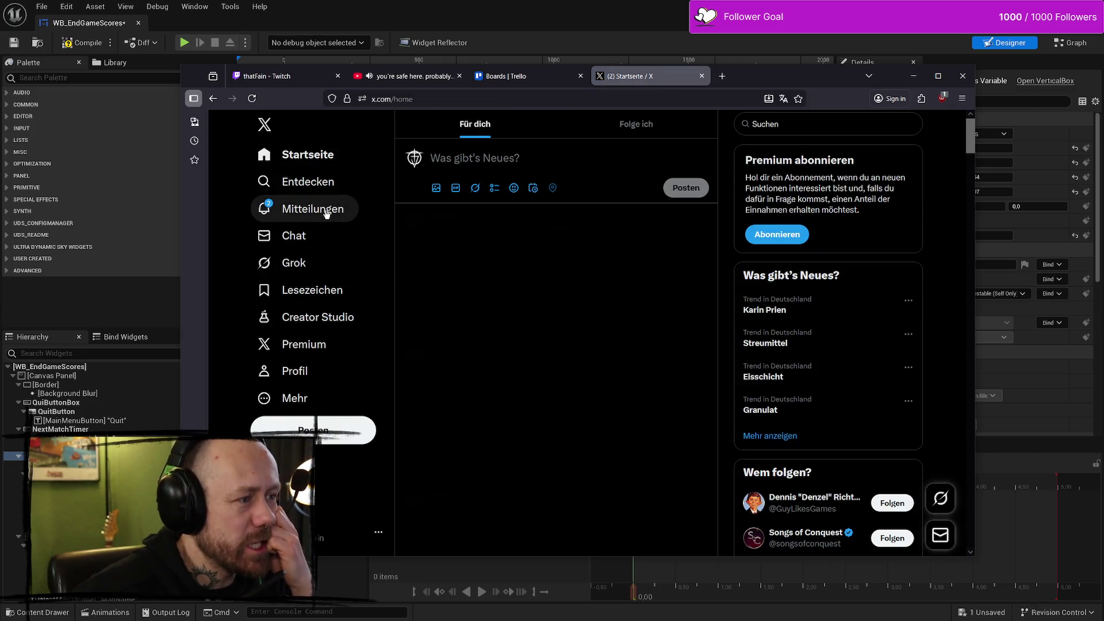
left_click(326, 214)
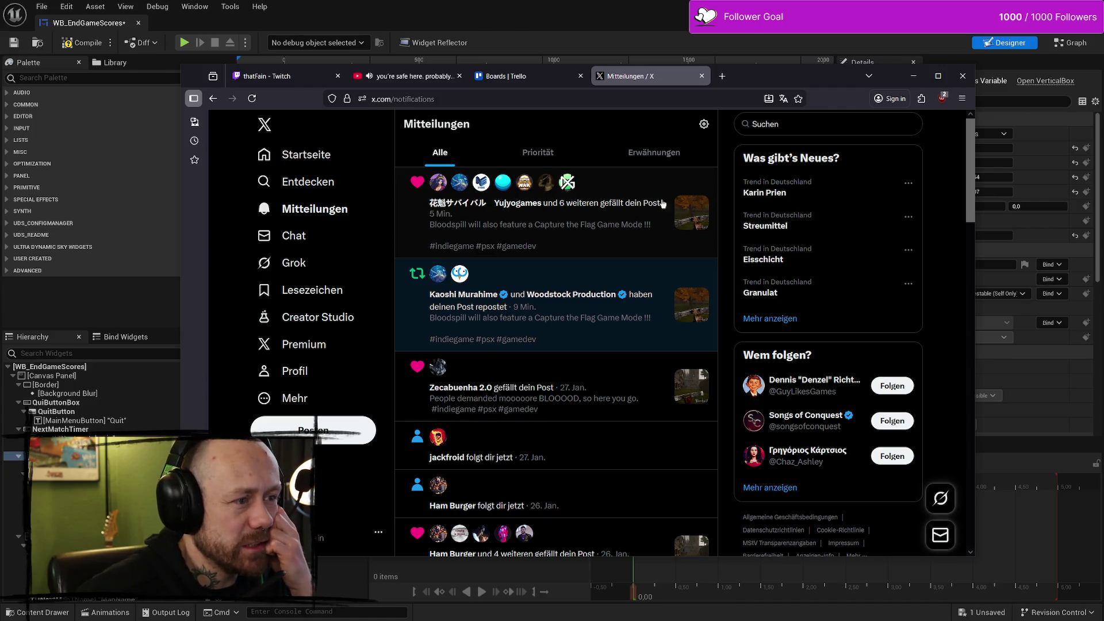
left_click(308, 372)
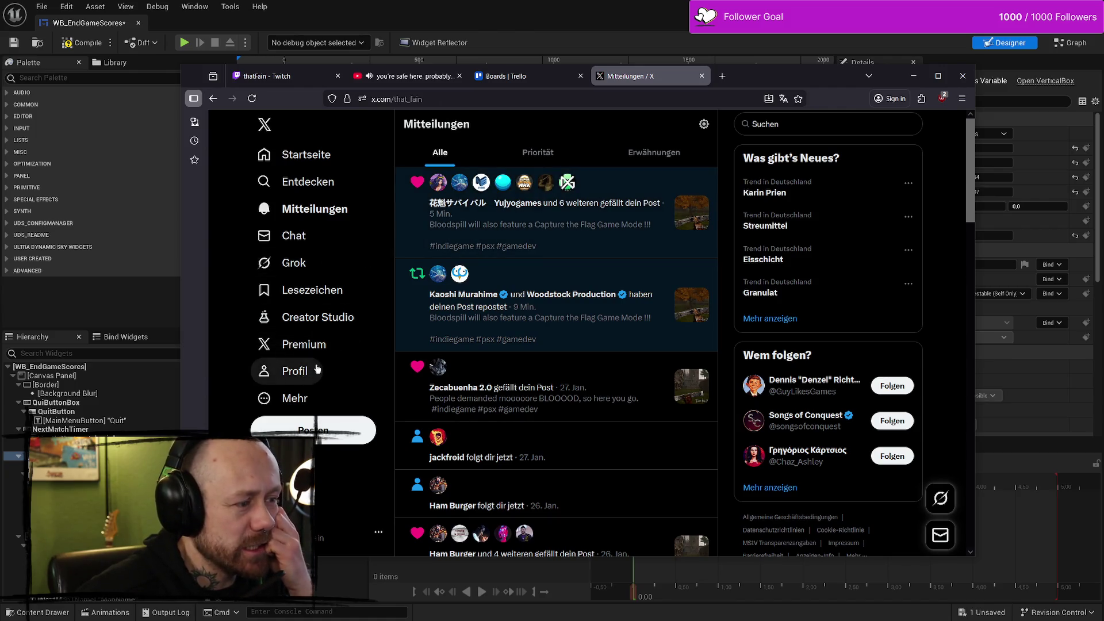
scroll(575, 316, "down", 10)
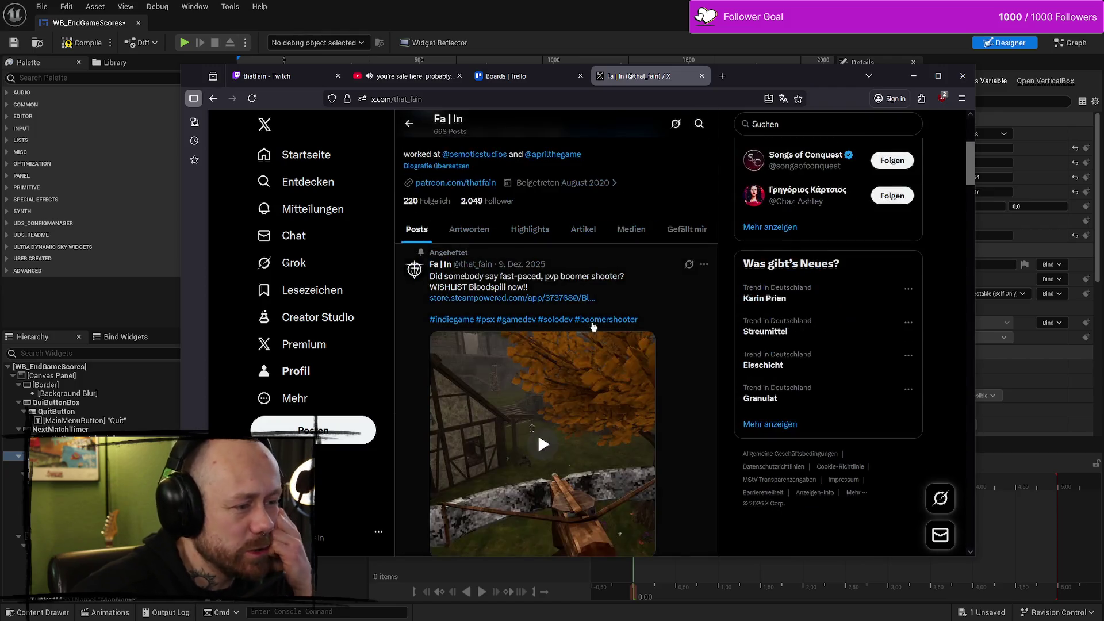
scroll(595, 365, "down", 5)
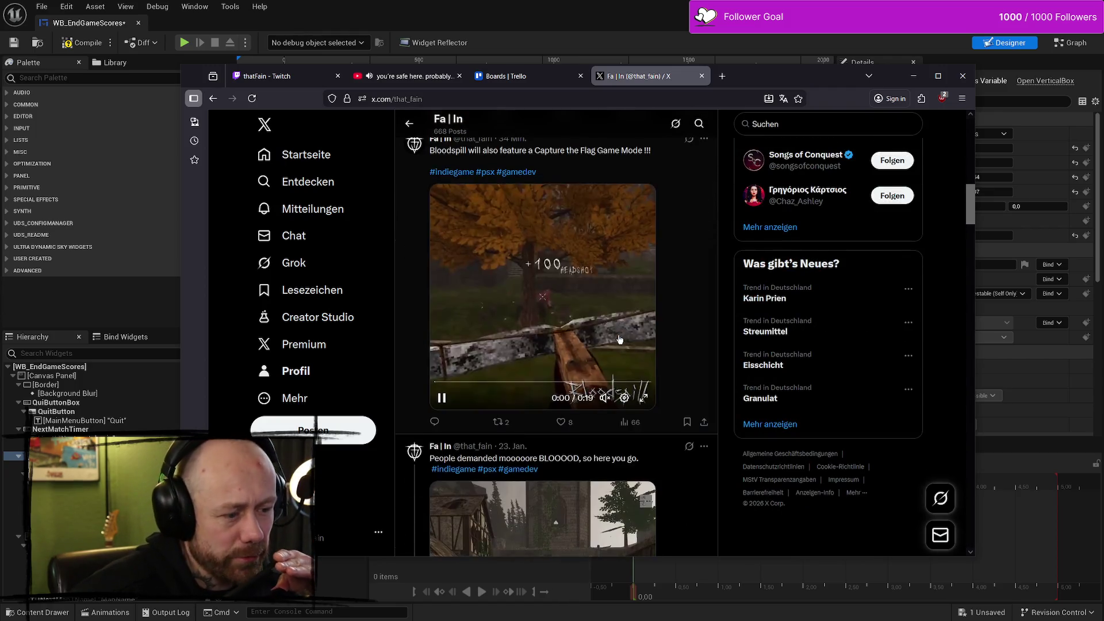
Step: Go to Bluesky by typing 'blue' and picking its address-bar suggestion
left_click(396, 99)
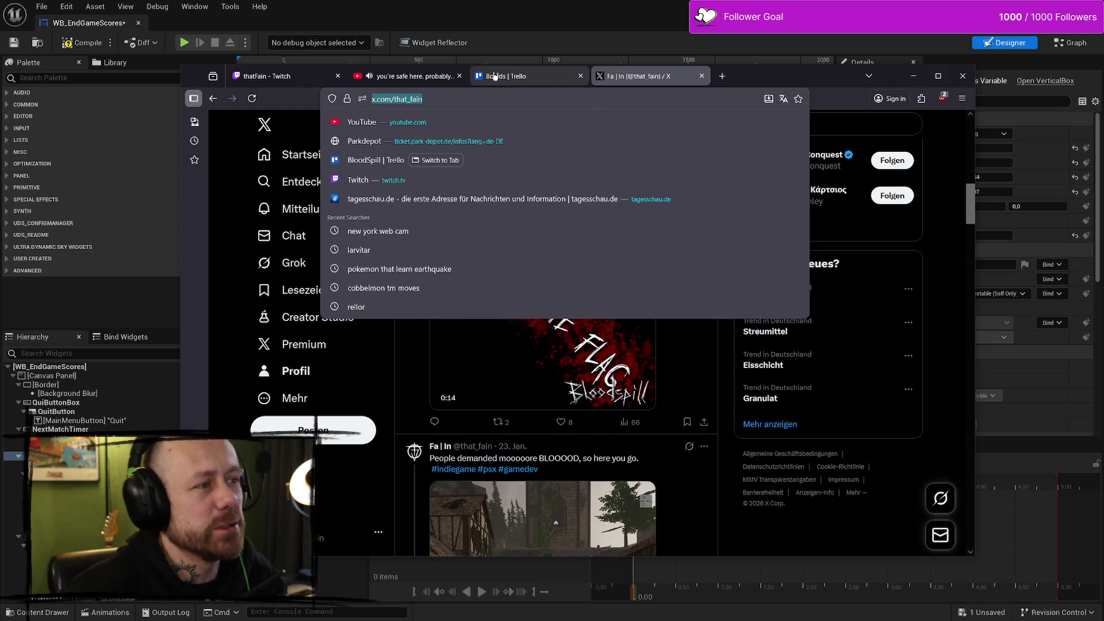
type("blue")
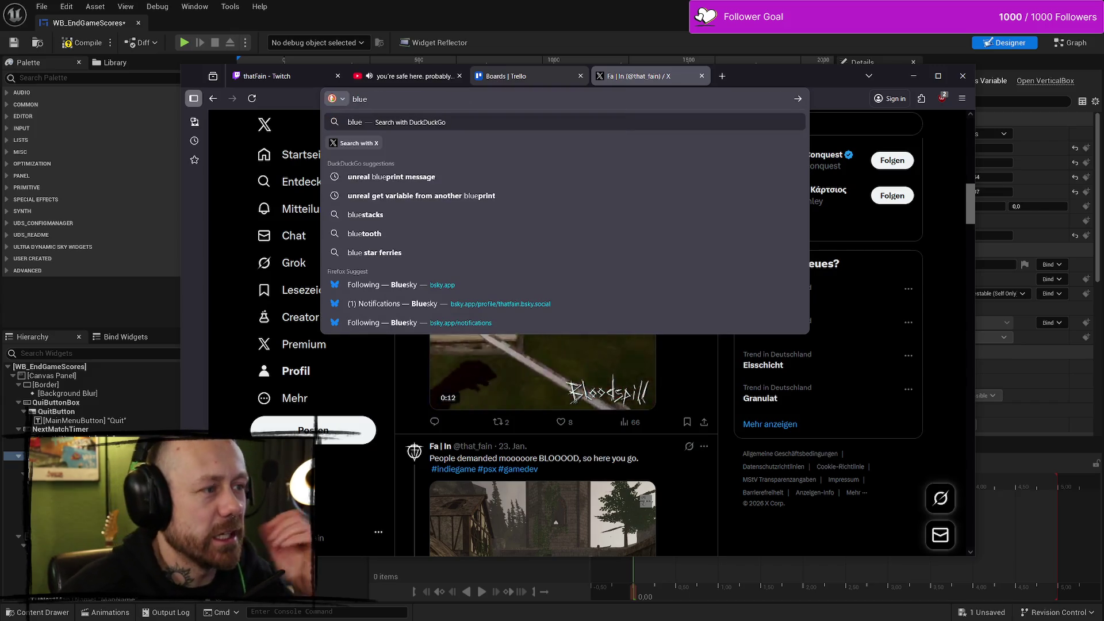
key("Down")
key("Down")
key("Down")
key("Down")
key("Down")
key("Down")
key("Return")
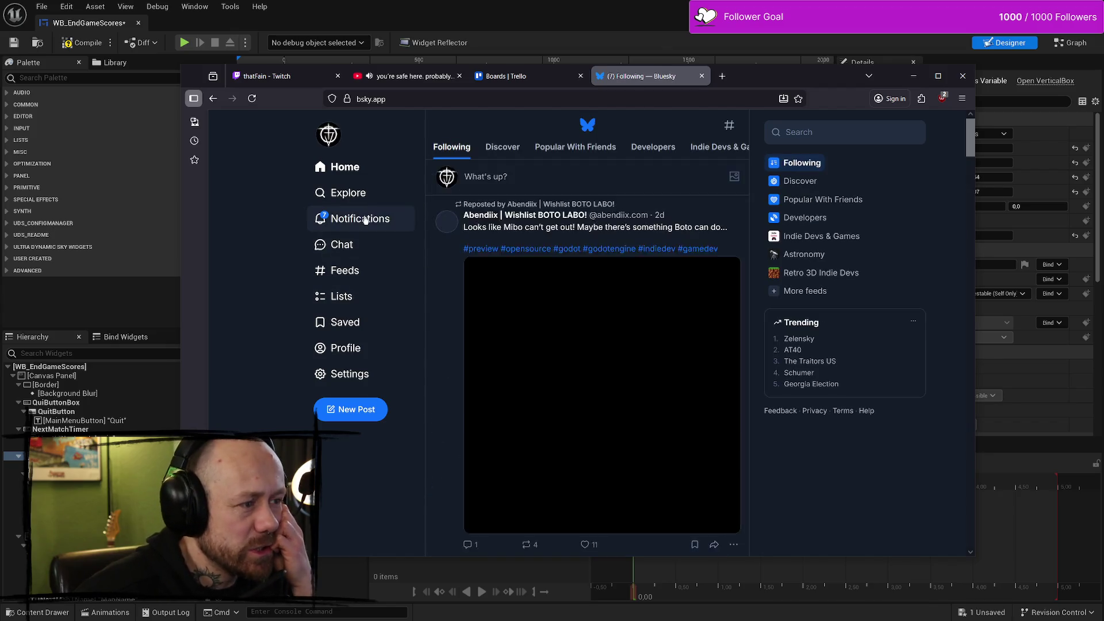
Step: Check Bluesky notifications, then scroll your own profile feed and back to the pinned post
left_click(345, 219)
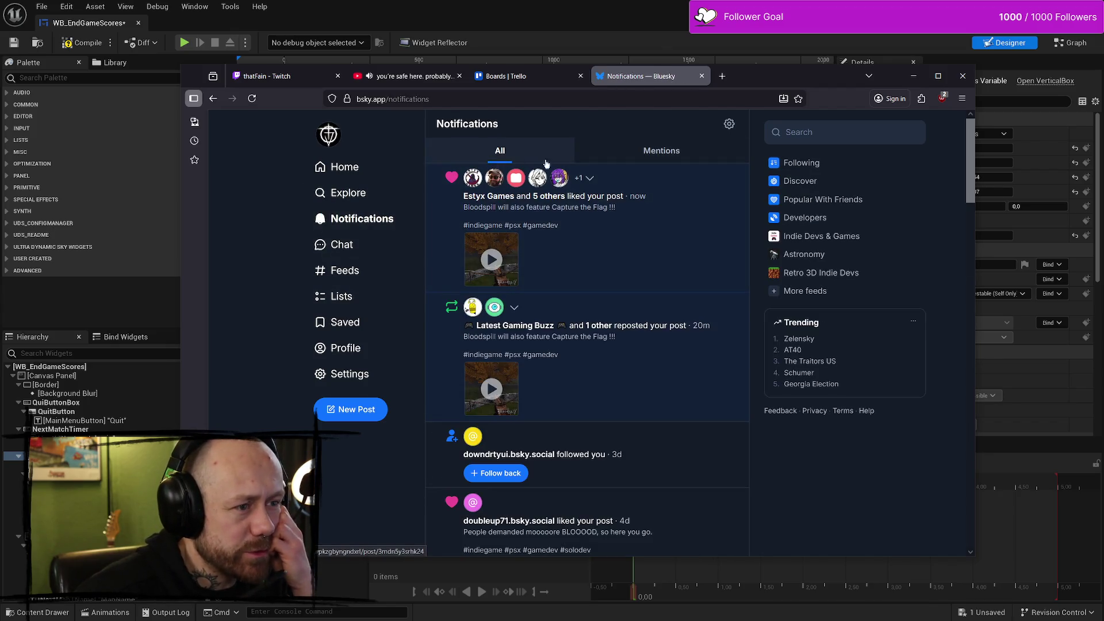
left_click(355, 347)
scroll(599, 210, "down", 7)
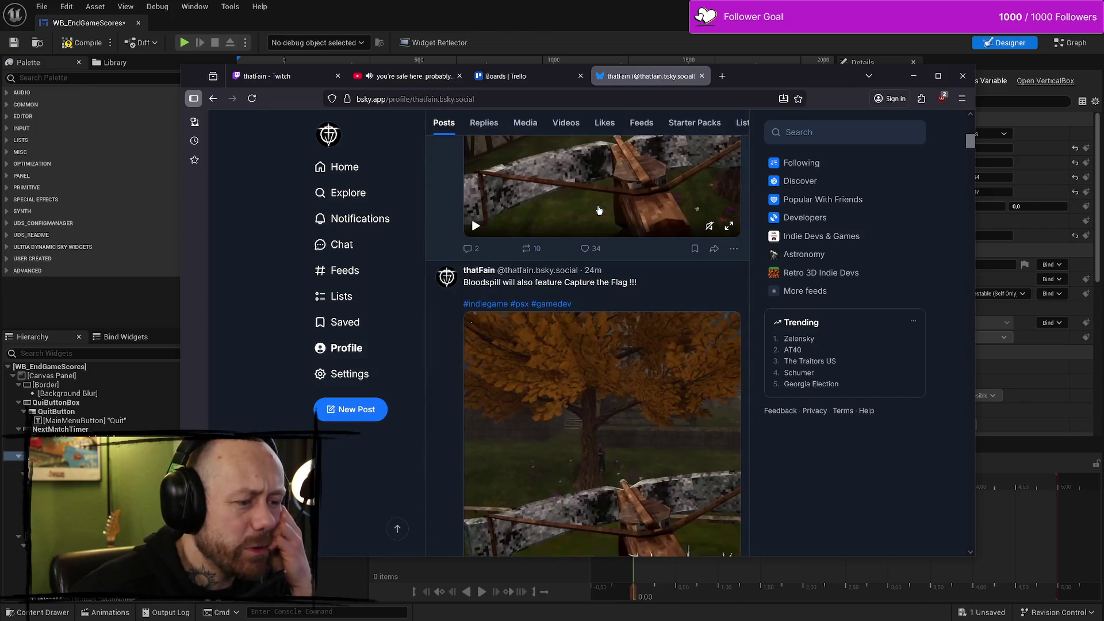
scroll(598, 210, "down", 3)
scroll(632, 211, "up", 5)
scroll(667, 214, "down", 5)
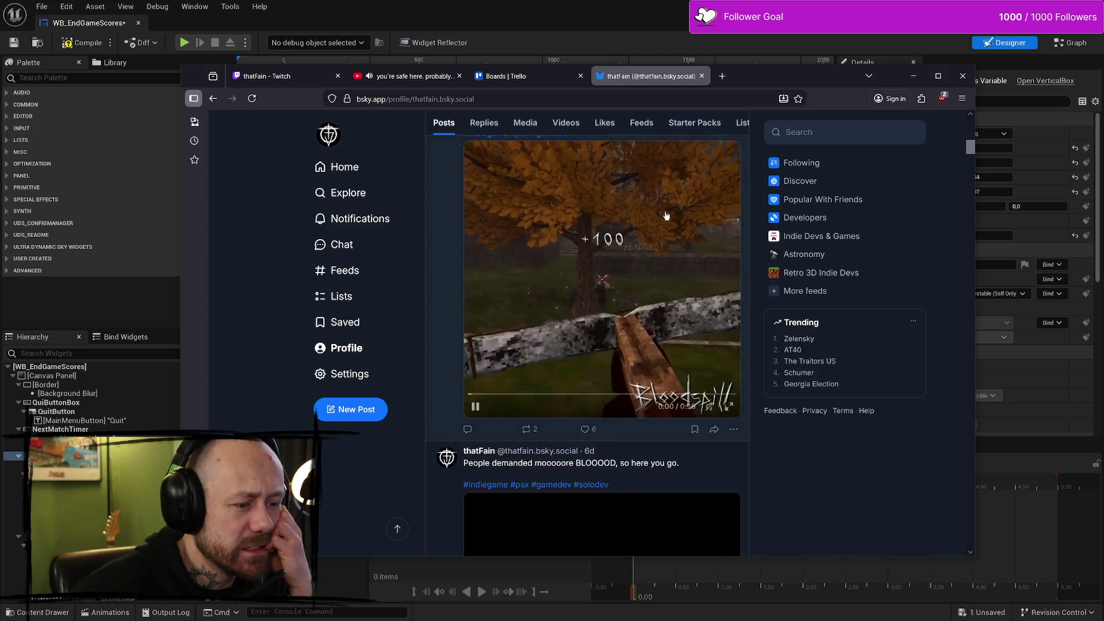
scroll(668, 214, "up", 10)
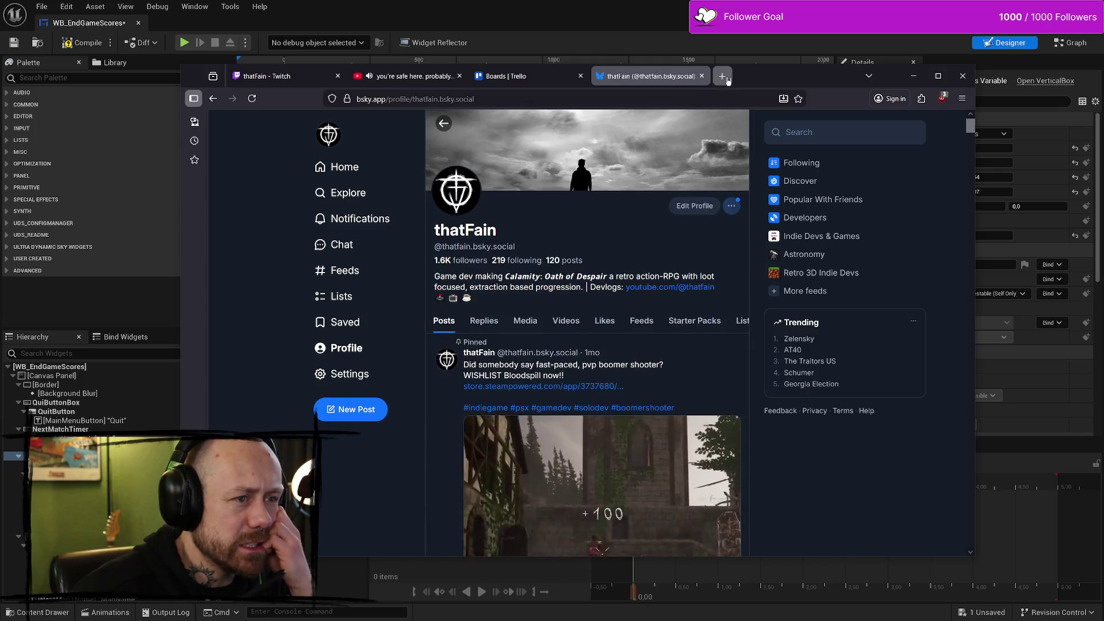
left_click(722, 76)
Step: Load instagram and scroll through your profile's post grid
type("instagram")
key("Return")
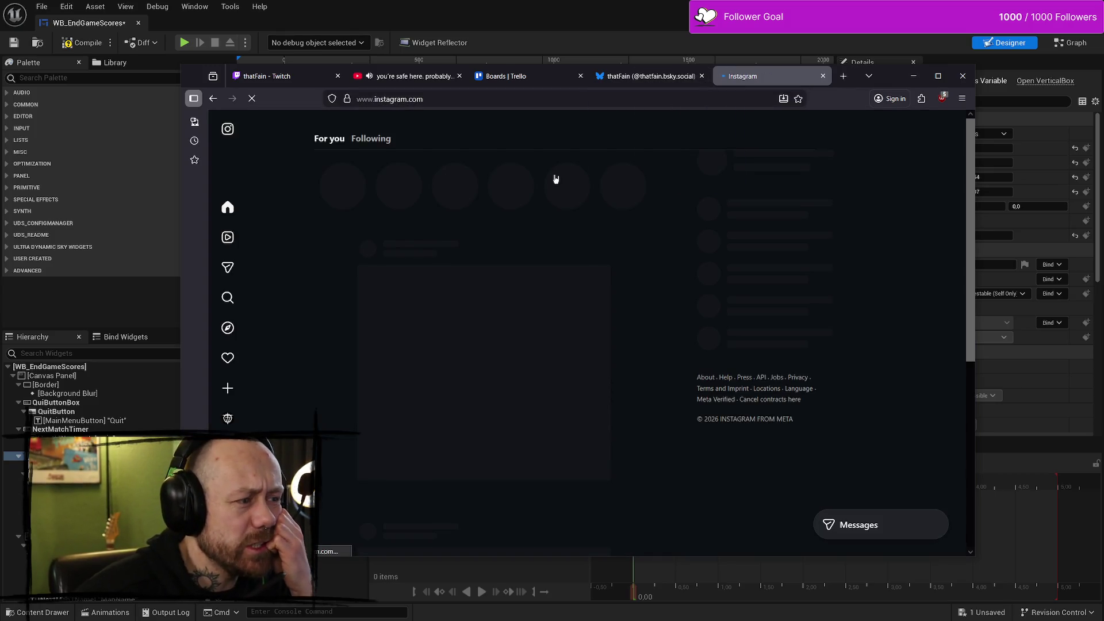
mouse_move(257, 407)
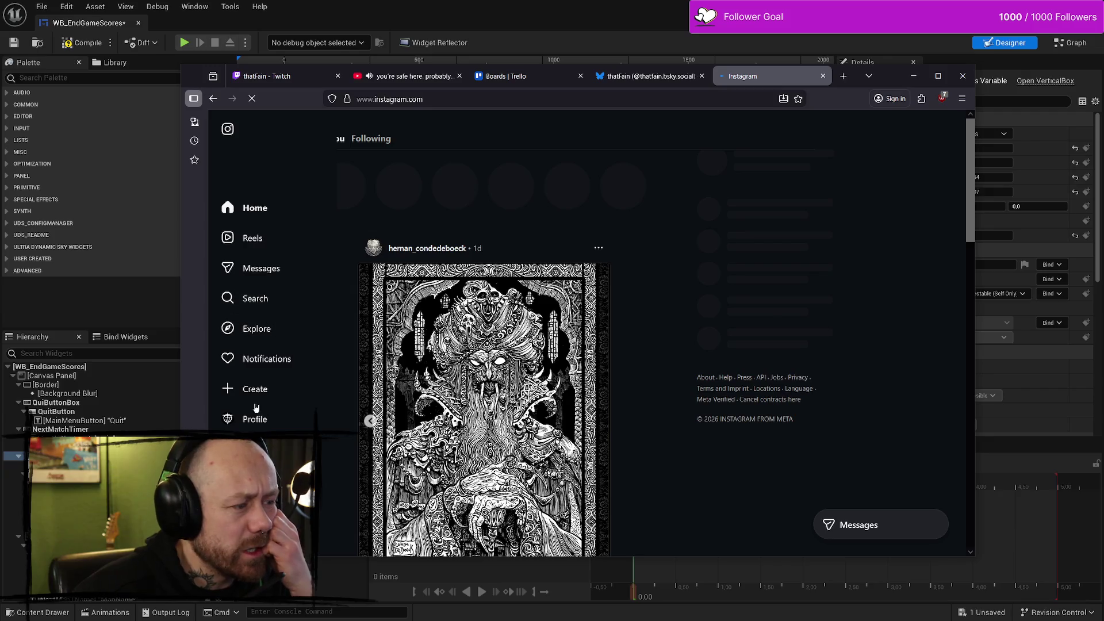
left_click(261, 425)
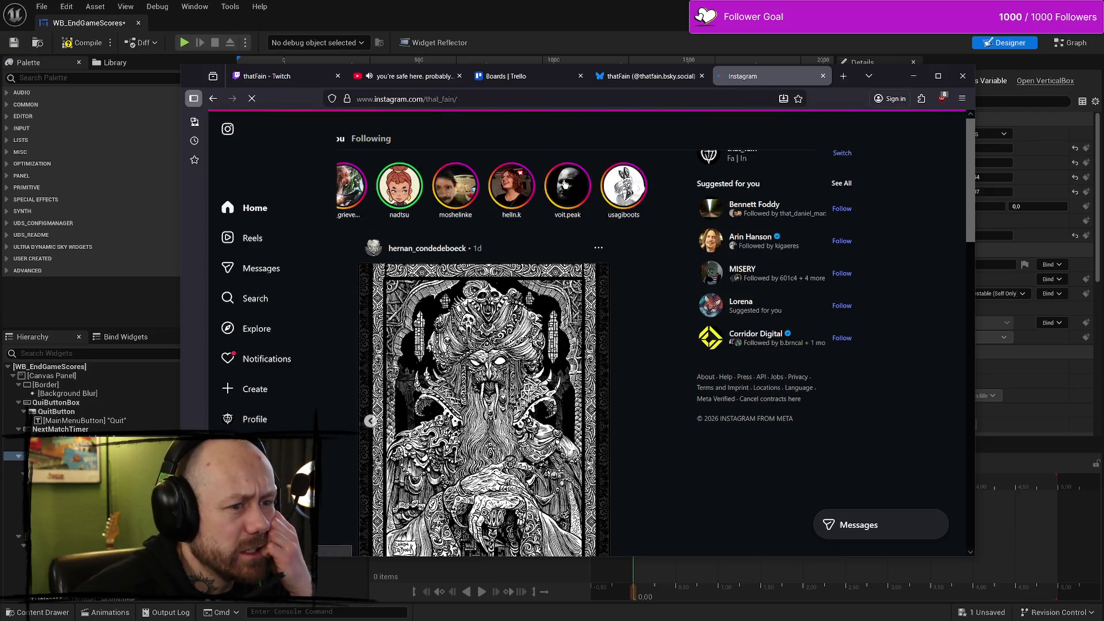
scroll(546, 316, "down", 3)
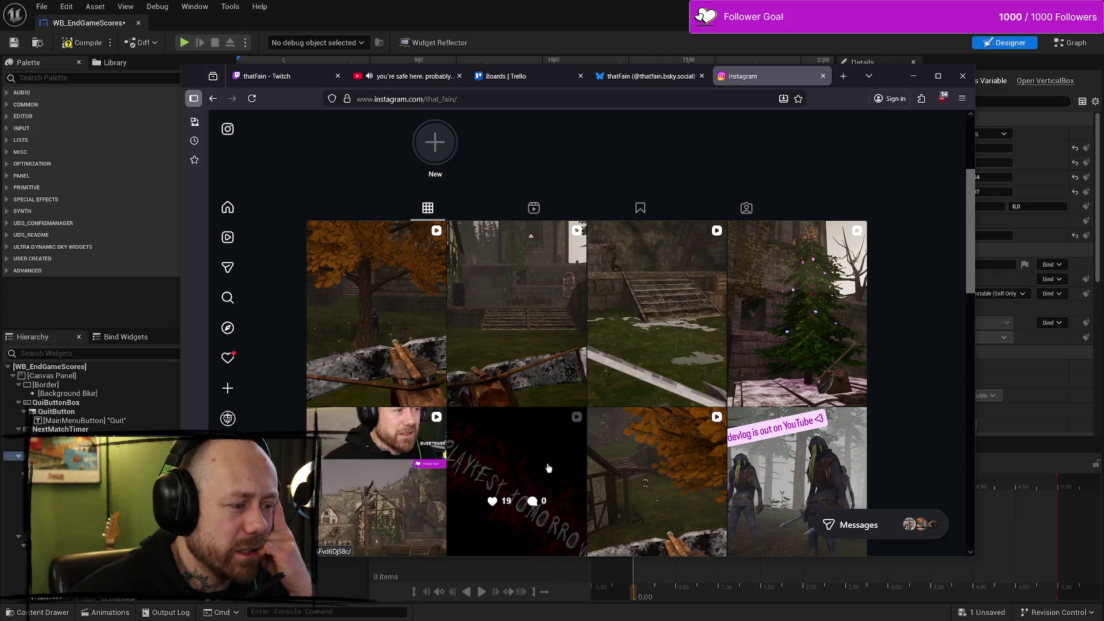
scroll(805, 363, "down", 3)
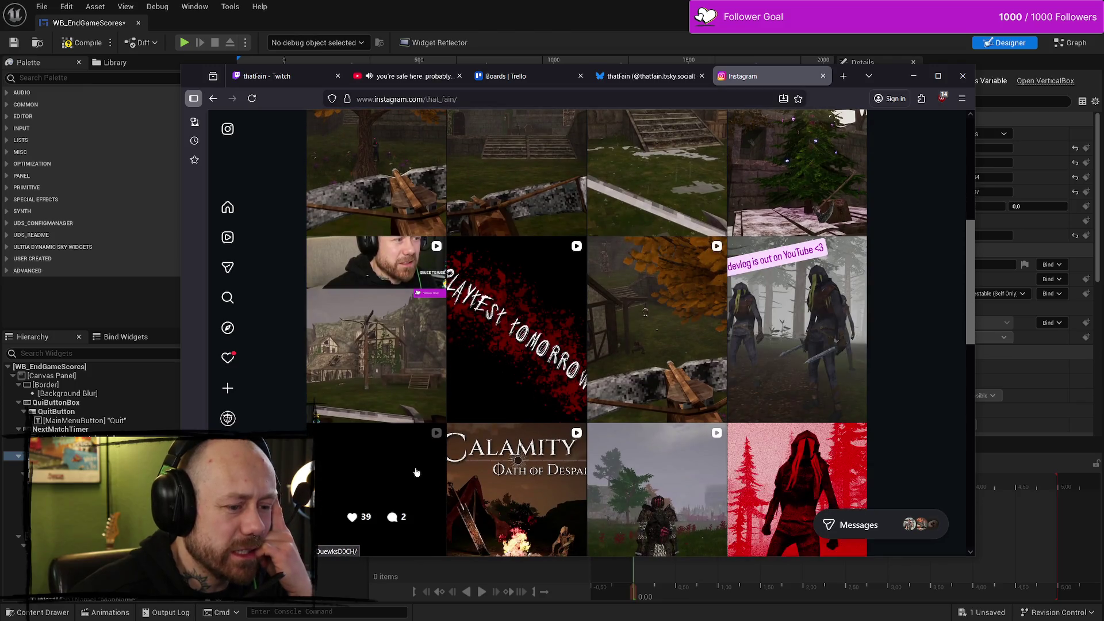
scroll(801, 491, "down", 4)
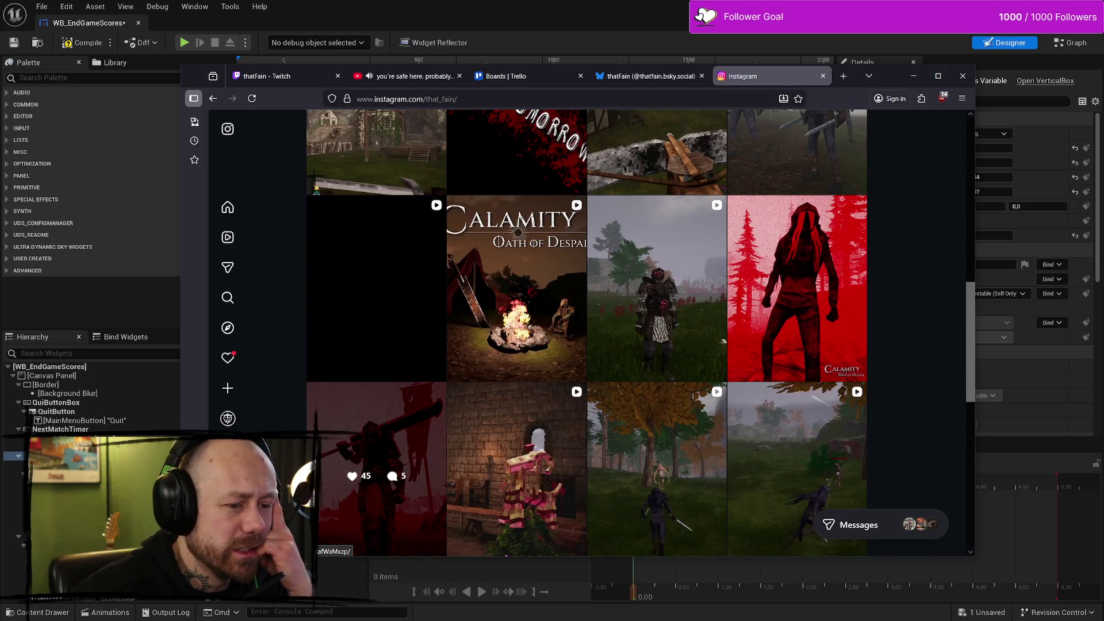
scroll(650, 449, "up", 9)
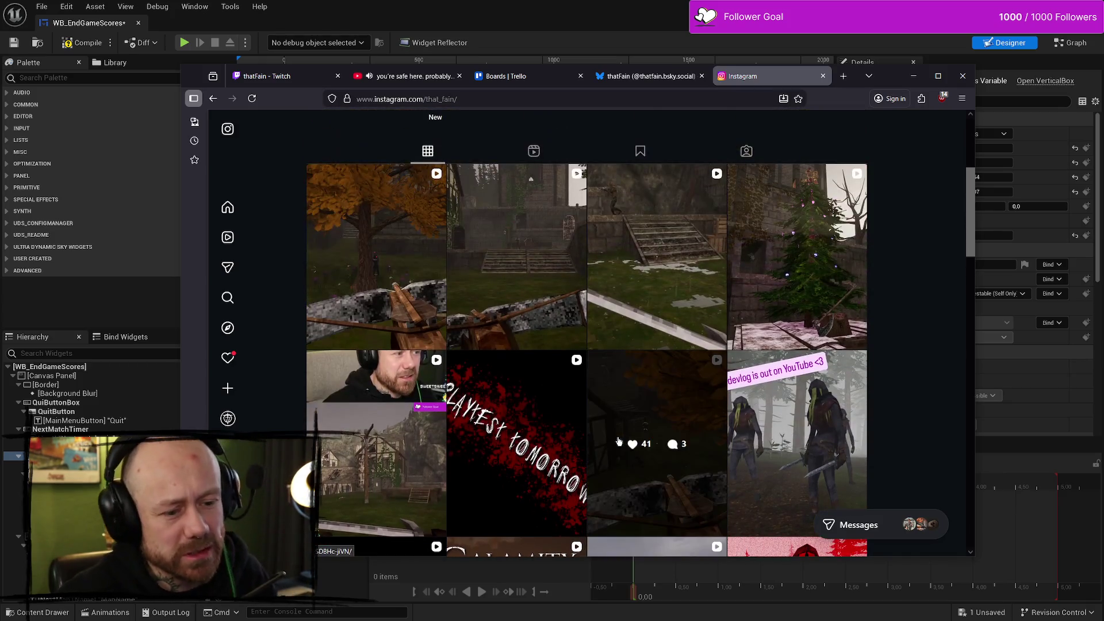
scroll(540, 414, "down", 1)
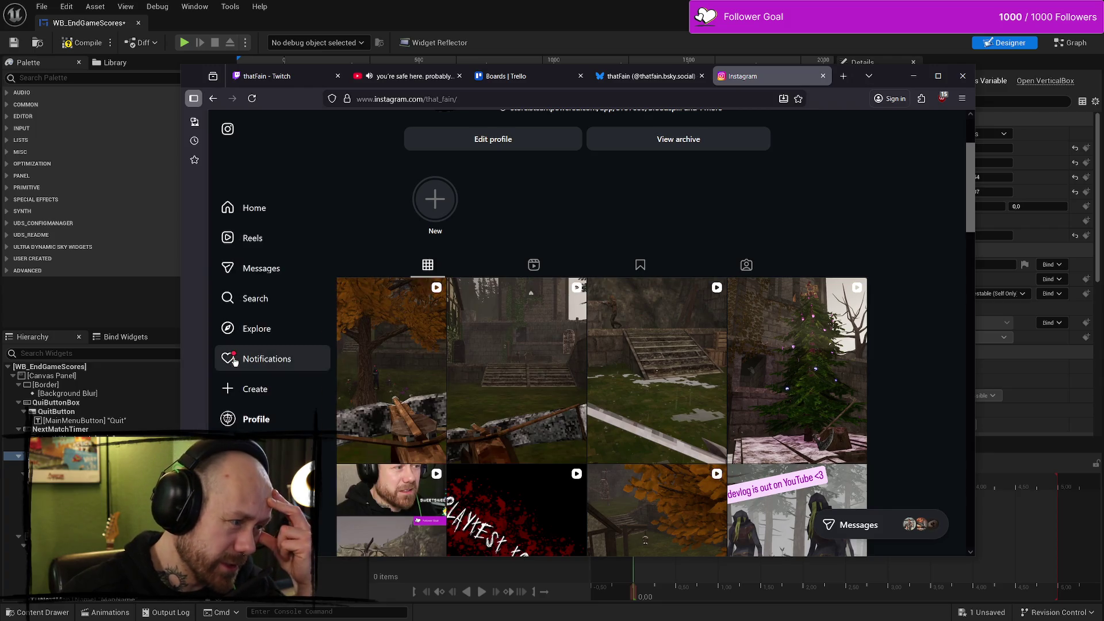
Step: Glance at notifications, view the 86-like post, then close it and the Instagram tab
left_click(278, 365)
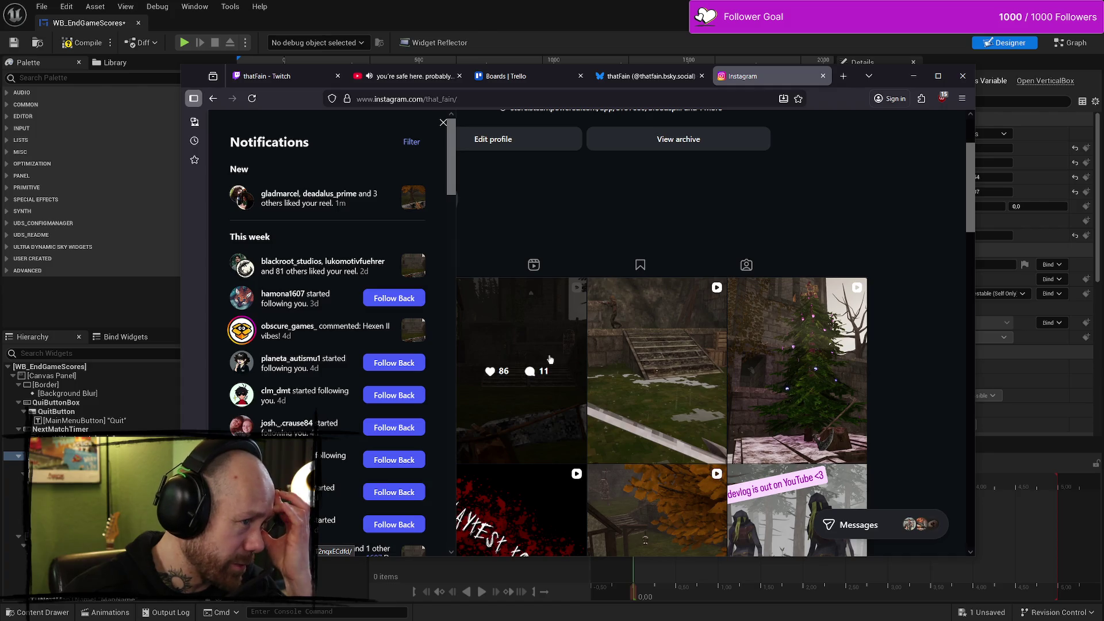
left_click(559, 273)
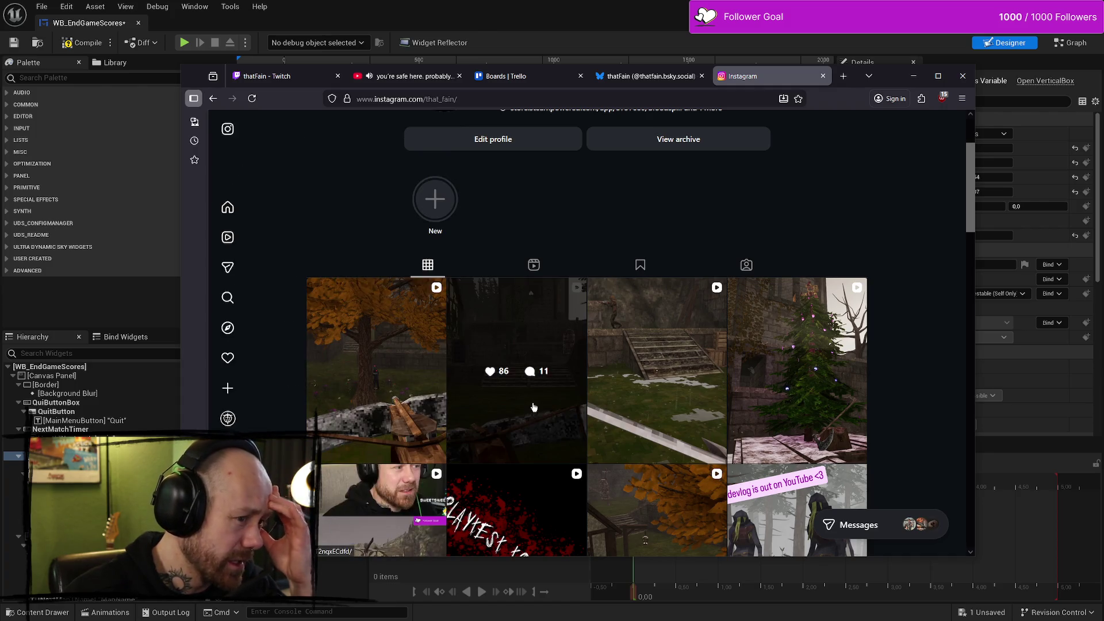
left_click(534, 403)
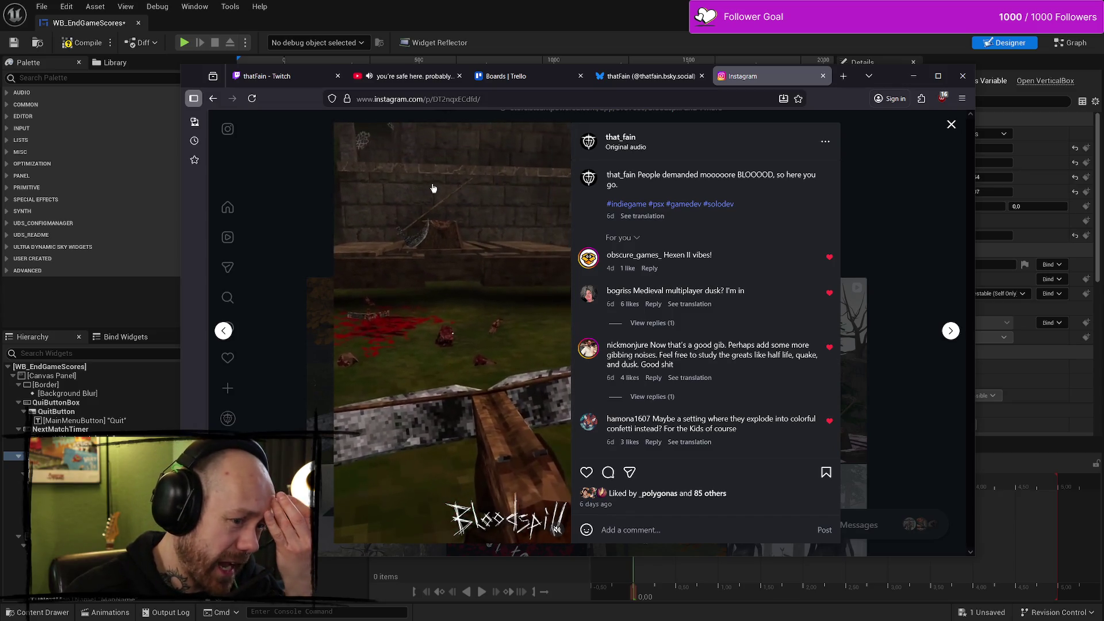
left_click(953, 125)
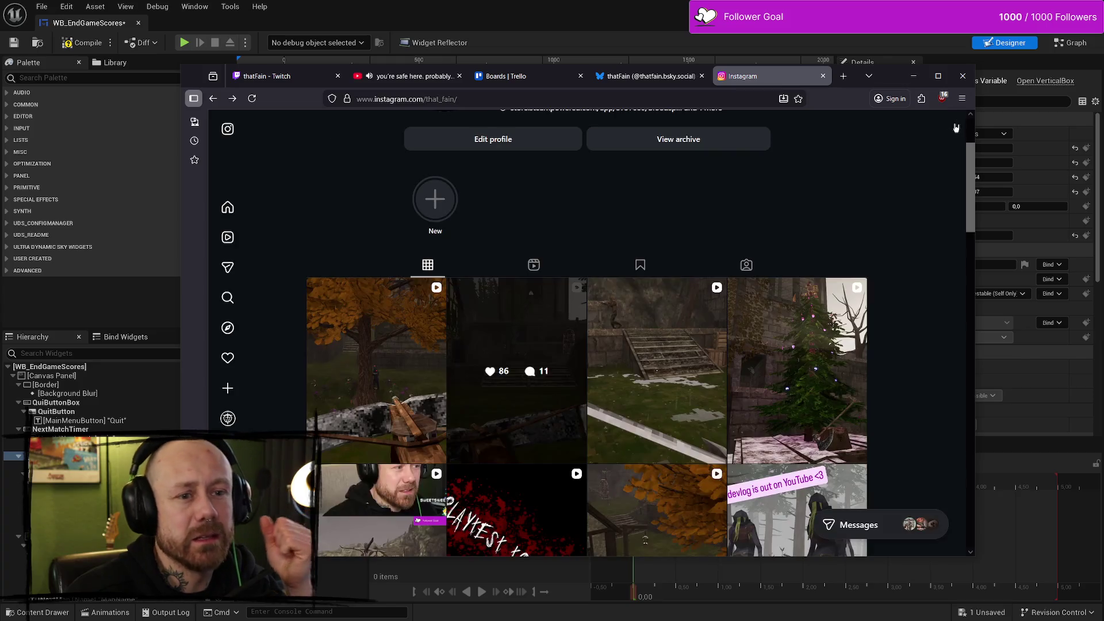
left_click(823, 76)
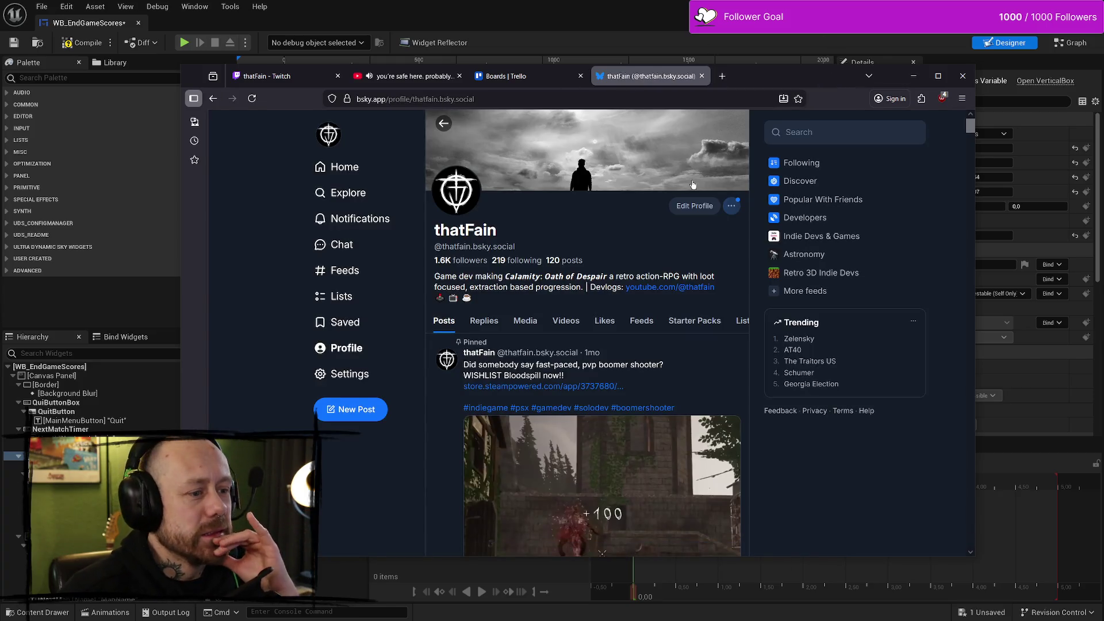
Step: Close the Bluesky tab, open the BloodSpill Trello board, and return to Unreal
left_click(566, 76)
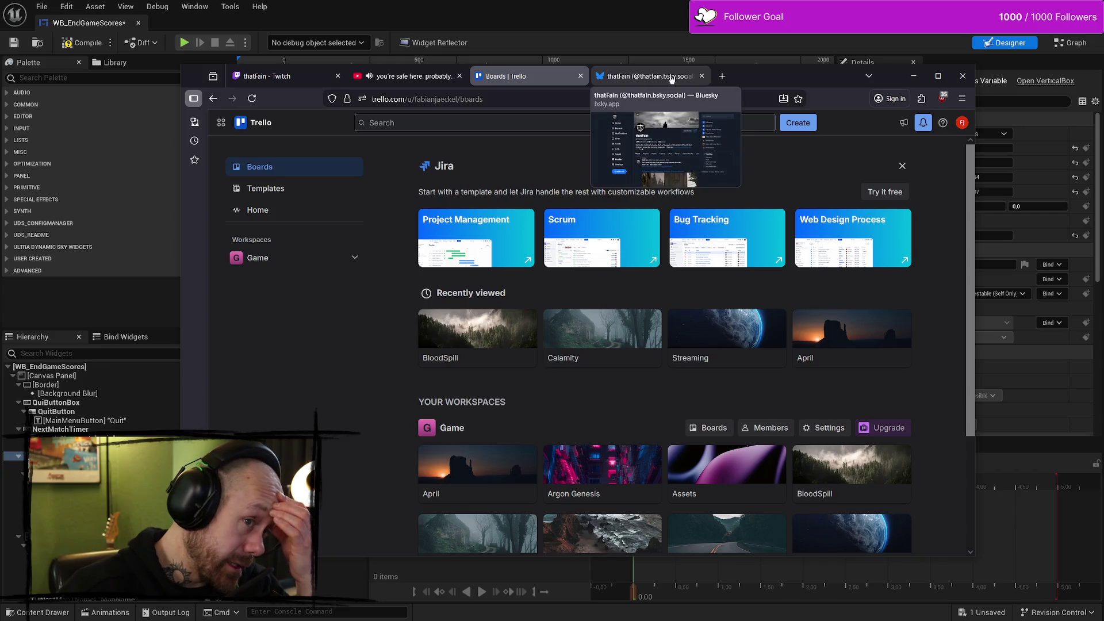
left_click(700, 76)
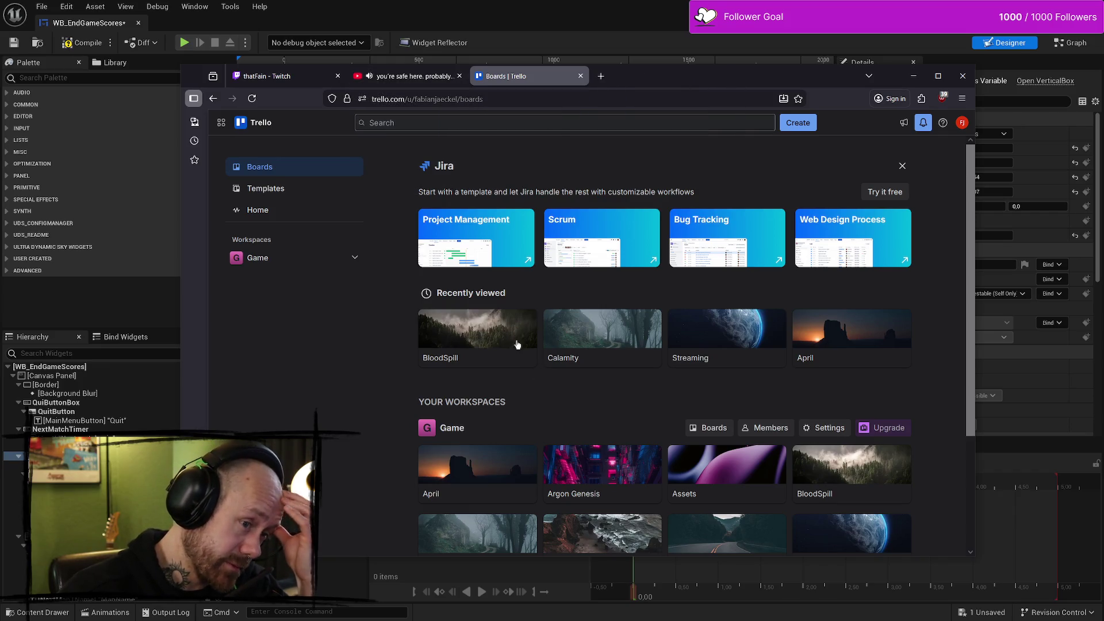
left_click(513, 330)
key("alt+Tab")
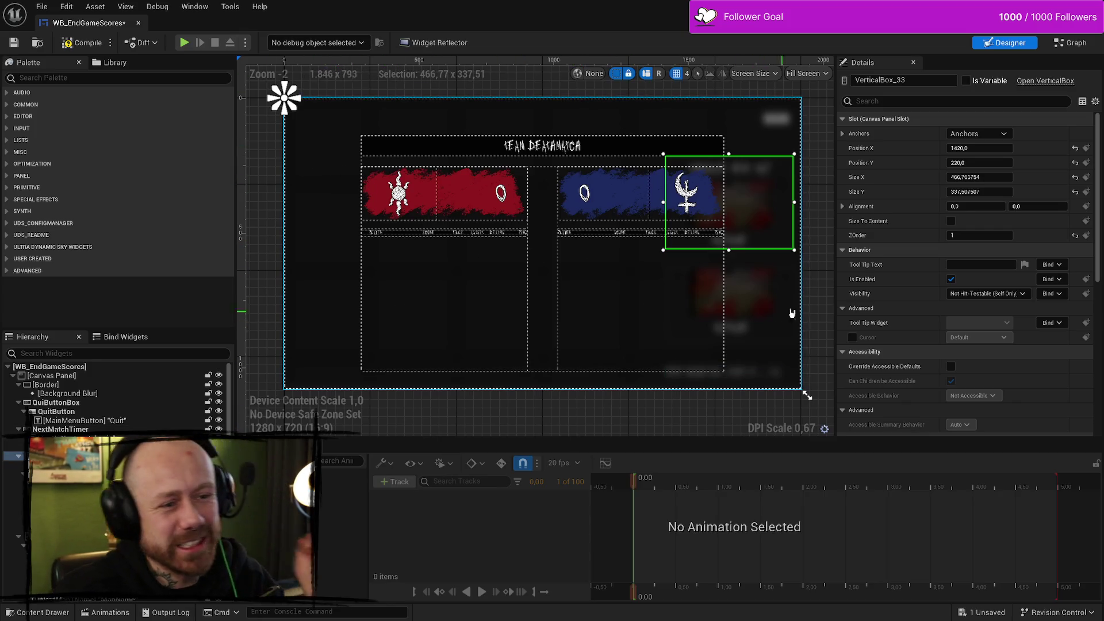
Step: Open WB_PlayerScores from the Content Drawer in its own editor tab
left_click(821, 303)
key("ctrl+space")
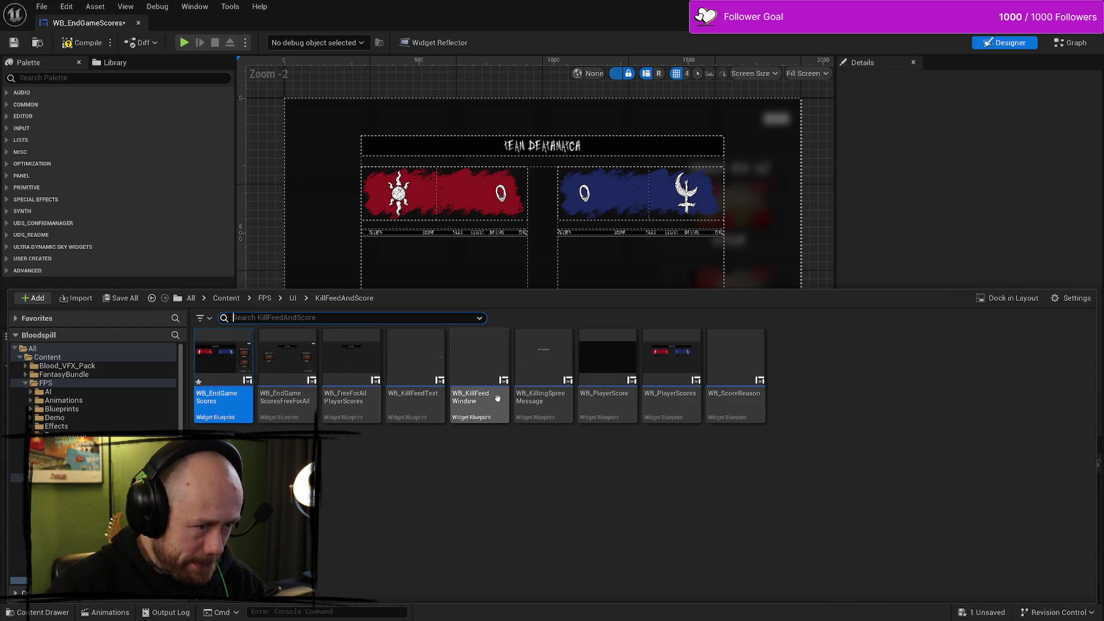
double_click(669, 384)
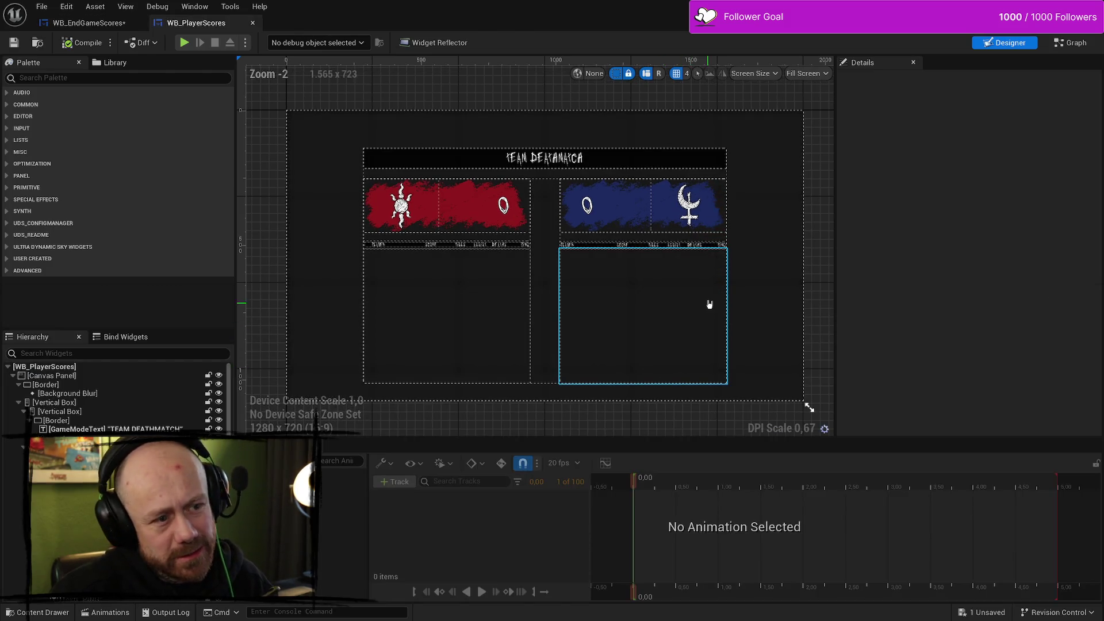
left_click(89, 22)
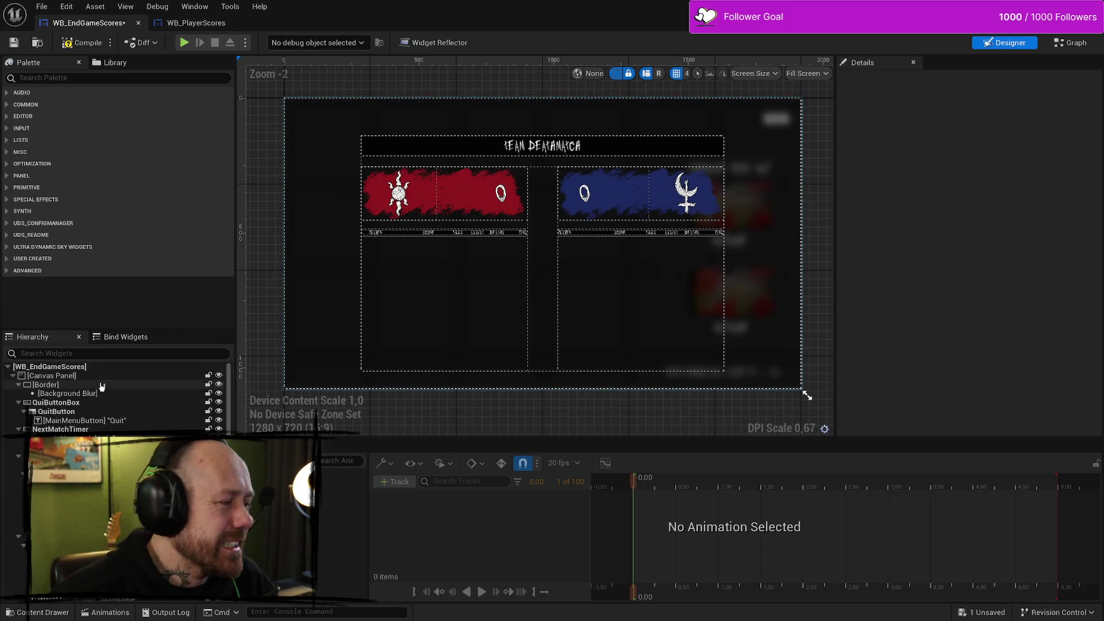
left_click(195, 23)
Step: Inspect the scoreboard layers, undo a trial resize of the 1350 × 875 team box, and compile
left_click(773, 278)
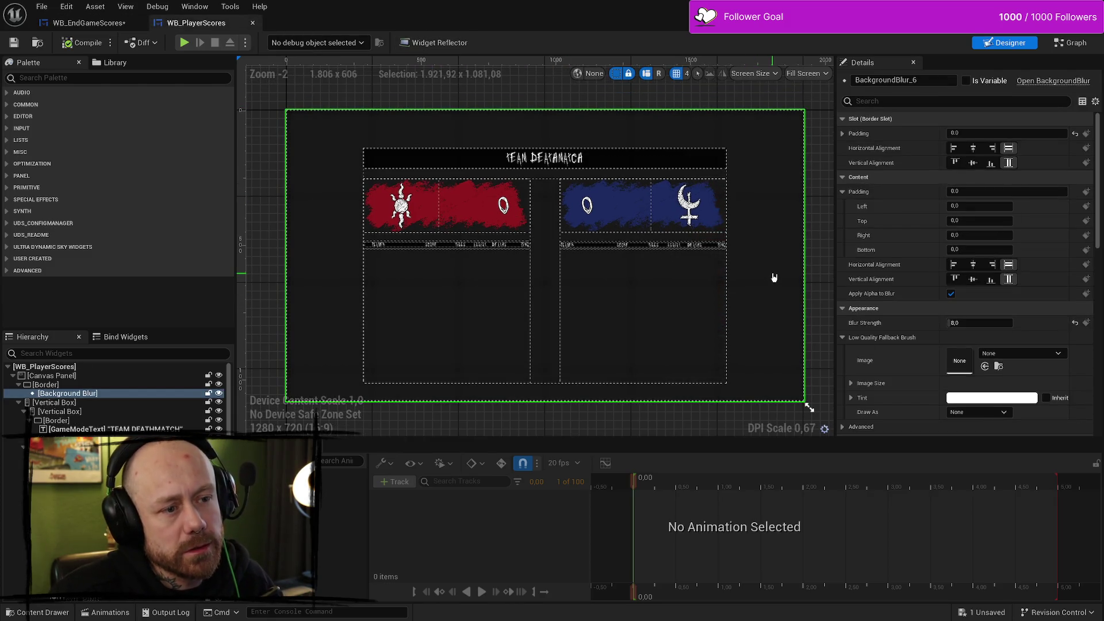
left_click(720, 261)
left_click(613, 216)
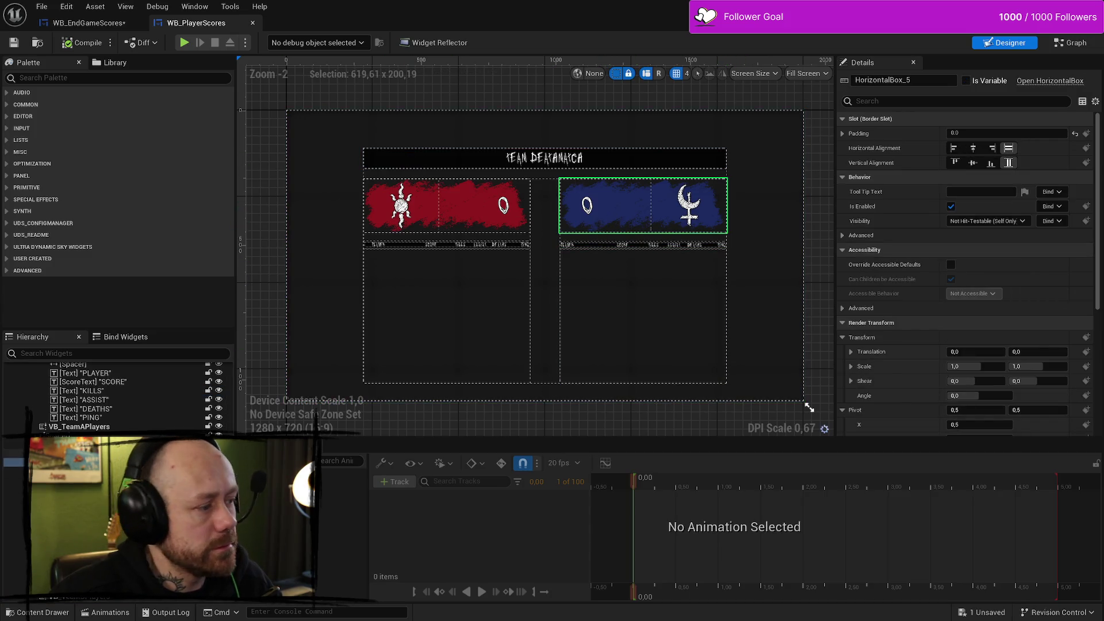
left_click(603, 299)
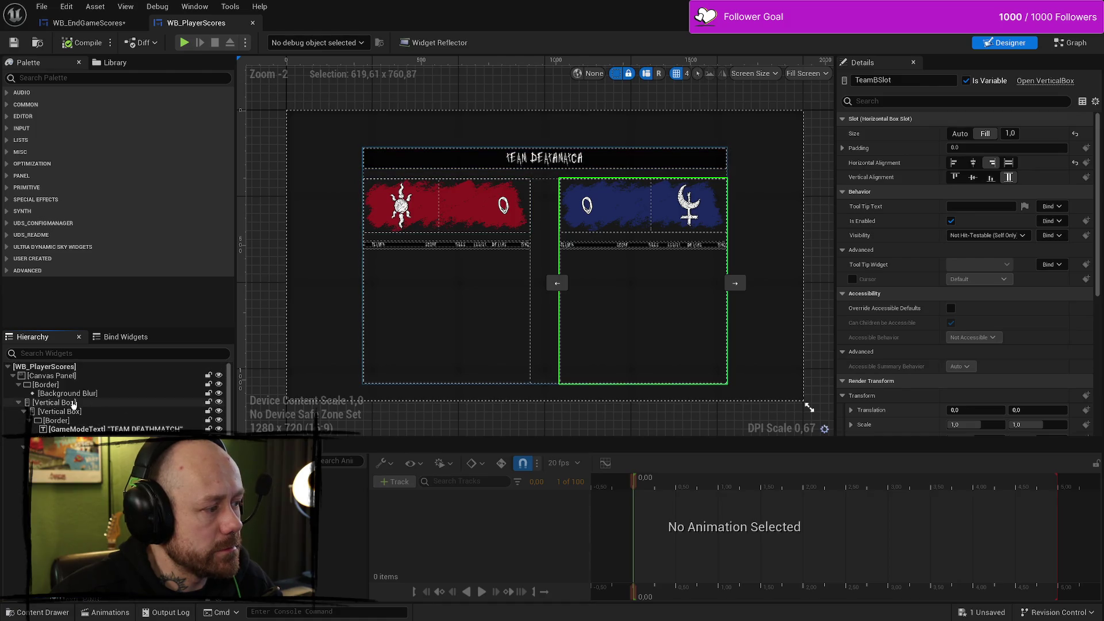
left_click(73, 405)
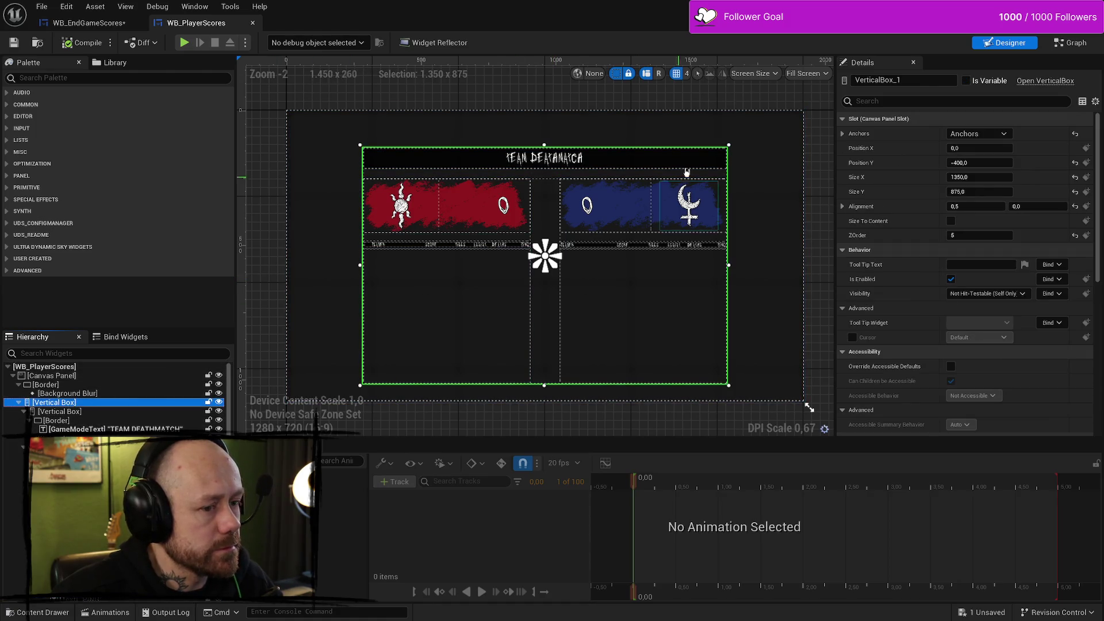
mouse_move(729, 145)
left_mouse_down()
mouse_move(681, 188)
mouse_move(634, 204)
mouse_move(632, 188)
mouse_move(509, 173)
mouse_move(519, 235)
left_mouse_up()
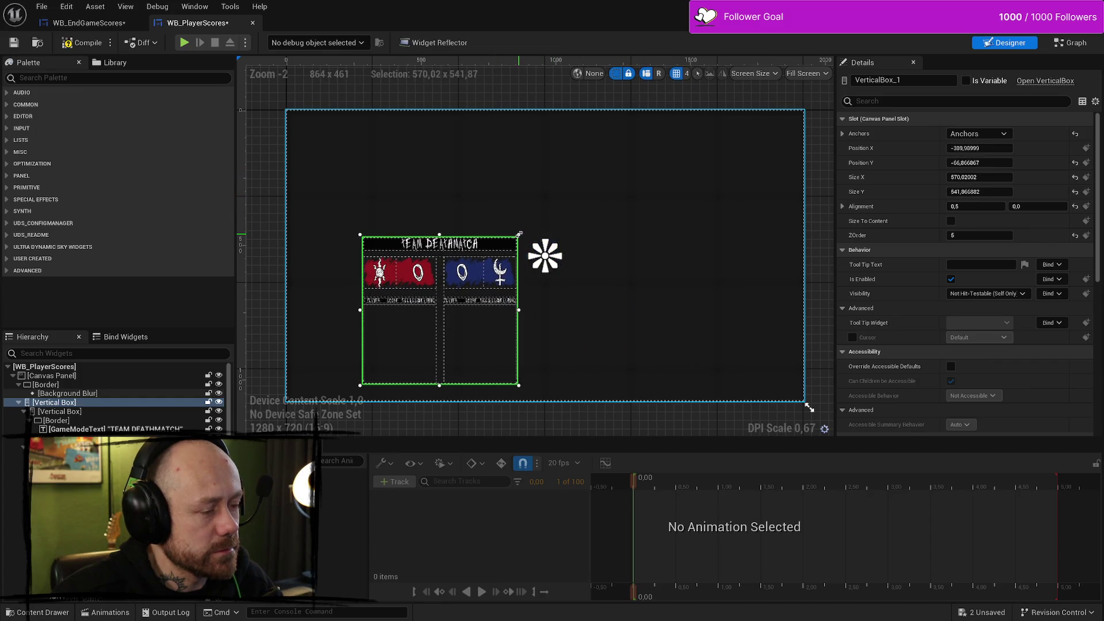
key("ctrl+z")
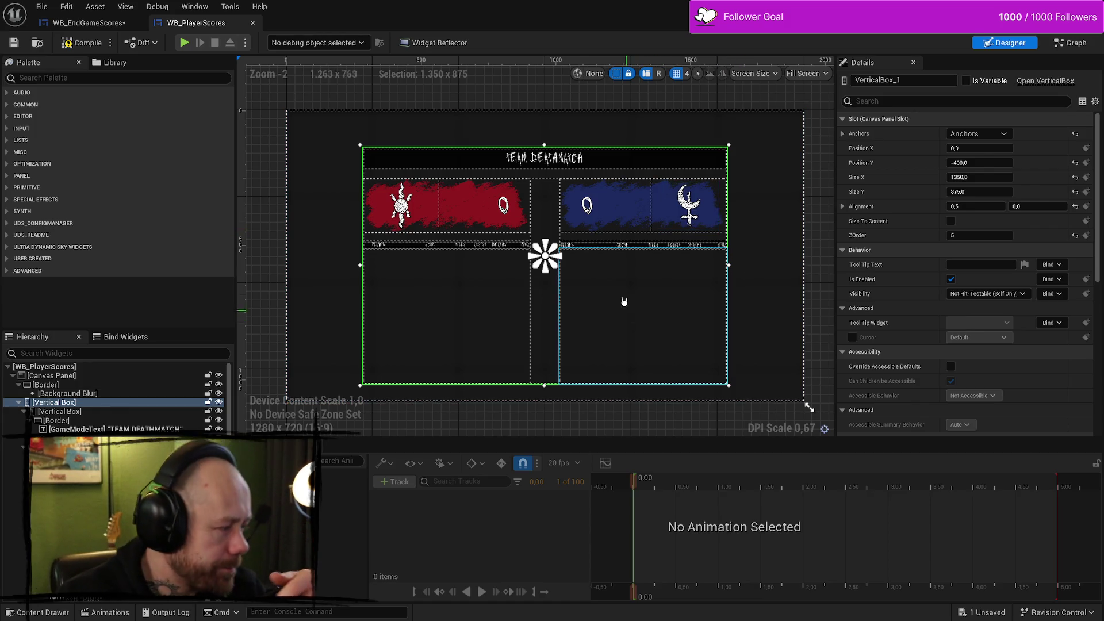
left_click(83, 42)
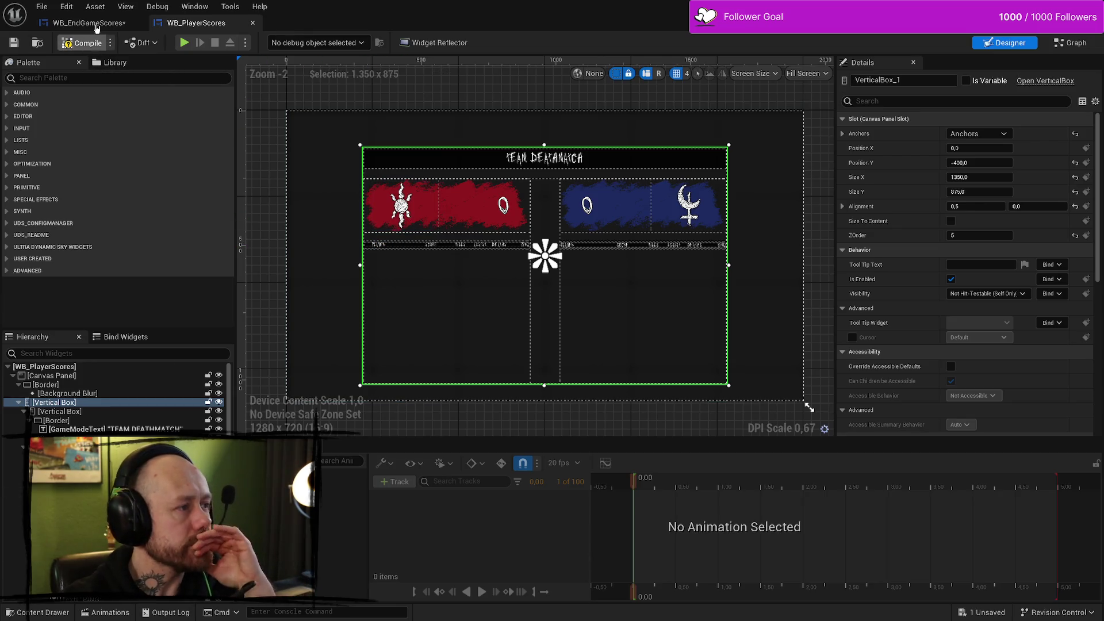
Step: Back in WB_EndGameScores, set the map-vote panel's ZOrder to 2 so it draws on top
left_click(103, 23)
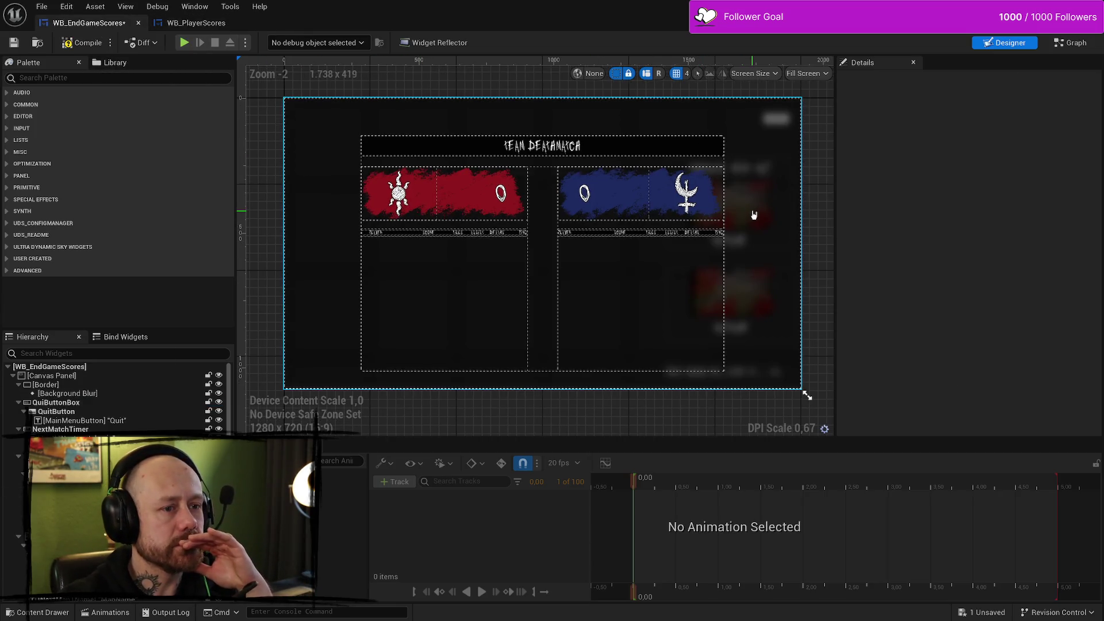
left_click(17, 456)
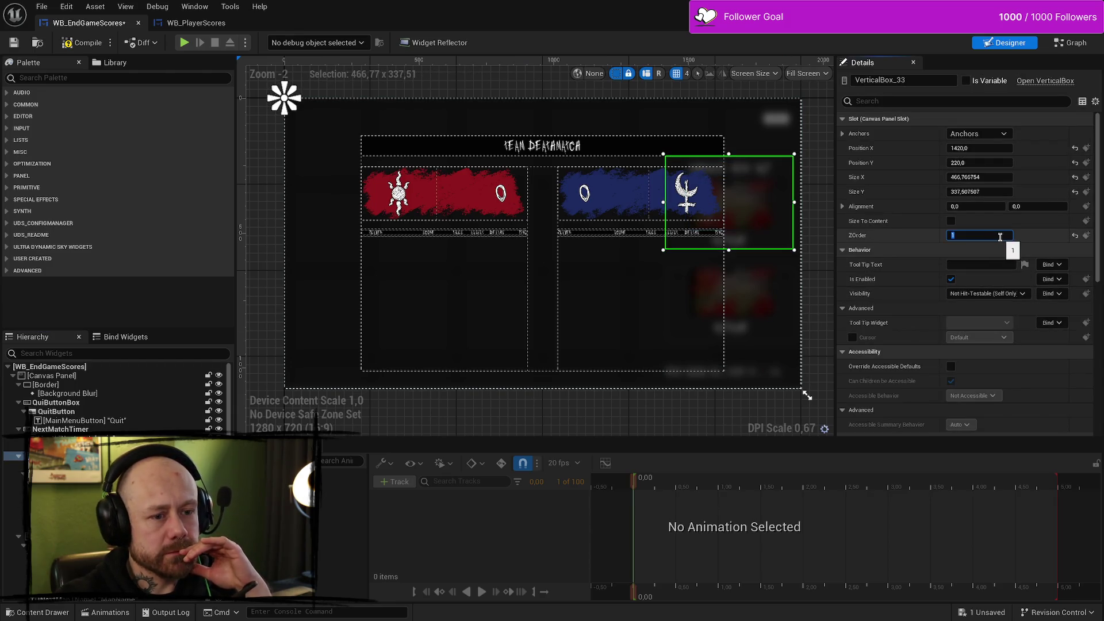
key("Return")
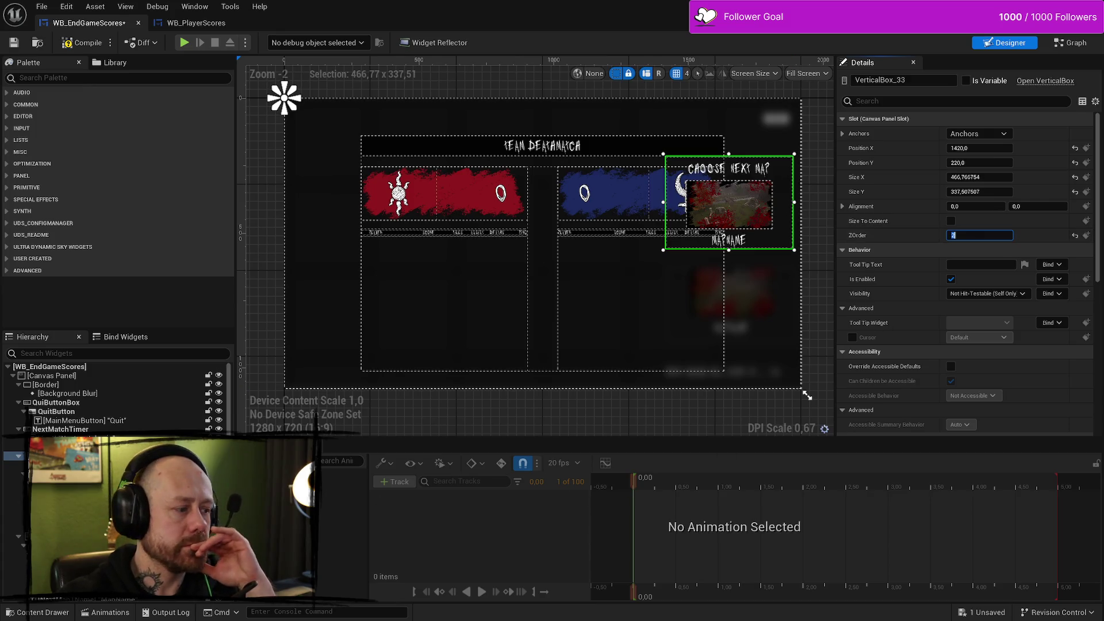
scroll(115, 397, "down", 1)
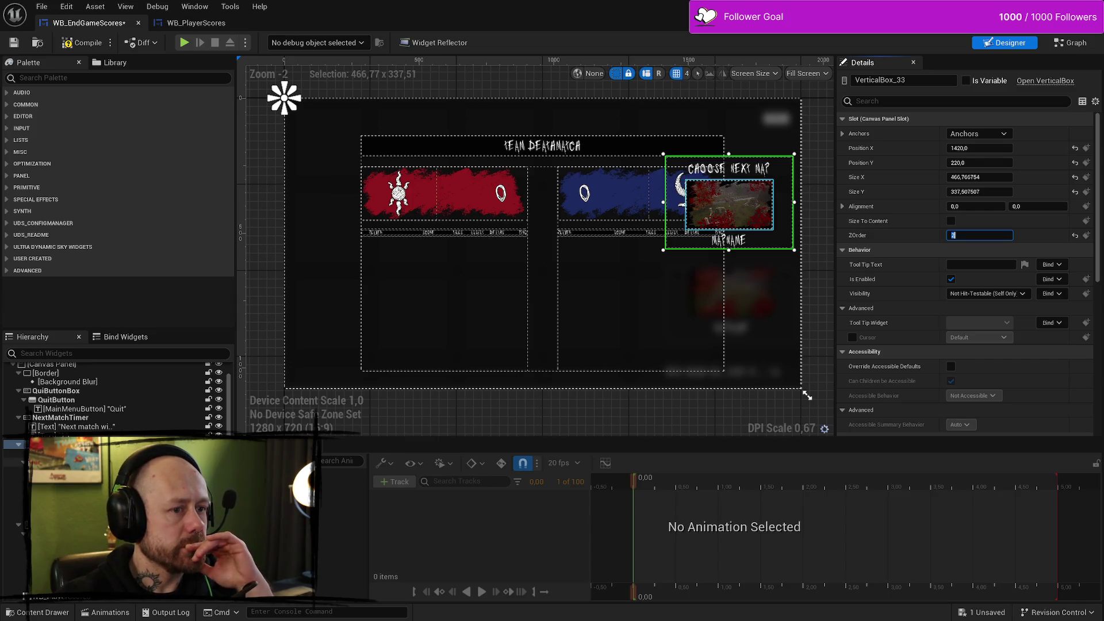
key("Return")
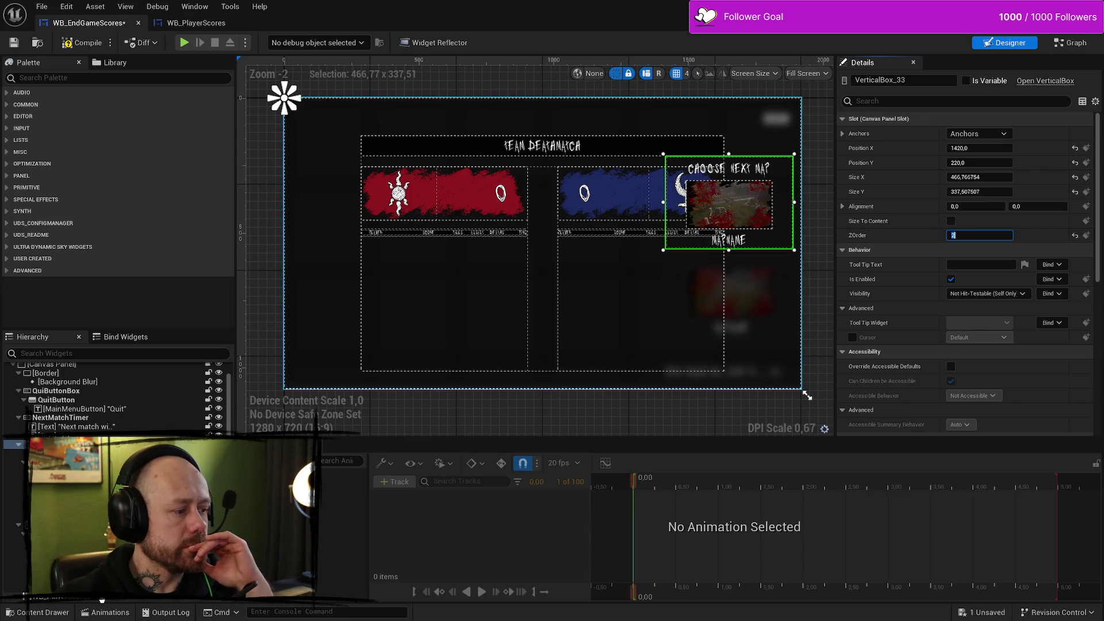
Step: Delete the full-screen blurred border along with its background blur
left_click(805, 393)
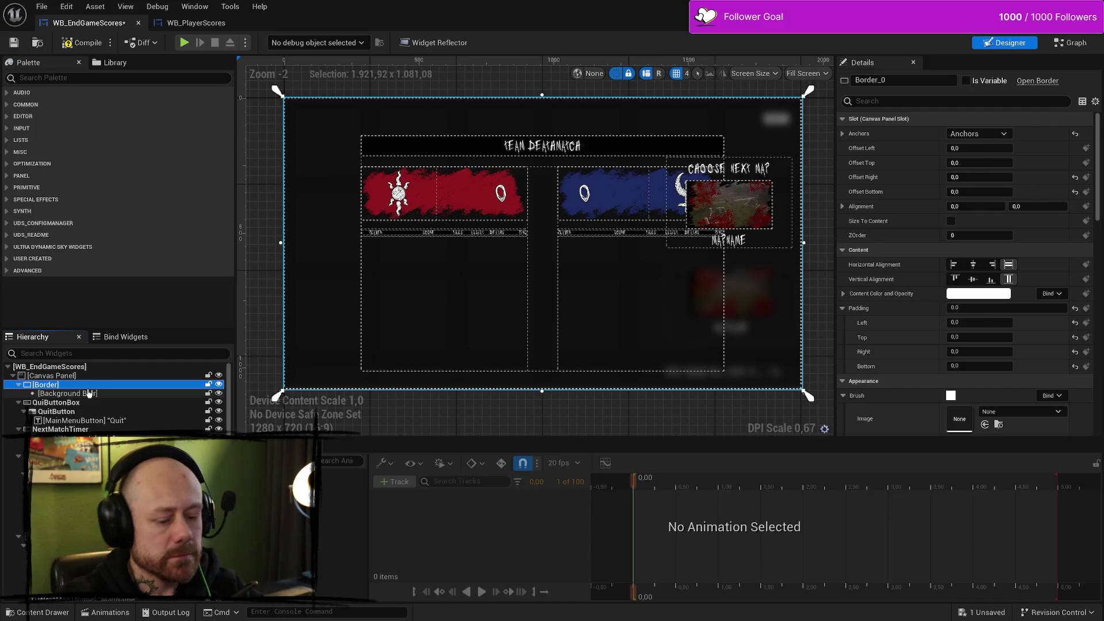
key("Delete")
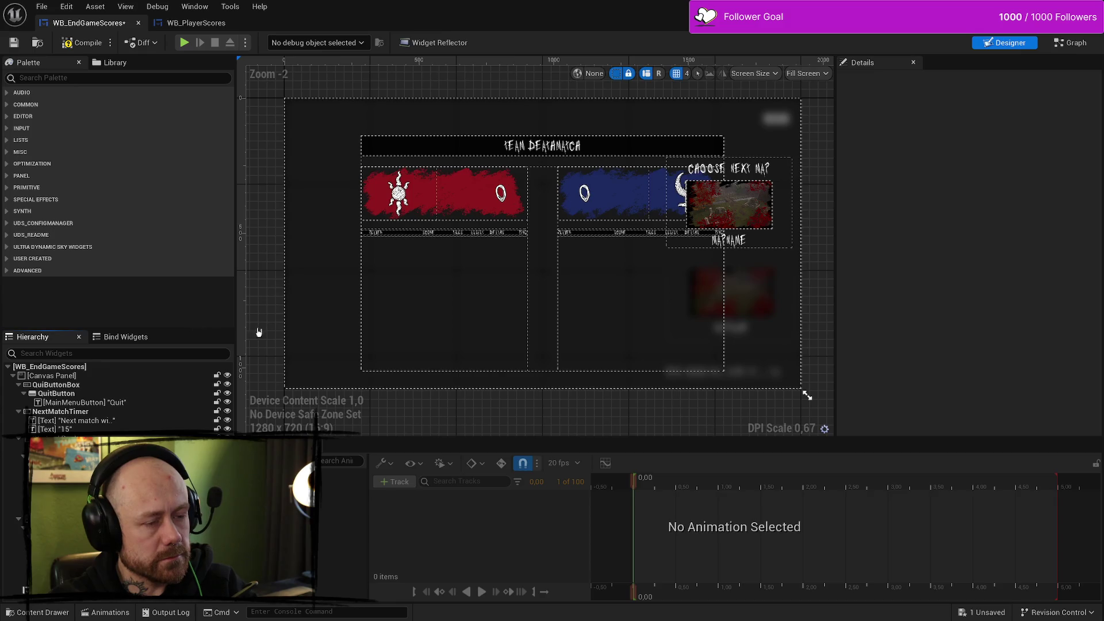
left_click(729, 207)
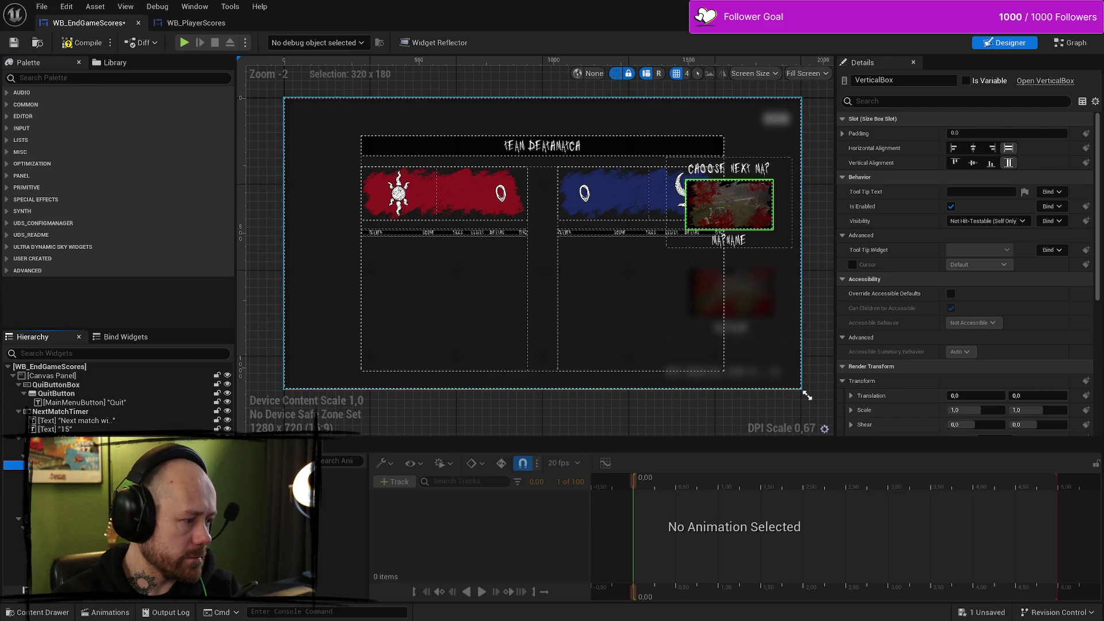
Step: Set the NextMatchTimer container's ZOrder to 2 so the next-match countdown appears
left_click(807, 395)
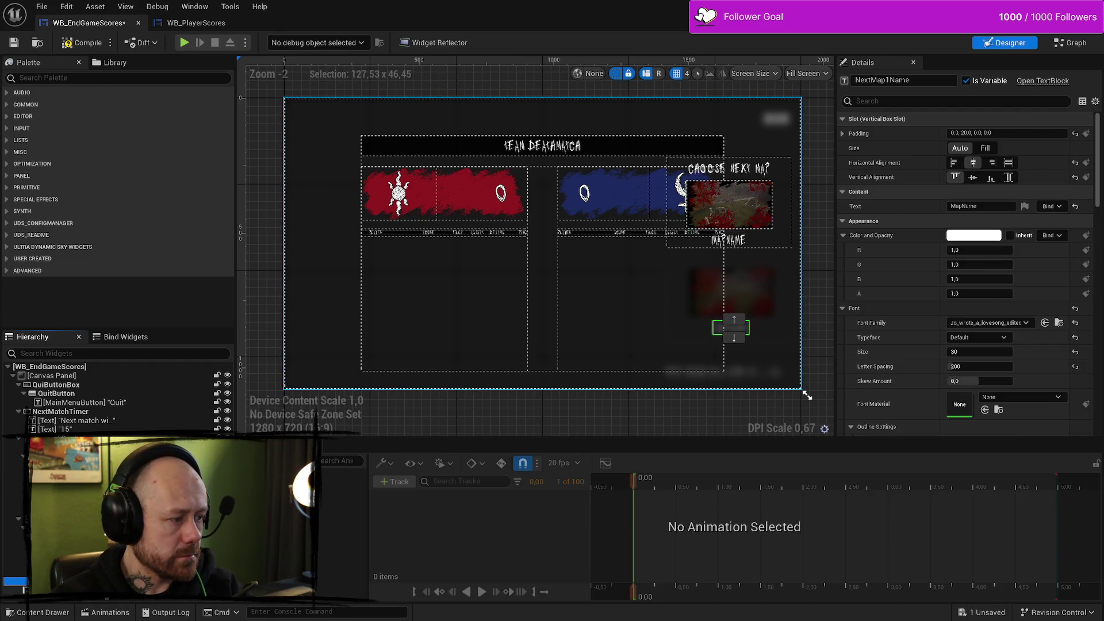
left_click(115, 421)
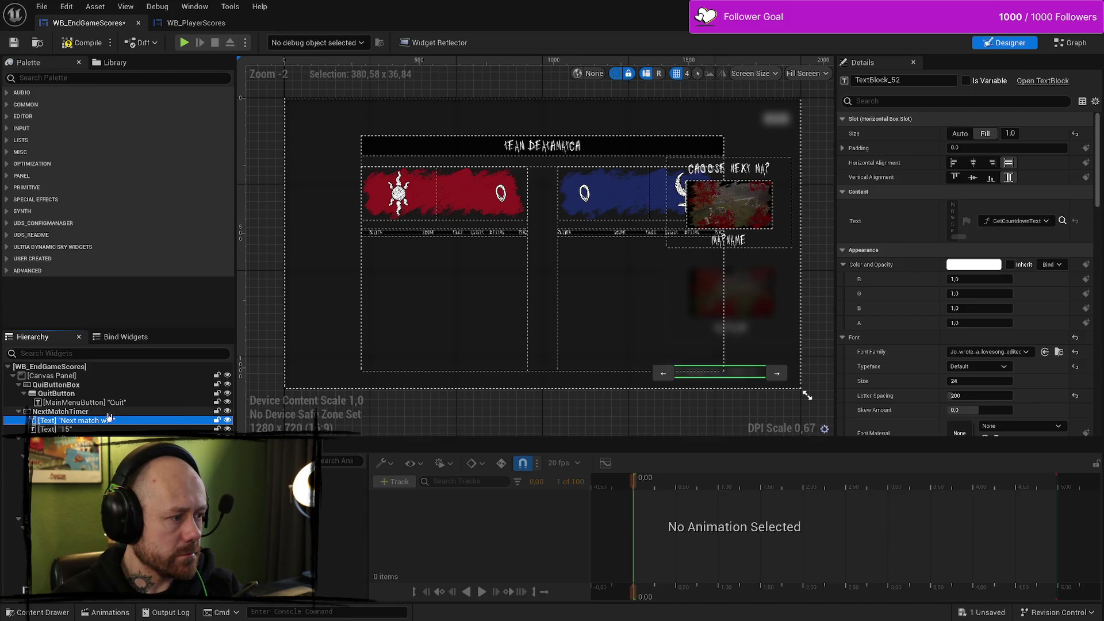
left_click(111, 412)
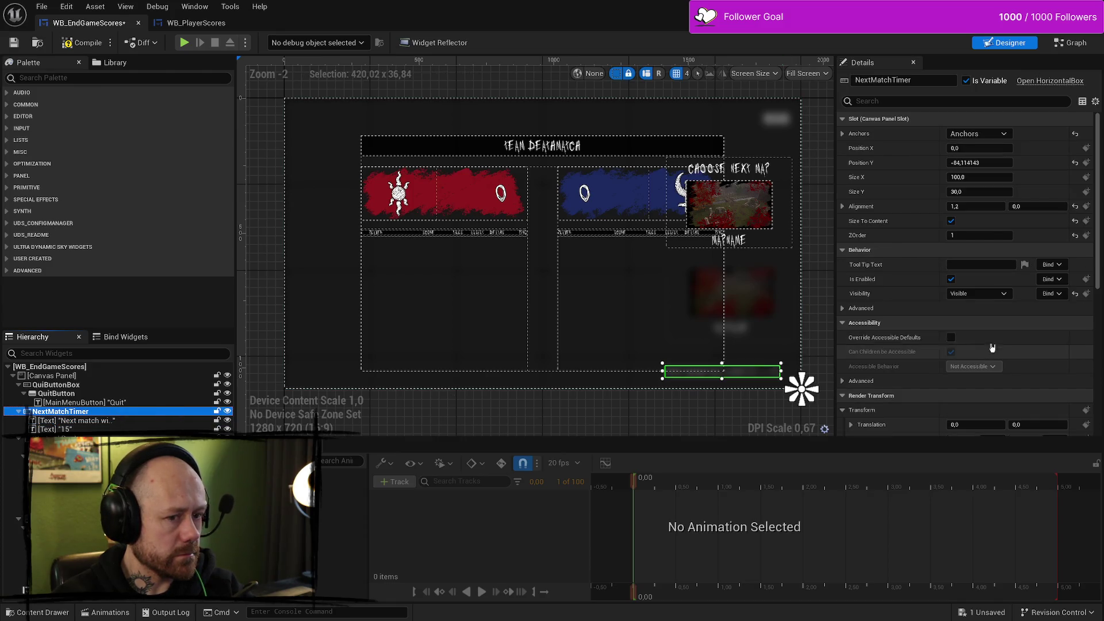
left_click(974, 236)
type("2")
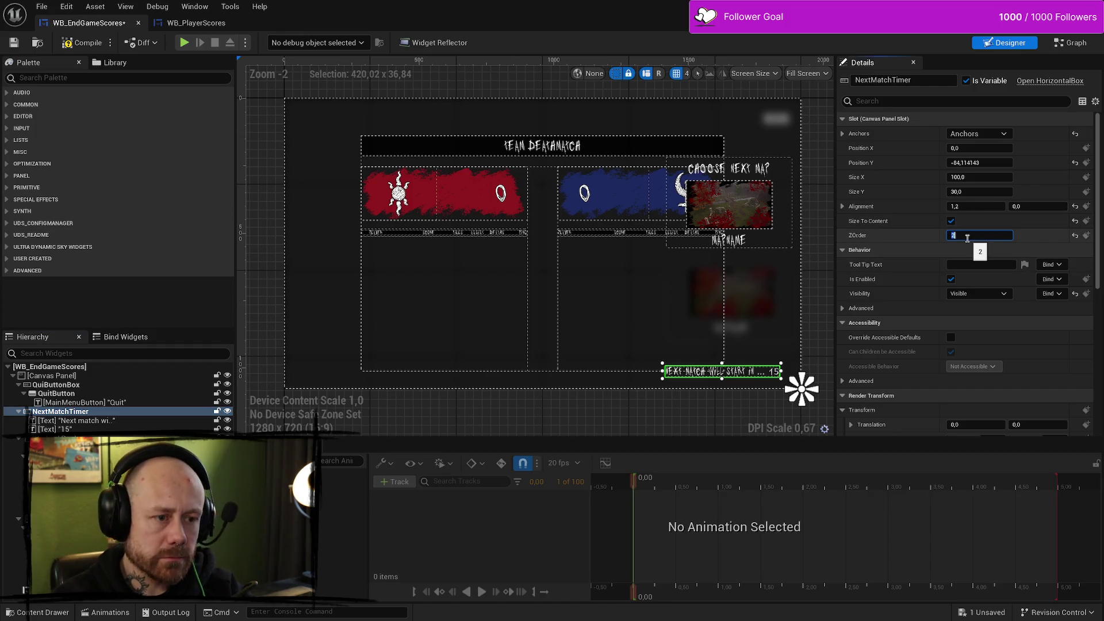
left_click(821, 320)
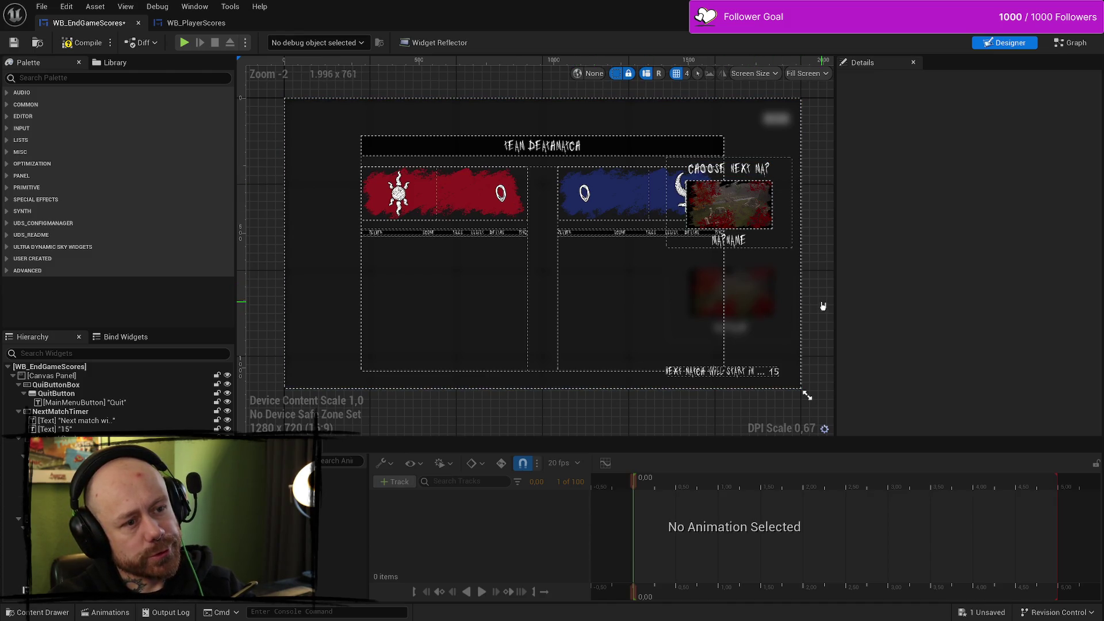
Step: Drag the Choose Next Map vote box (VerticalBox_33) up to about 1232, 44
left_click(735, 216)
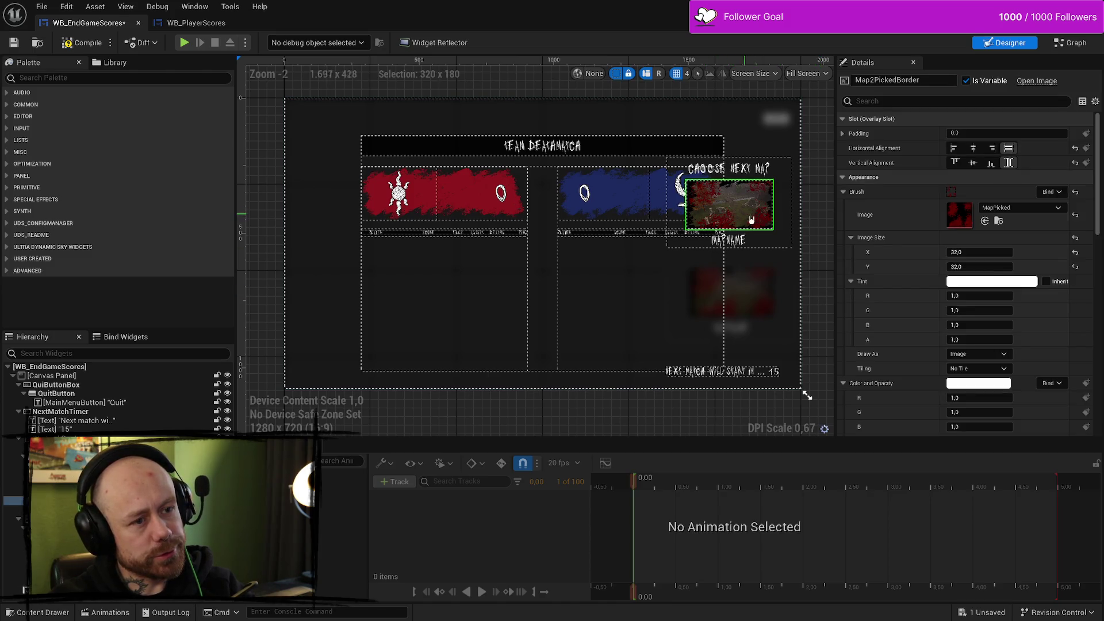
left_click(675, 196)
left_click(671, 193)
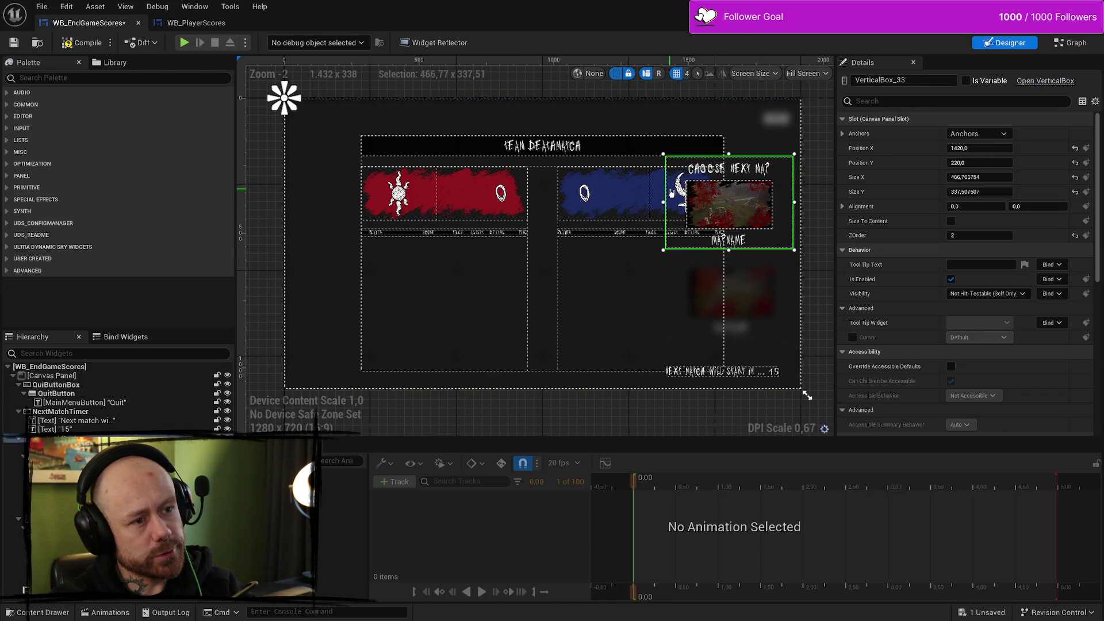
mouse_move(673, 201)
left_mouse_down()
mouse_move(668, 158)
mouse_move(449, 148)
mouse_move(494, 162)
mouse_move(642, 153)
mouse_move(623, 155)
left_mouse_up()
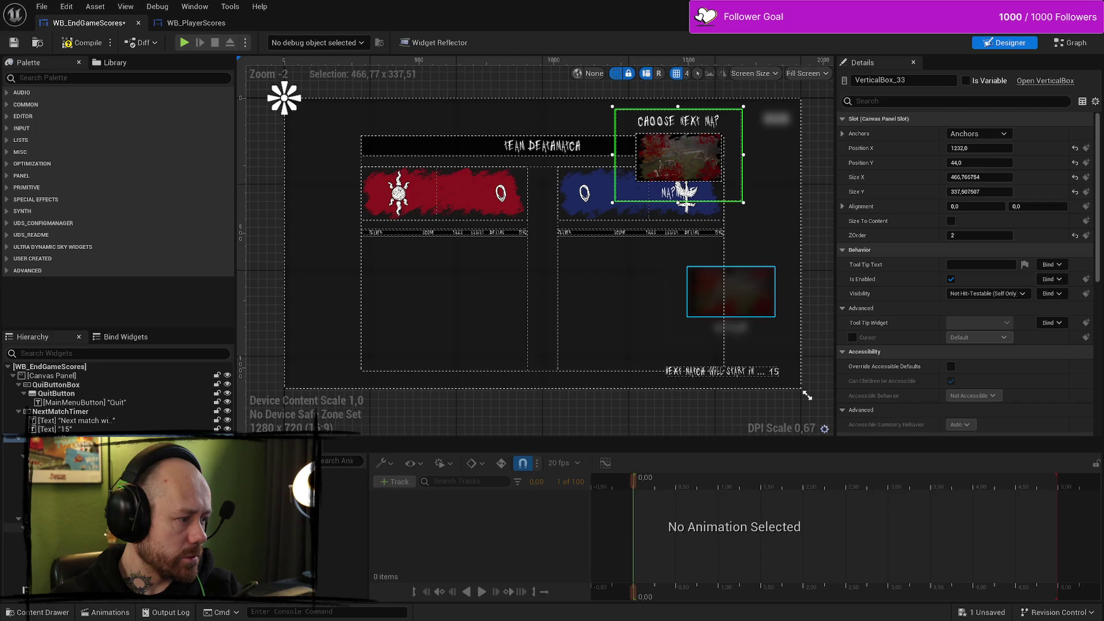
left_click(730, 292)
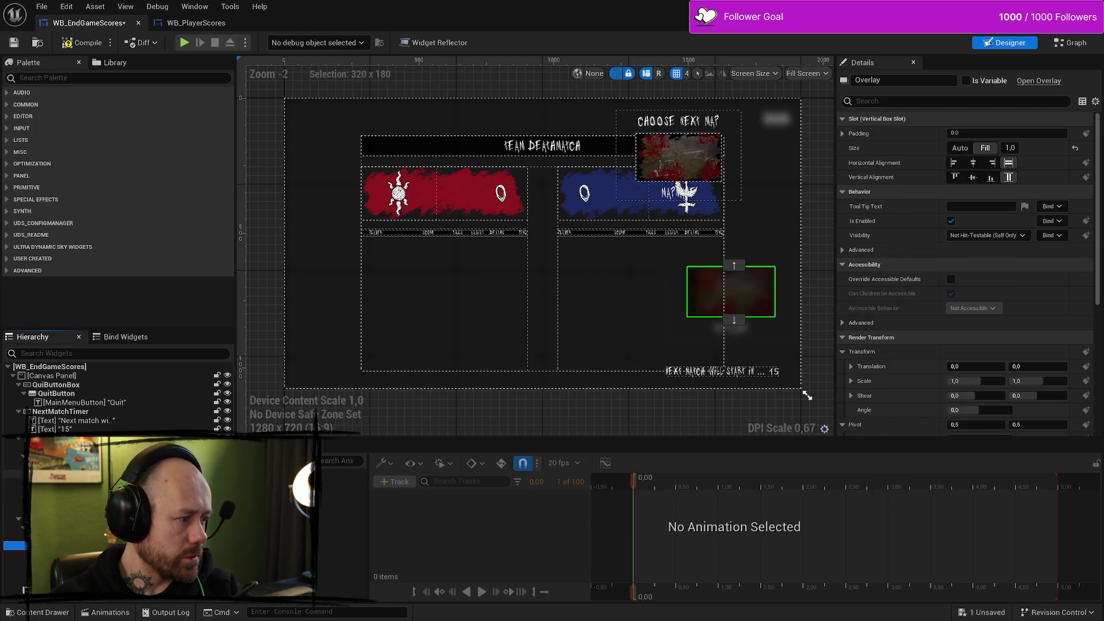
left_click(63, 394)
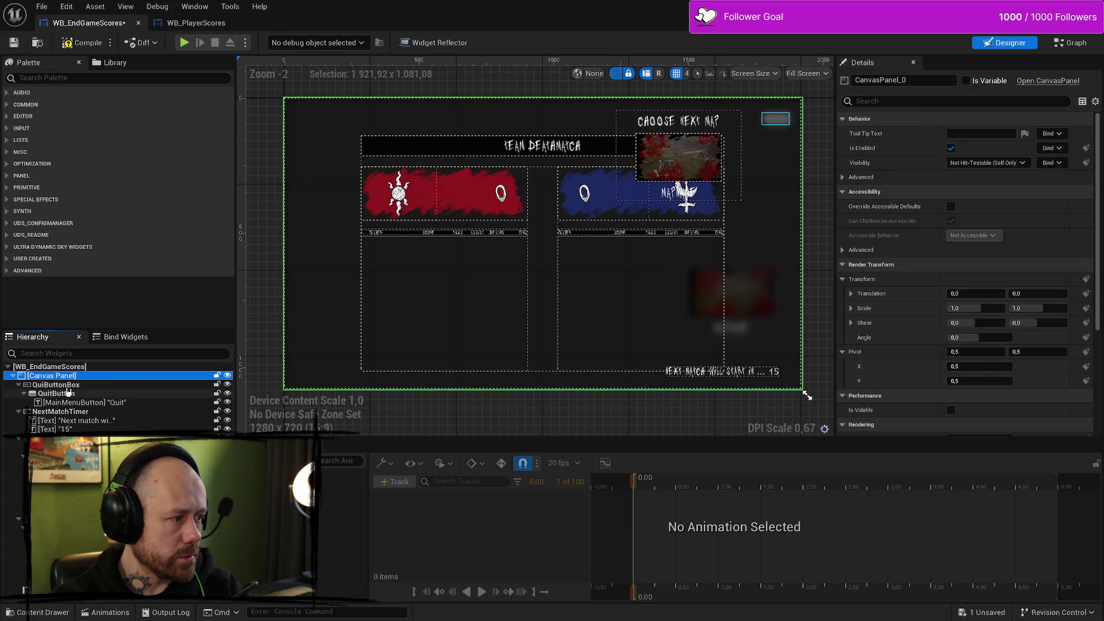
Step: Give the quit button box a new ZOrder and select the lower-right map-vote box VerticalBox_30
left_click(129, 385)
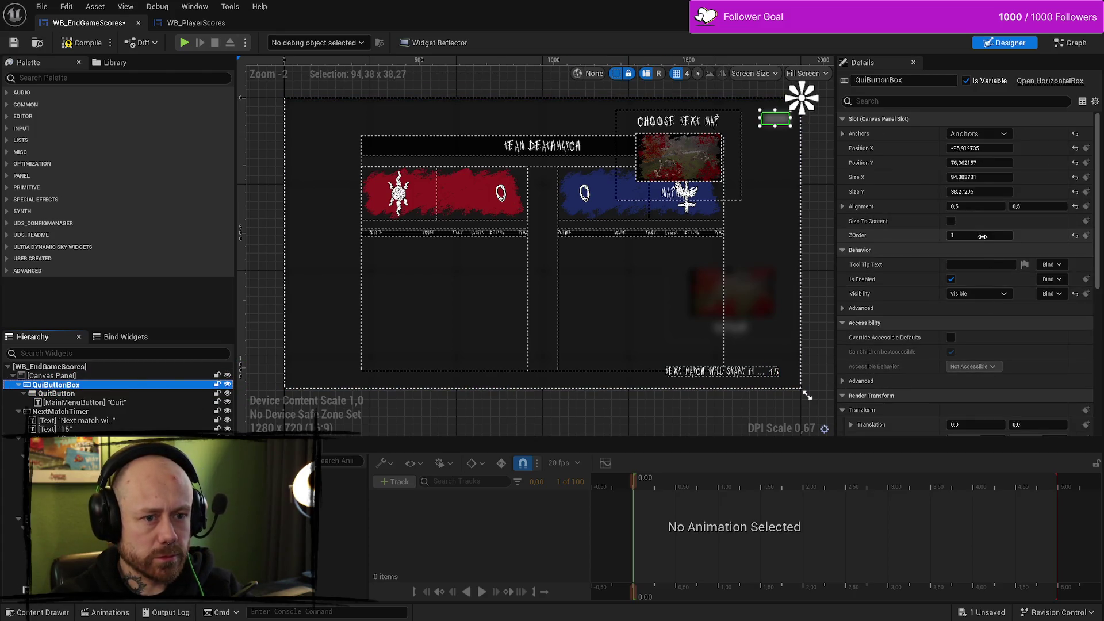
left_click(959, 236)
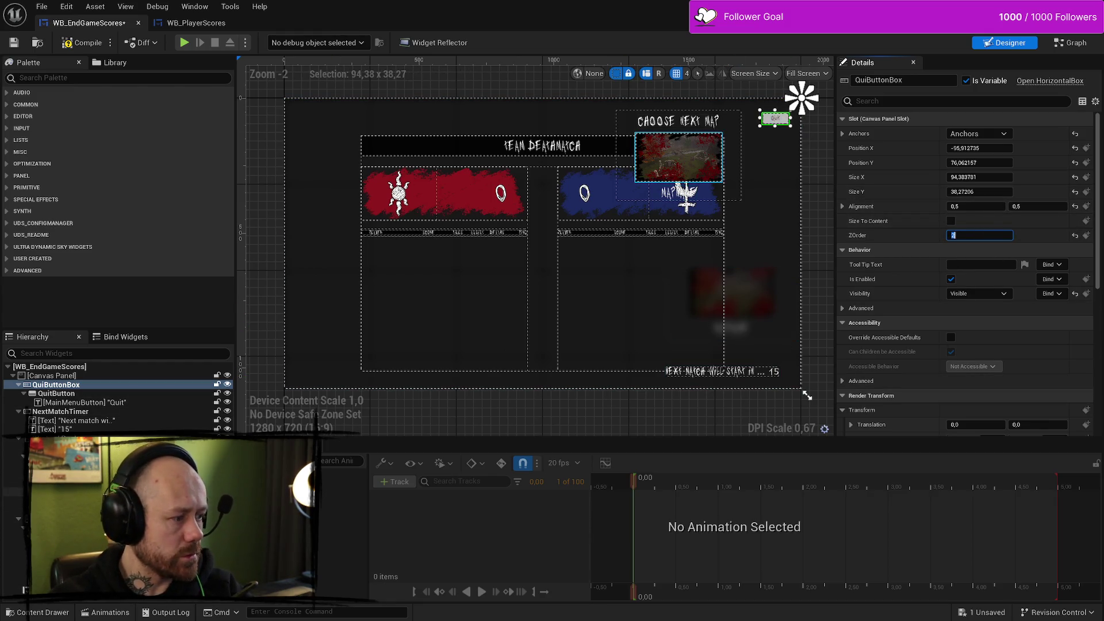
left_click(678, 157)
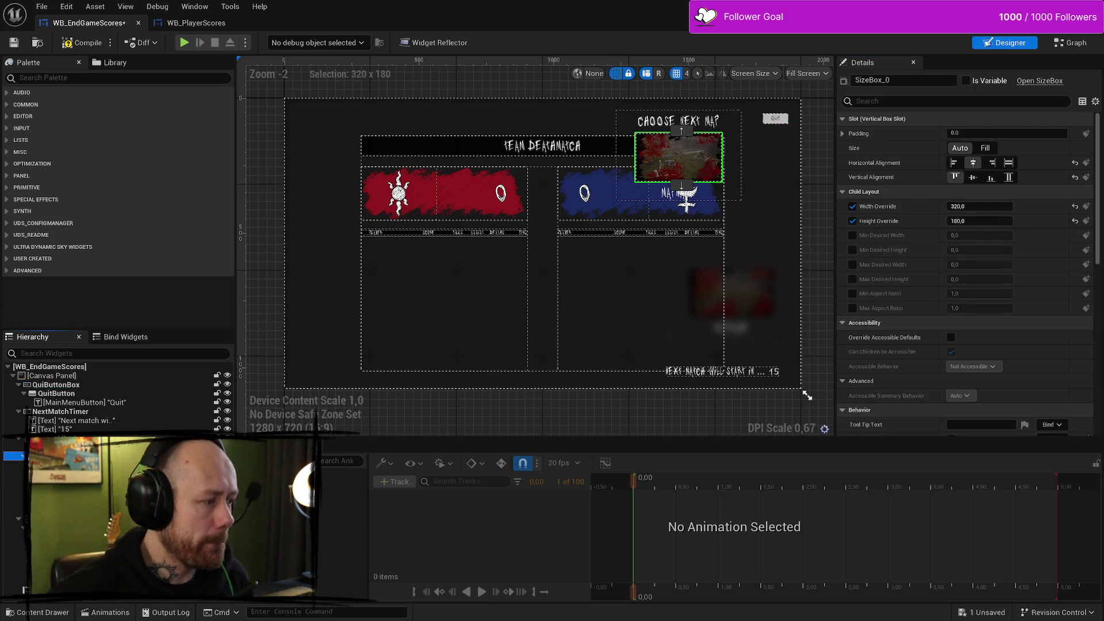
left_click(681, 185)
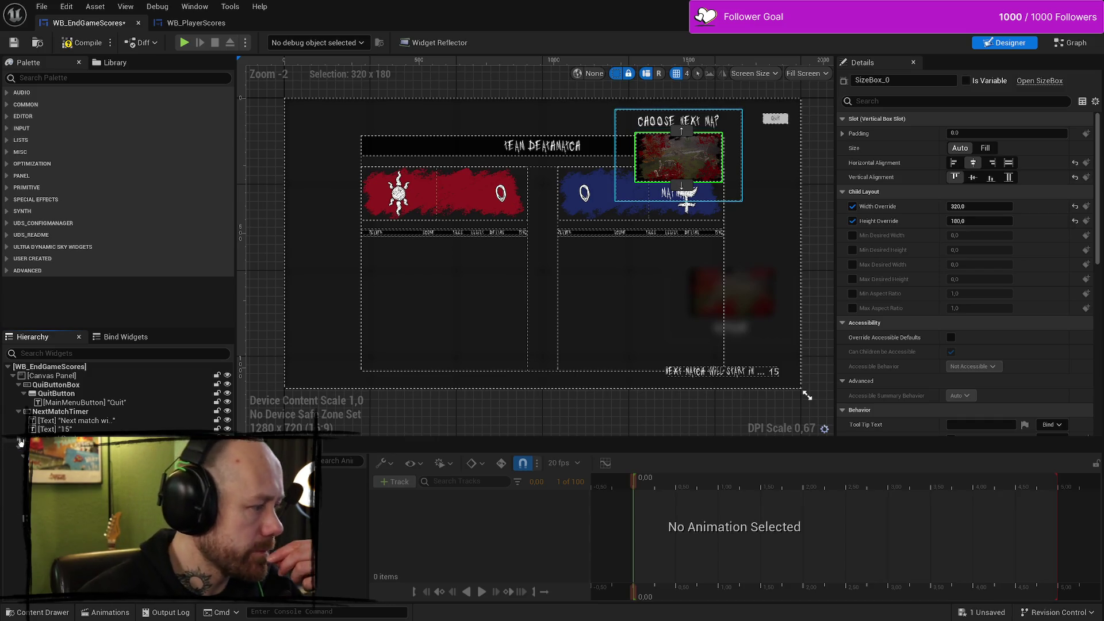
left_click(730, 303)
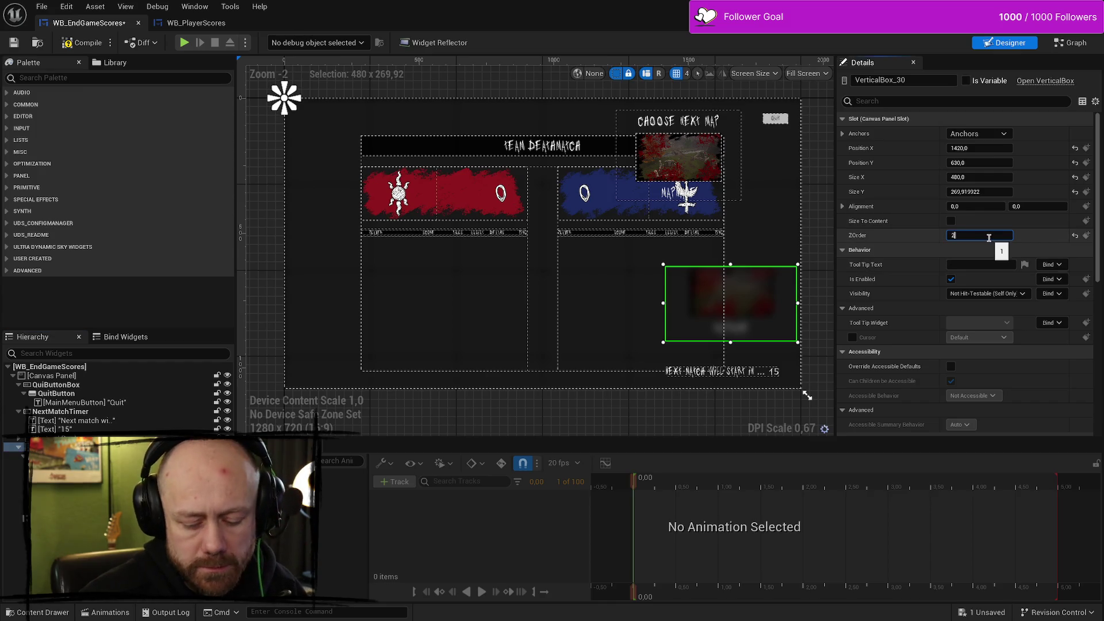
Step: Apply ZOrder 2 to the second map-vote box and move it to 160, 80 above the red team column
key("Return")
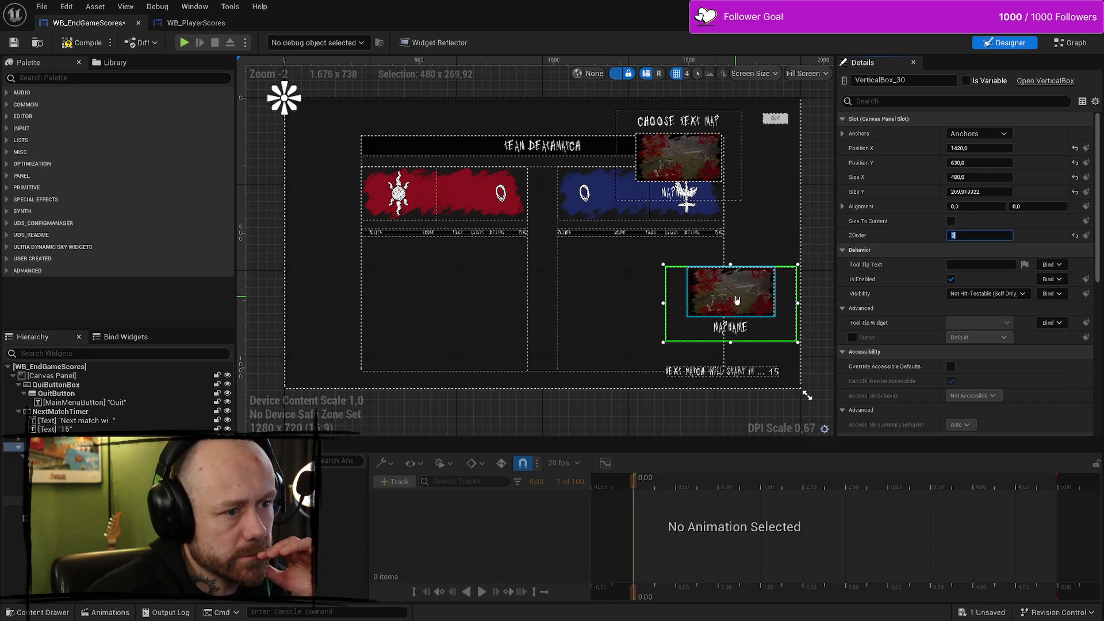
mouse_move(746, 306)
left_mouse_down()
mouse_move(635, 306)
mouse_move(392, 151)
mouse_move(409, 157)
left_mouse_up()
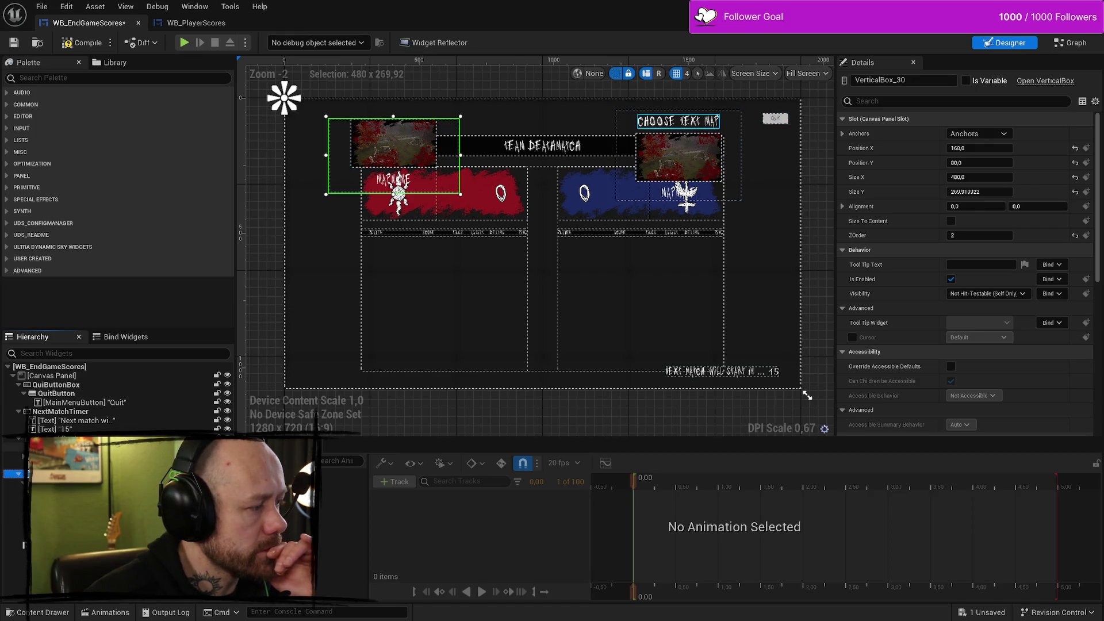
left_click(58, 446)
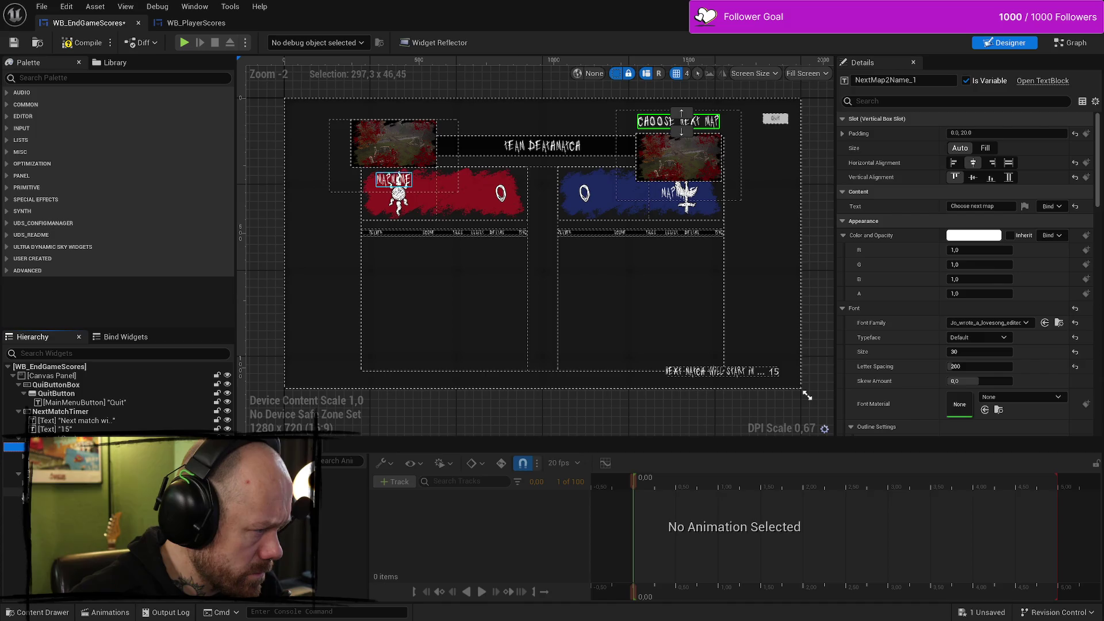
Step: Paste a copy of the Choose next map title into the left map-vote box, undoing a trial resize
left_click(17, 482)
key("ctrl+v")
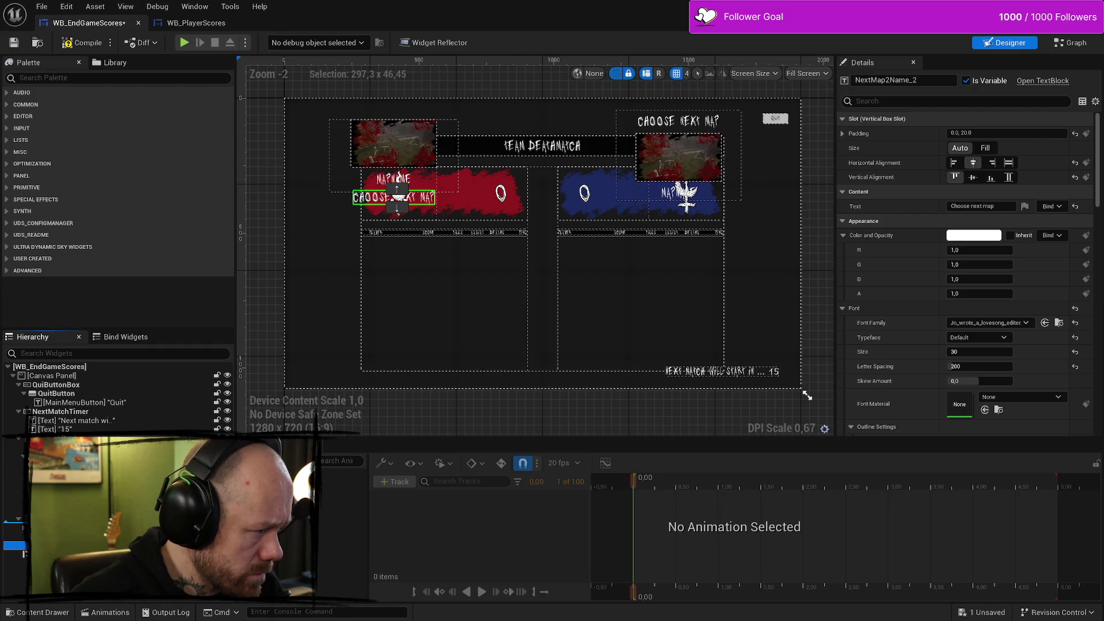
left_click(397, 190)
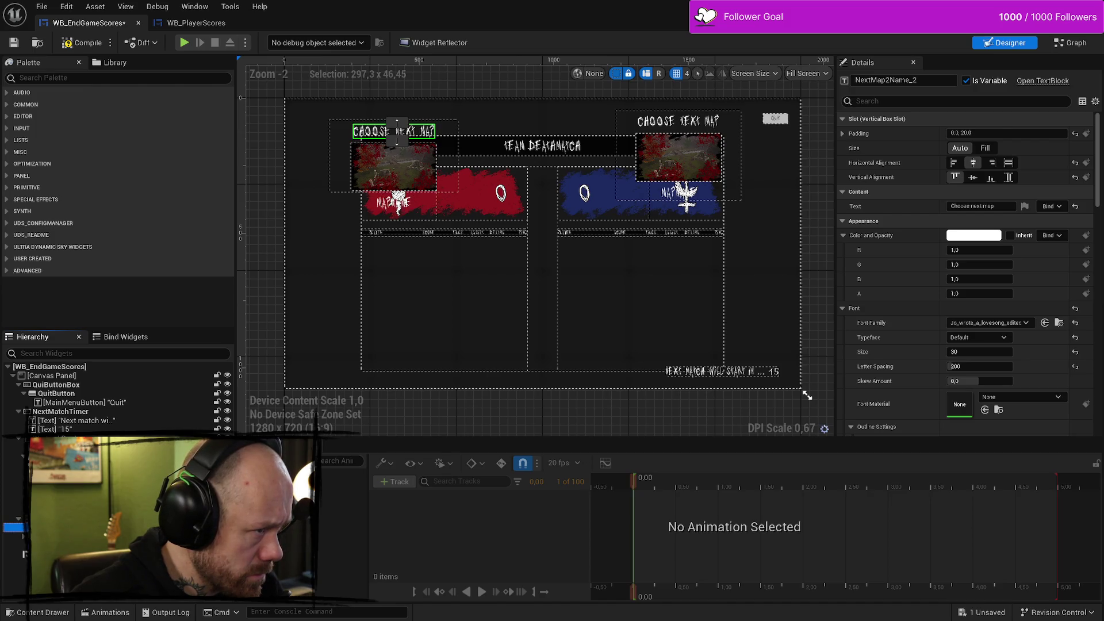
left_click(396, 183)
left_click(397, 202)
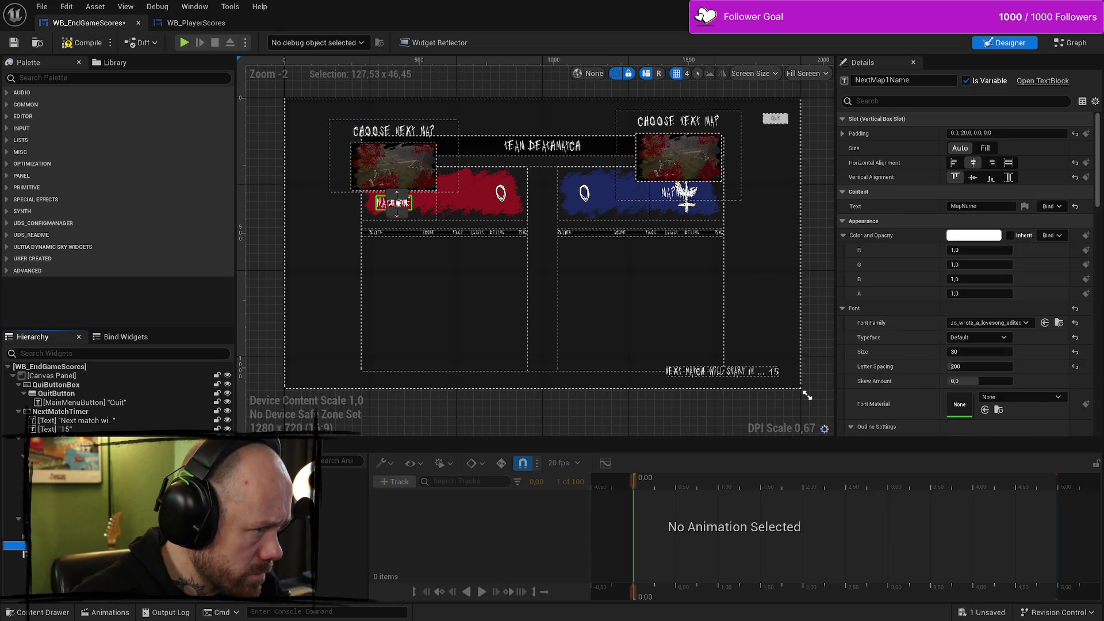
left_click(384, 192)
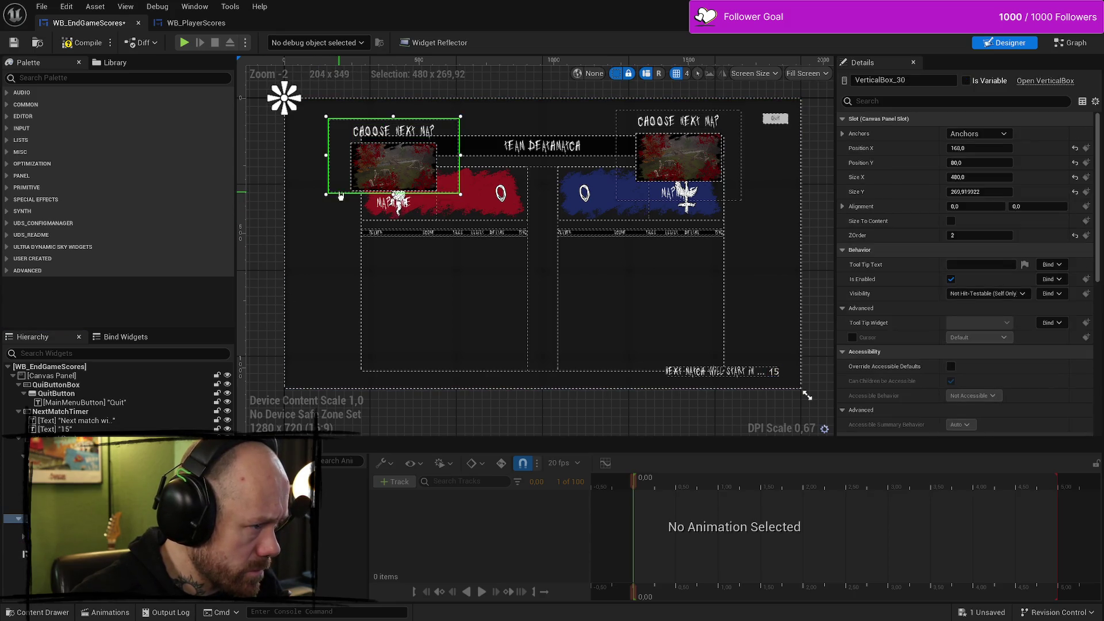
left_click_drag(393, 194, 395, 212)
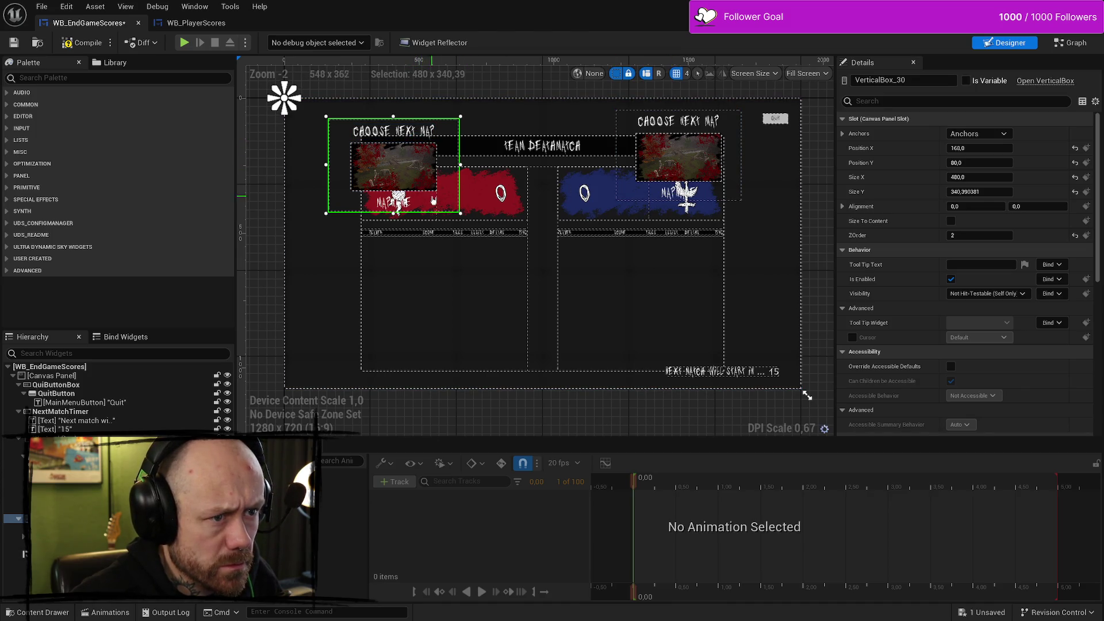
key("ctrl+z")
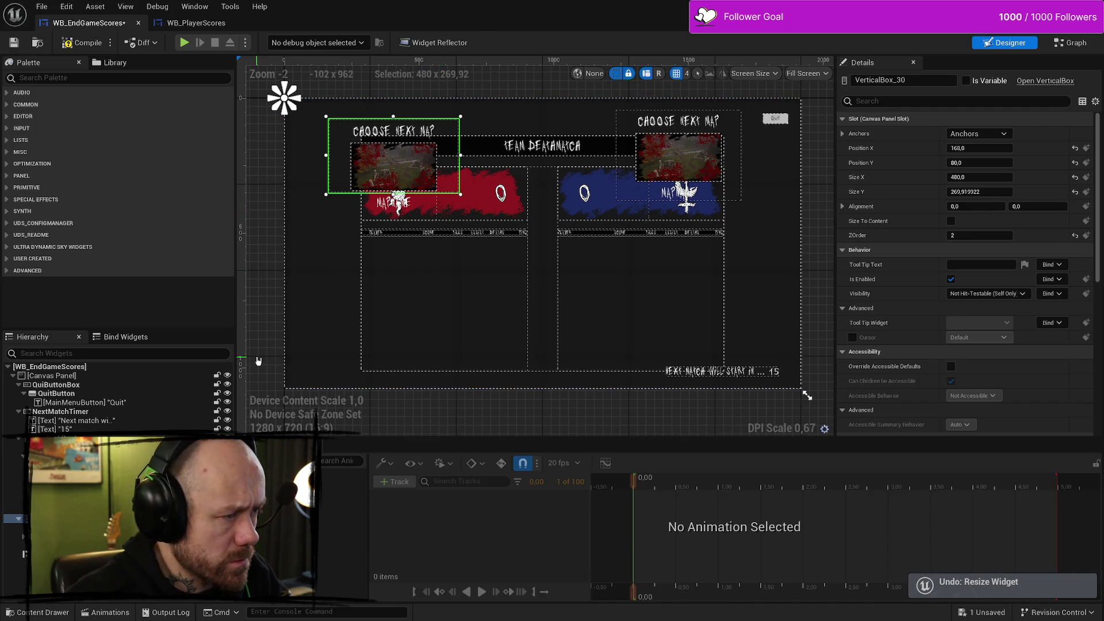
key("ctrl+z")
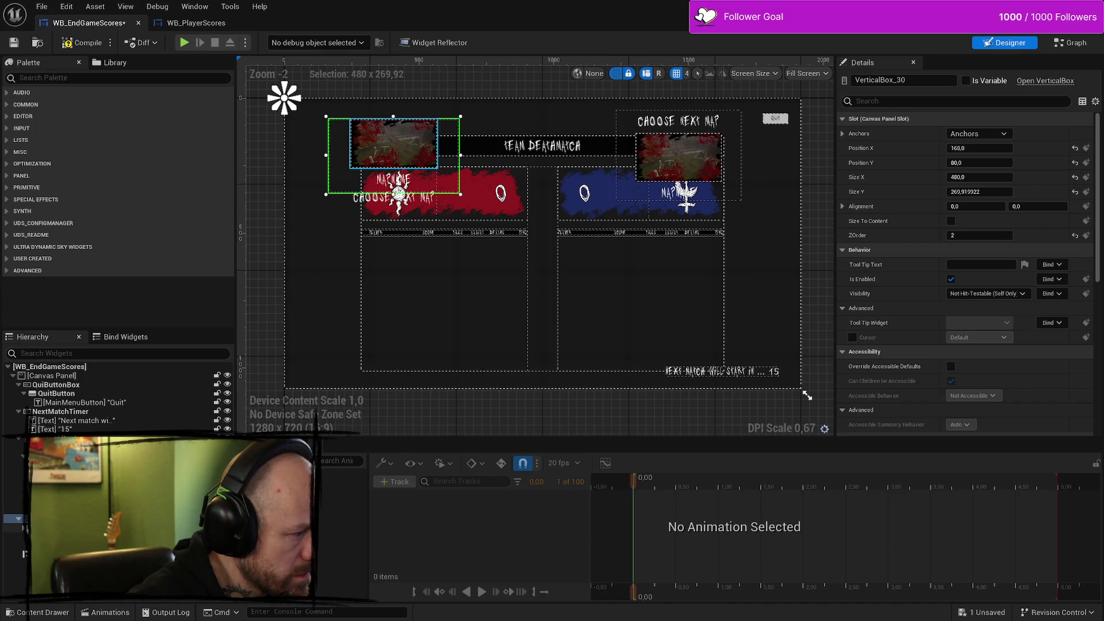
Step: Keep the left Choose next map title above its map image, comparing it with the right title
left_click(23, 458)
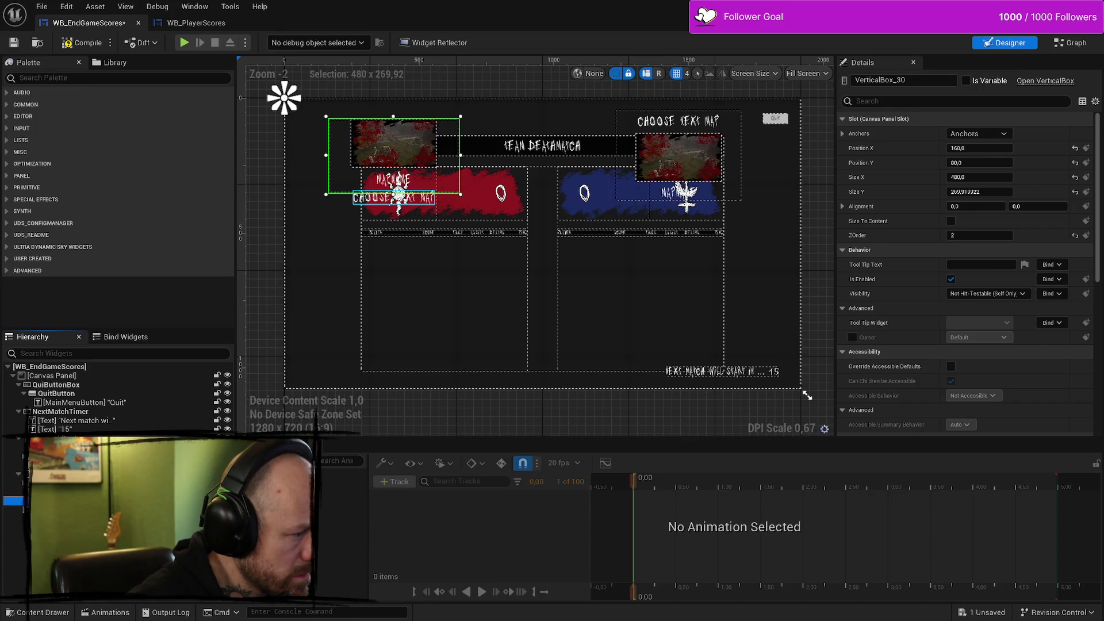
left_click(17, 482)
left_click(17, 500)
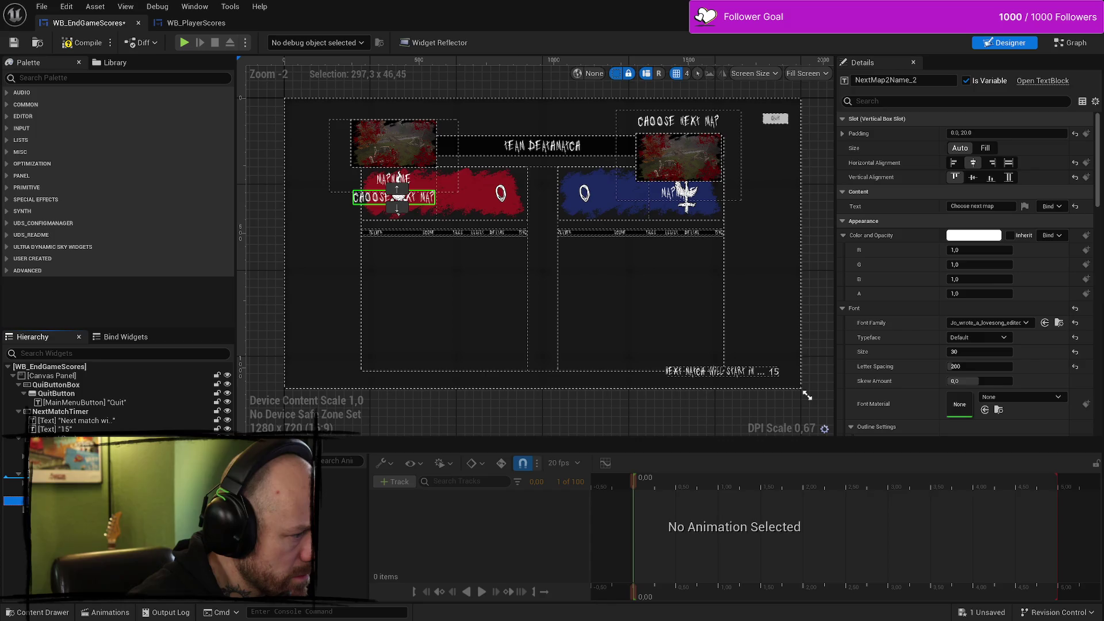
left_click_drag(397, 198, 398, 195)
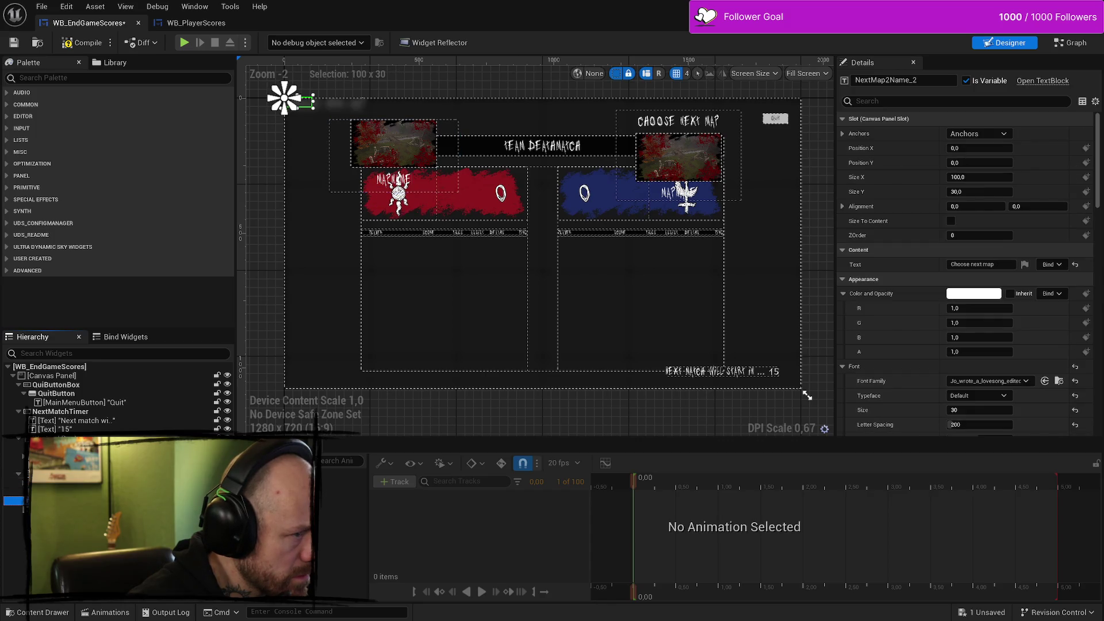
key("ctrl+z")
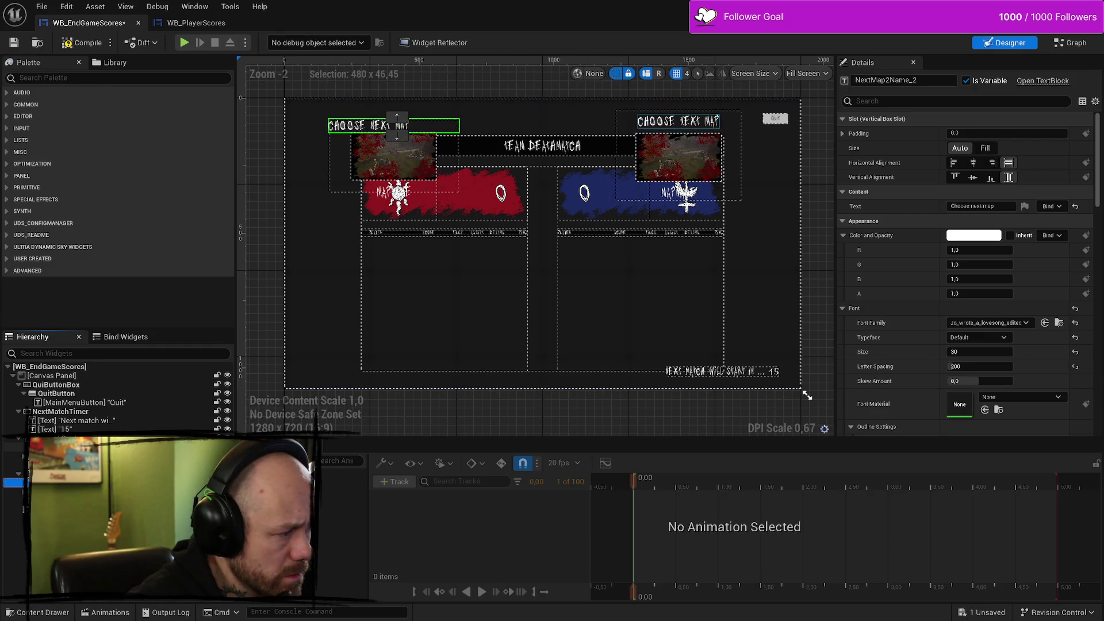
left_click(678, 121)
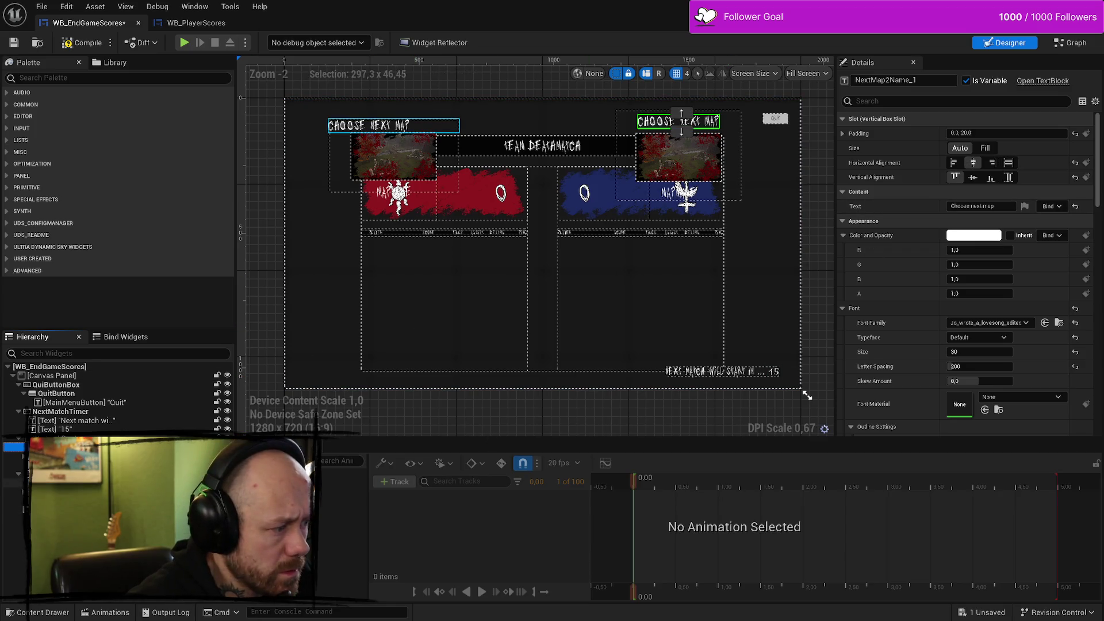
left_click(75, 482)
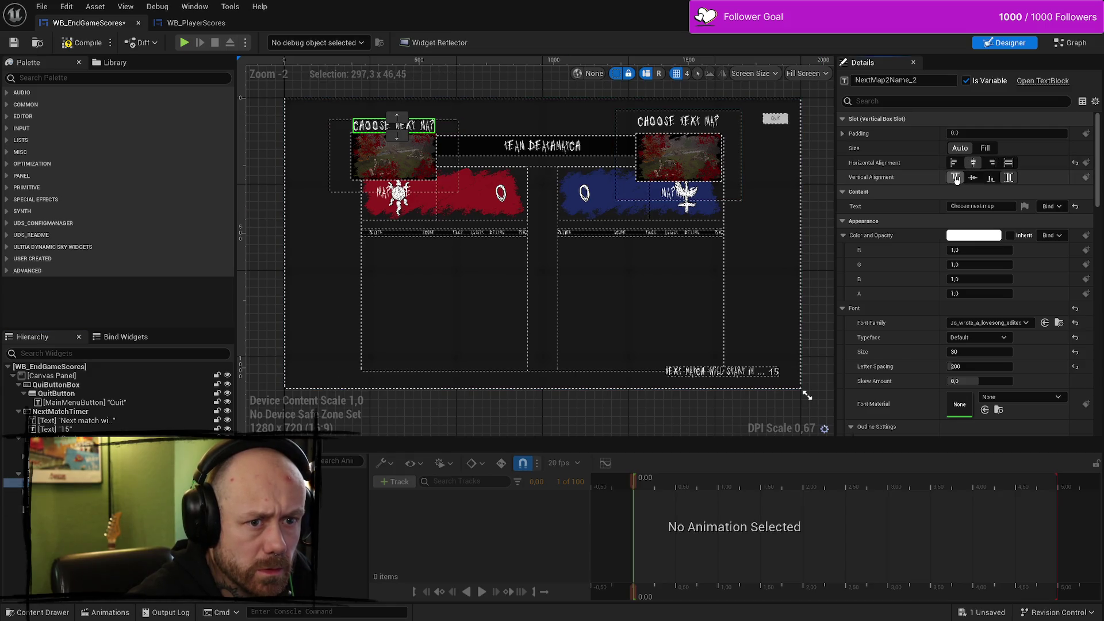
Step: Return the left title's slot sizing to automatic and centre it vertically
left_click(987, 149)
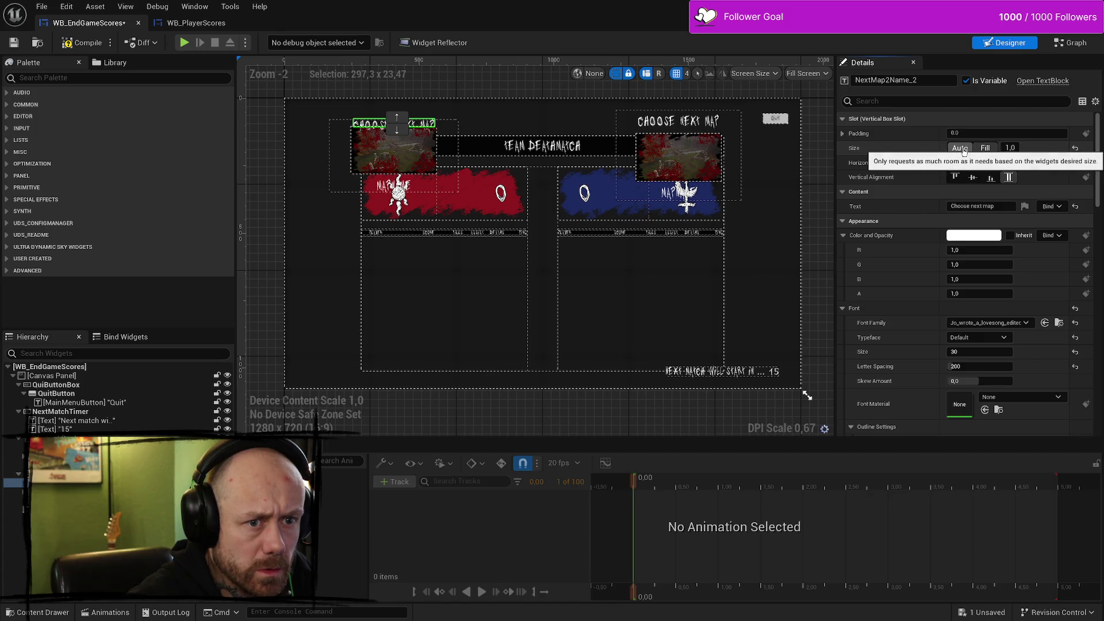
left_click(964, 150)
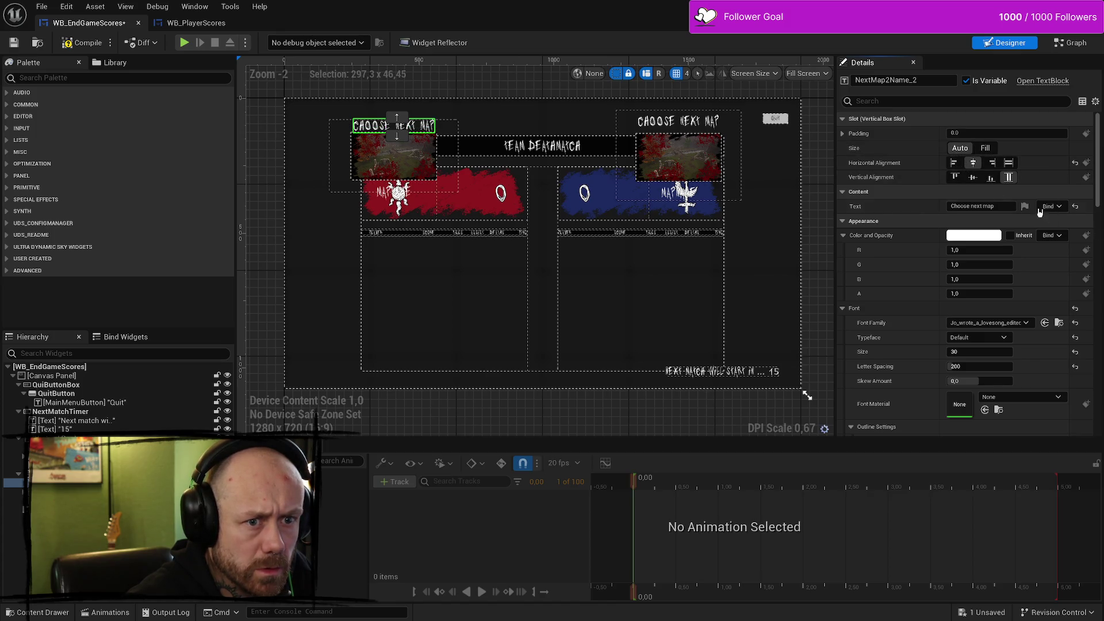
left_click(979, 181)
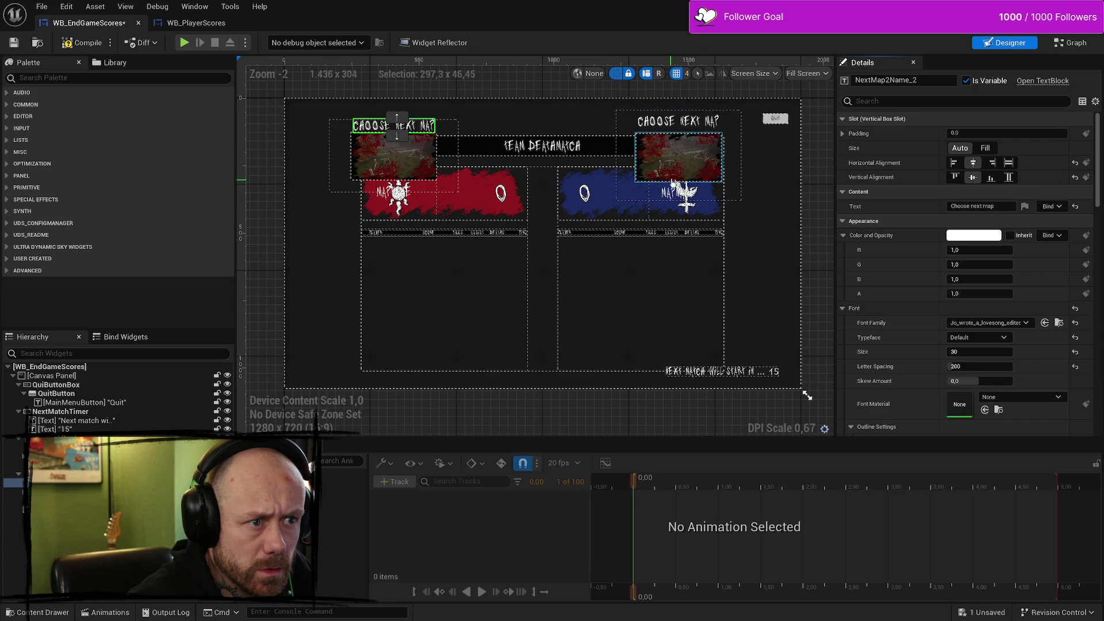
left_click(402, 161)
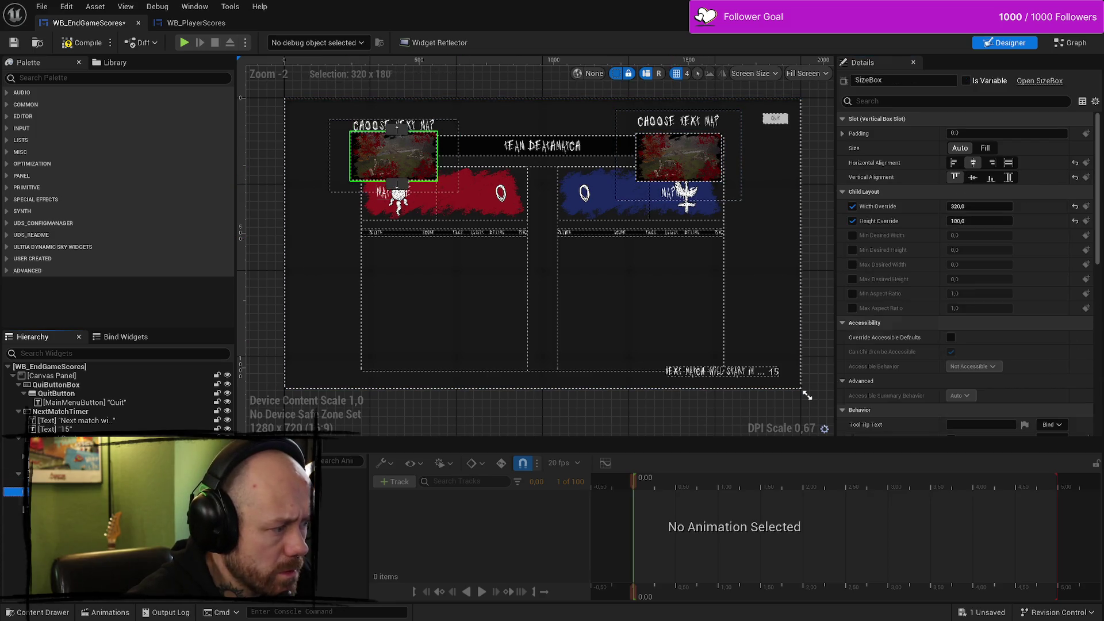
left_click(398, 195)
left_click(397, 126)
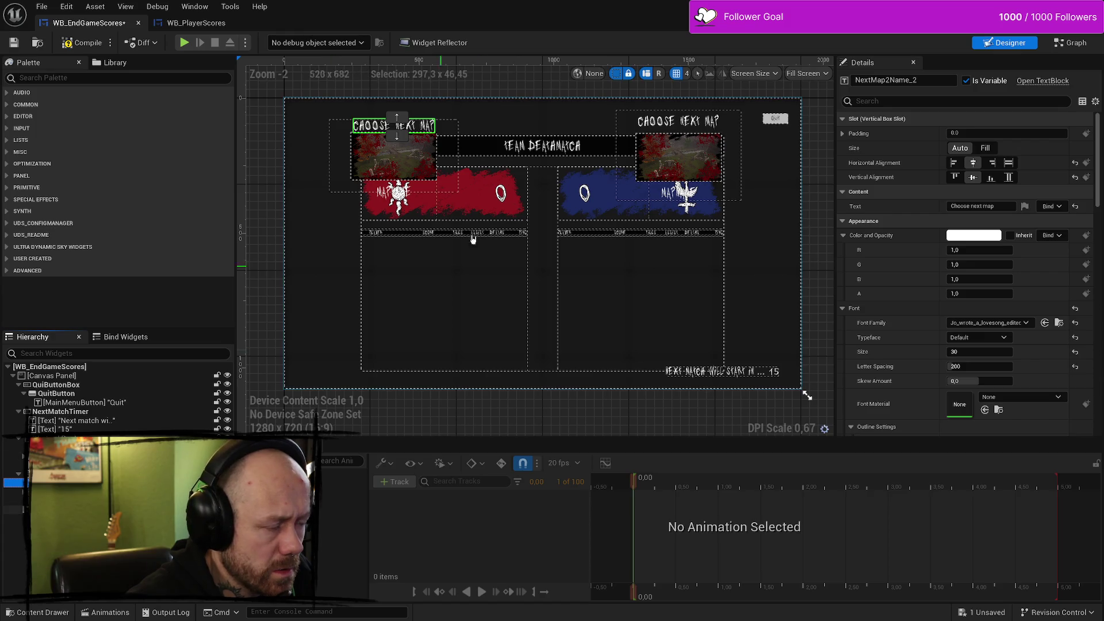
Step: Align the left Choose next map title to the top of its slot, matching the right panel
left_click(665, 122)
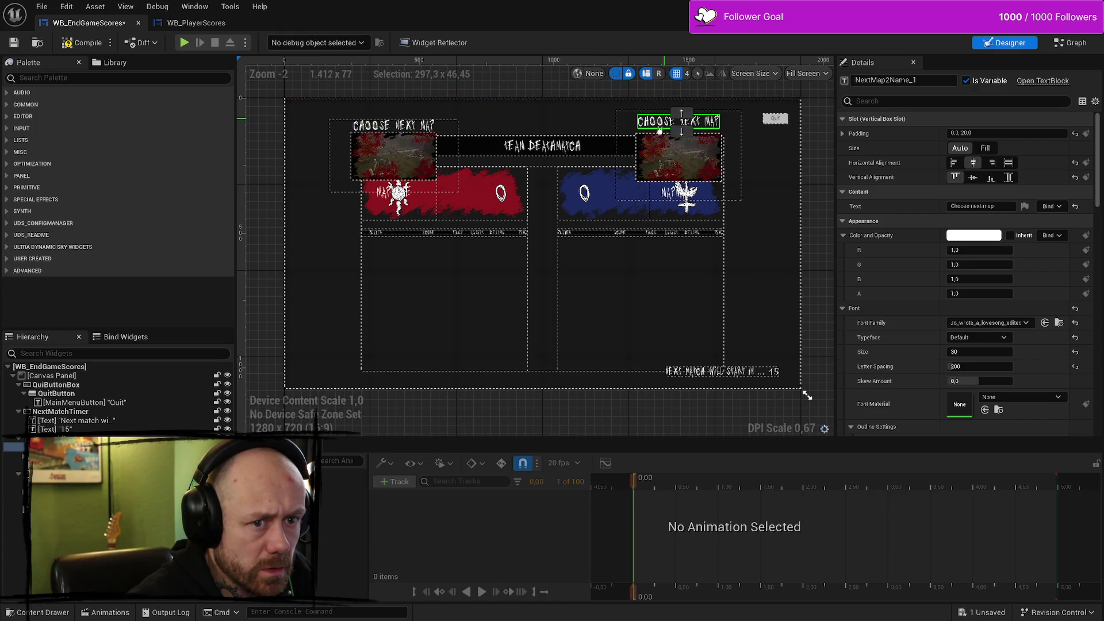
left_click(682, 196)
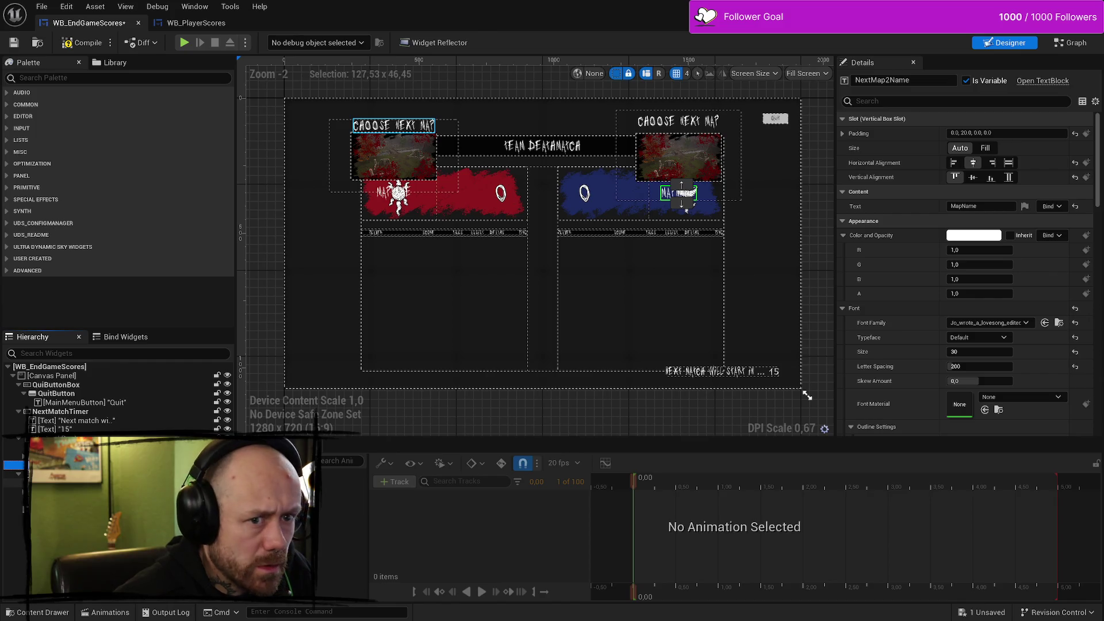
left_click(397, 125)
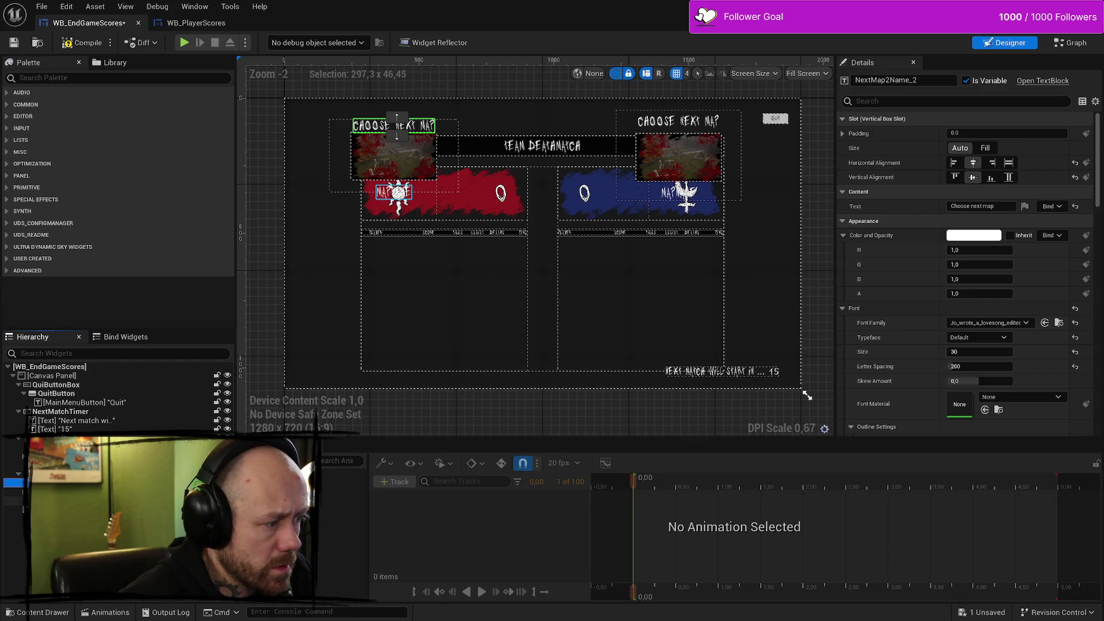
left_click(954, 177)
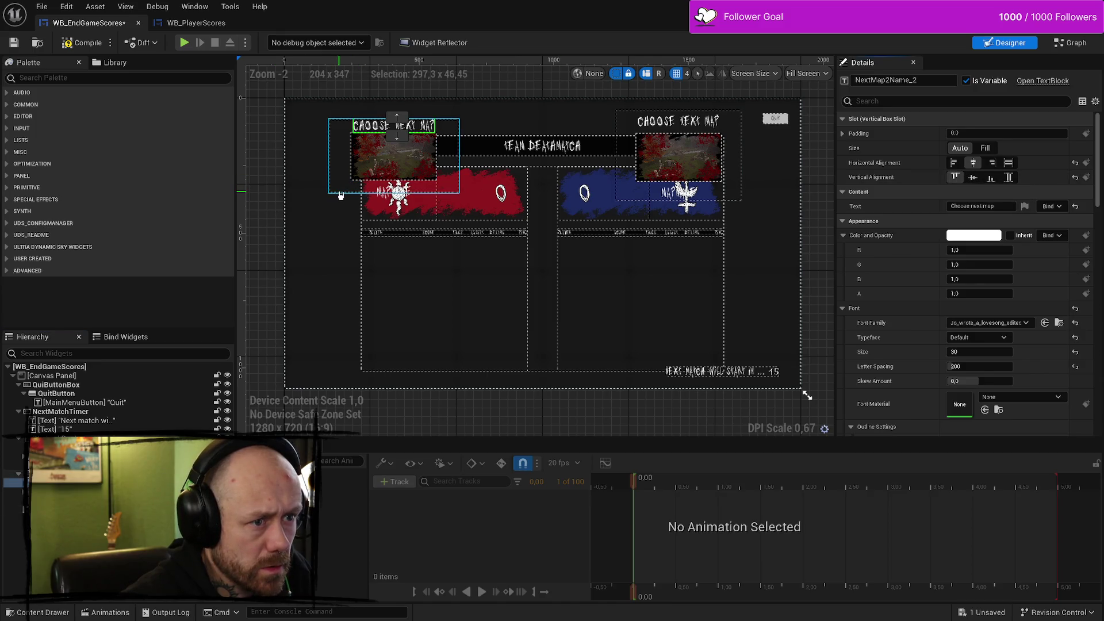
left_click(733, 163)
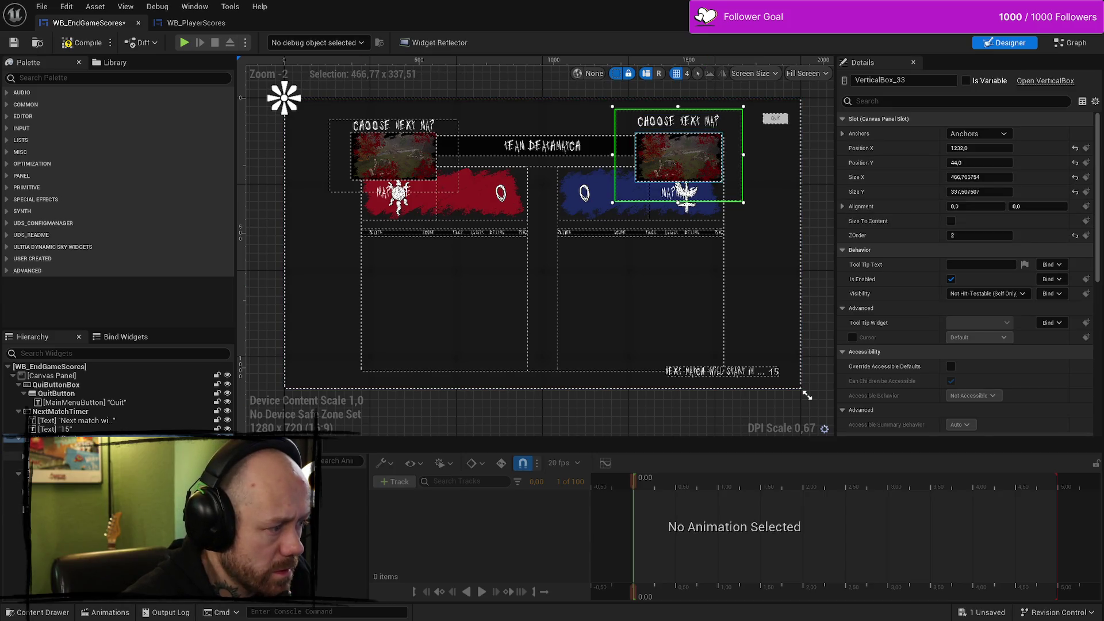
left_click(57, 456)
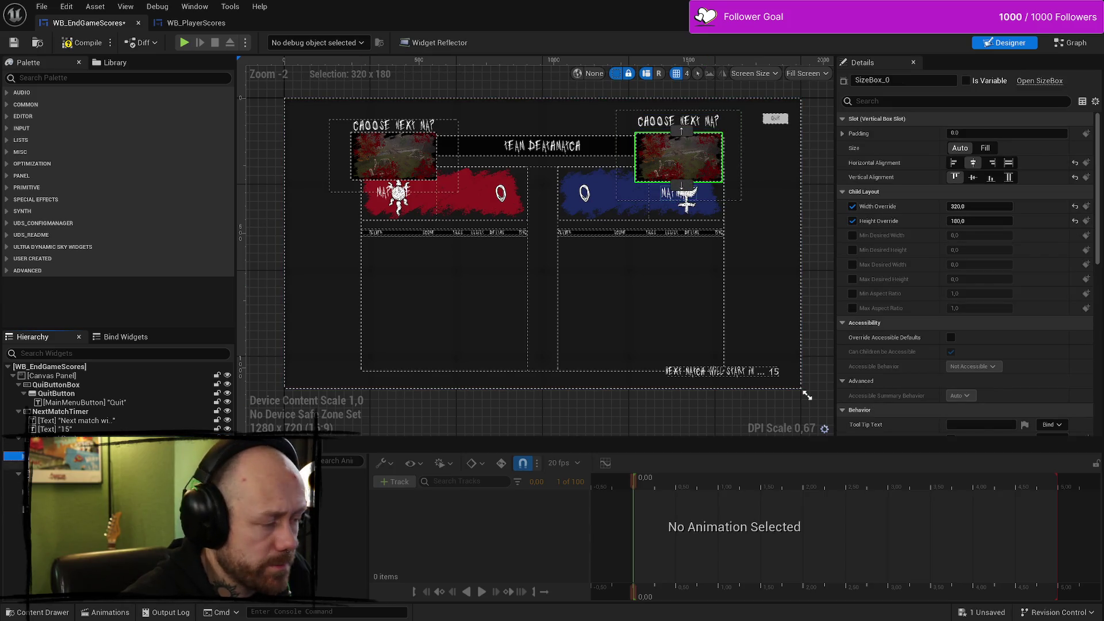
left_click(57, 474)
left_click(57, 483)
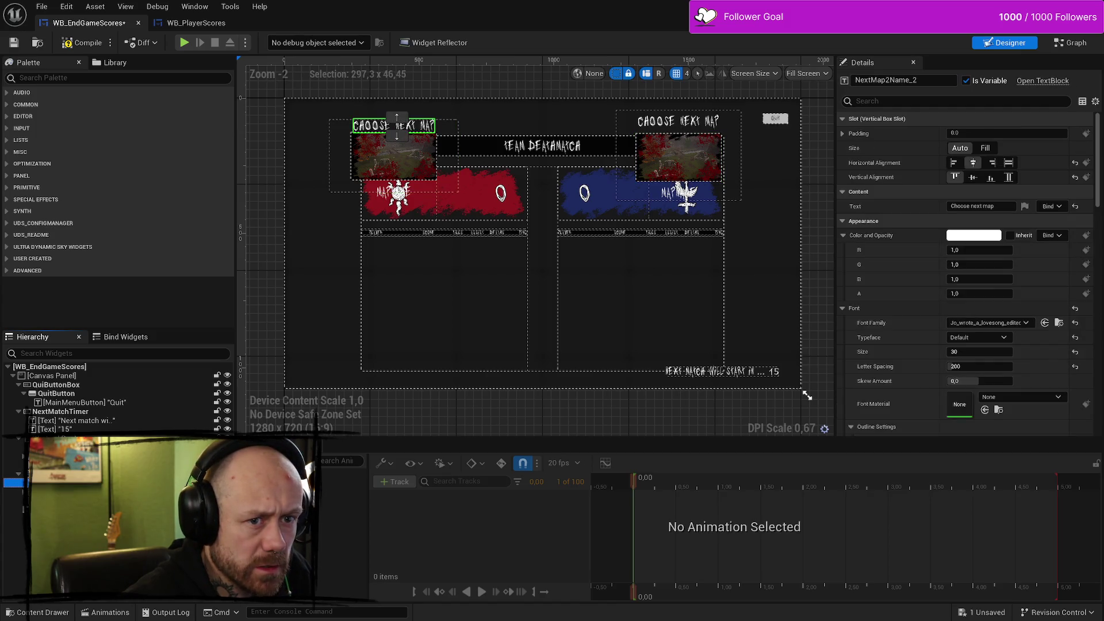
left_click(57, 492)
Step: Copy the right title's padding and apply 0, 20 padding to the left Choose next map title
left_click(57, 500)
left_click(58, 492)
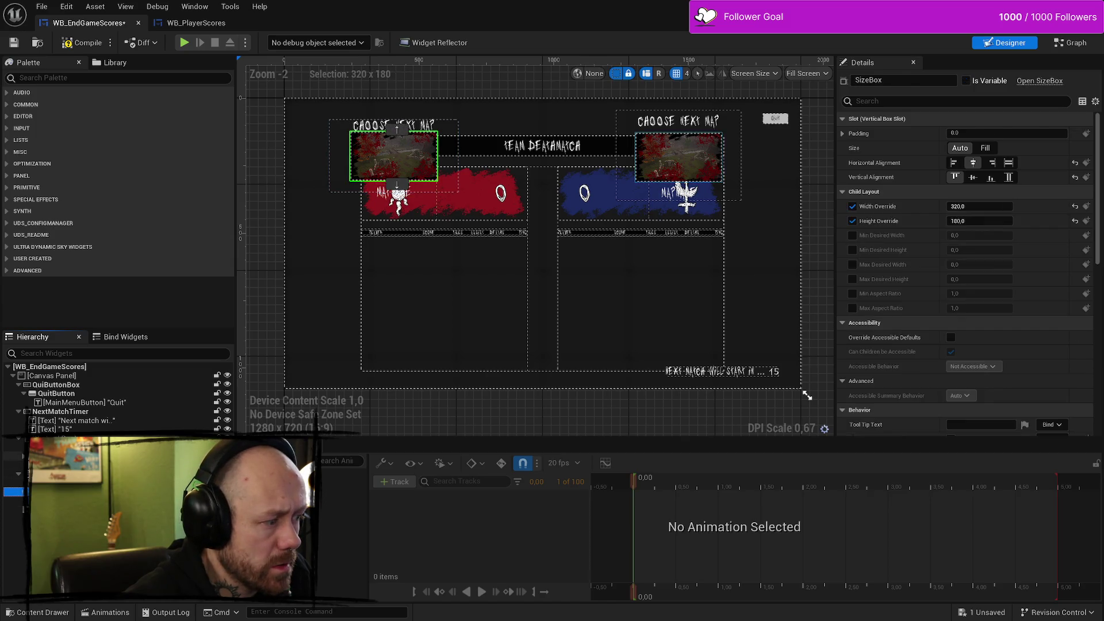
left_click(58, 456)
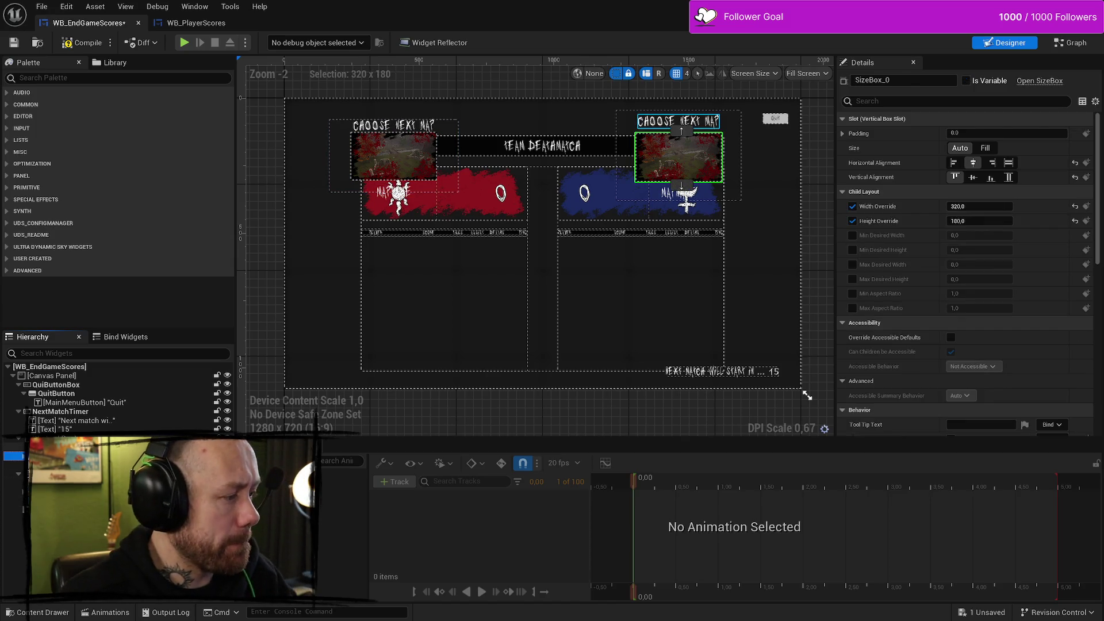
left_click(58, 447)
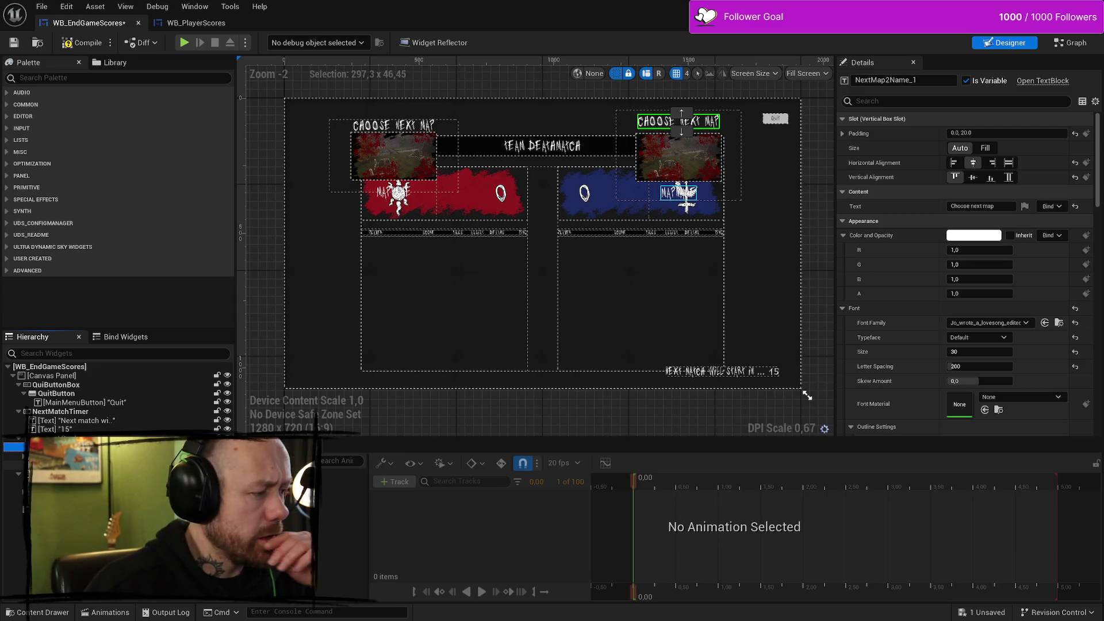
left_click(394, 126)
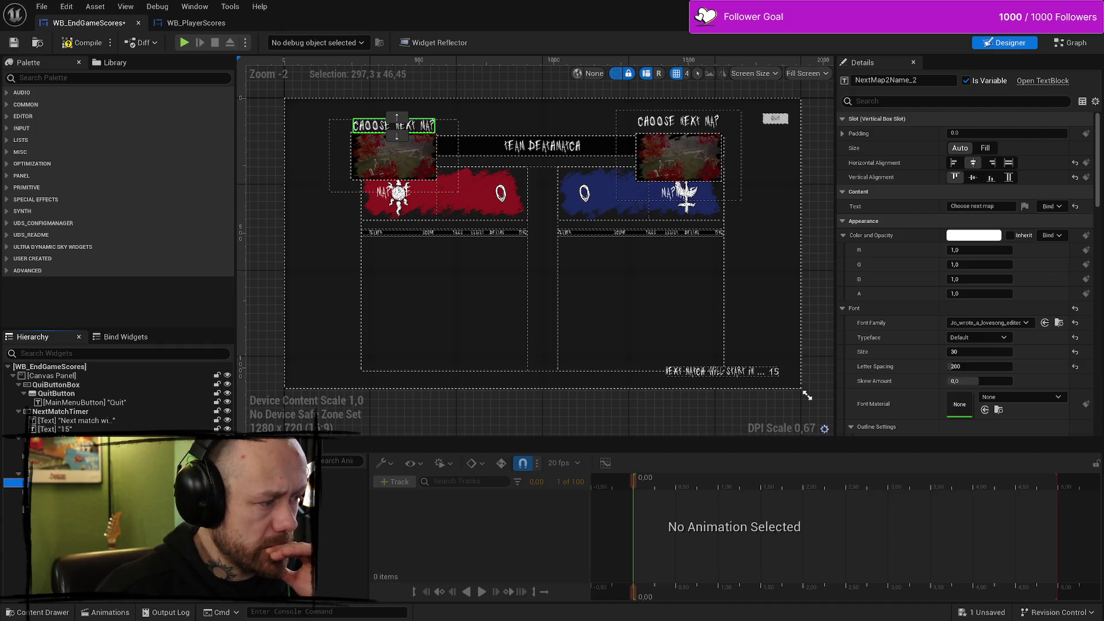
left_click(58, 446)
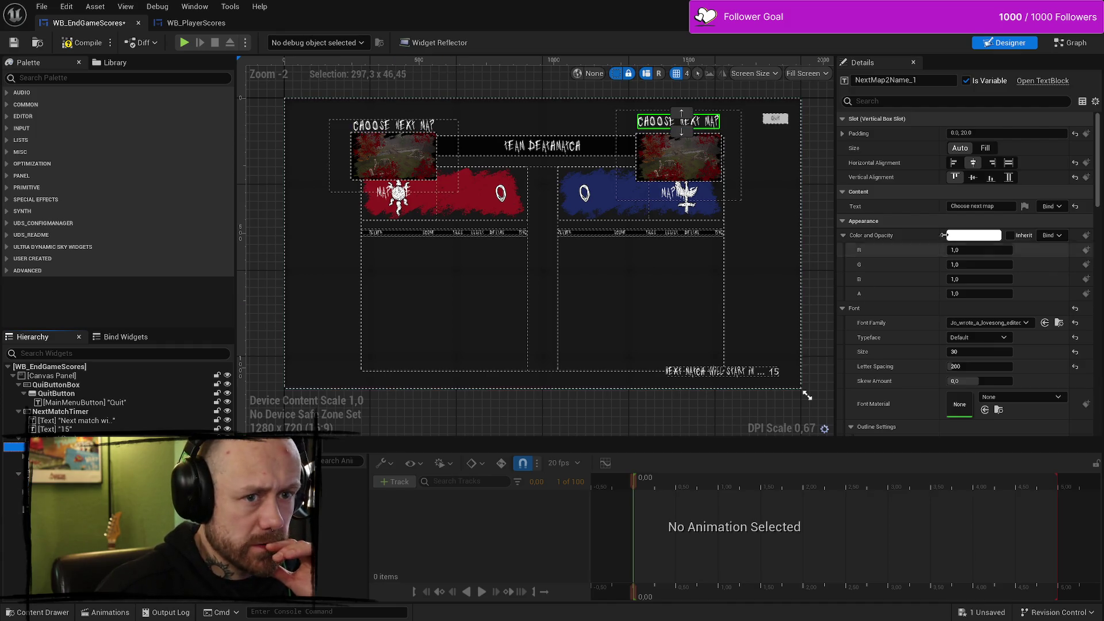
double_click(996, 134)
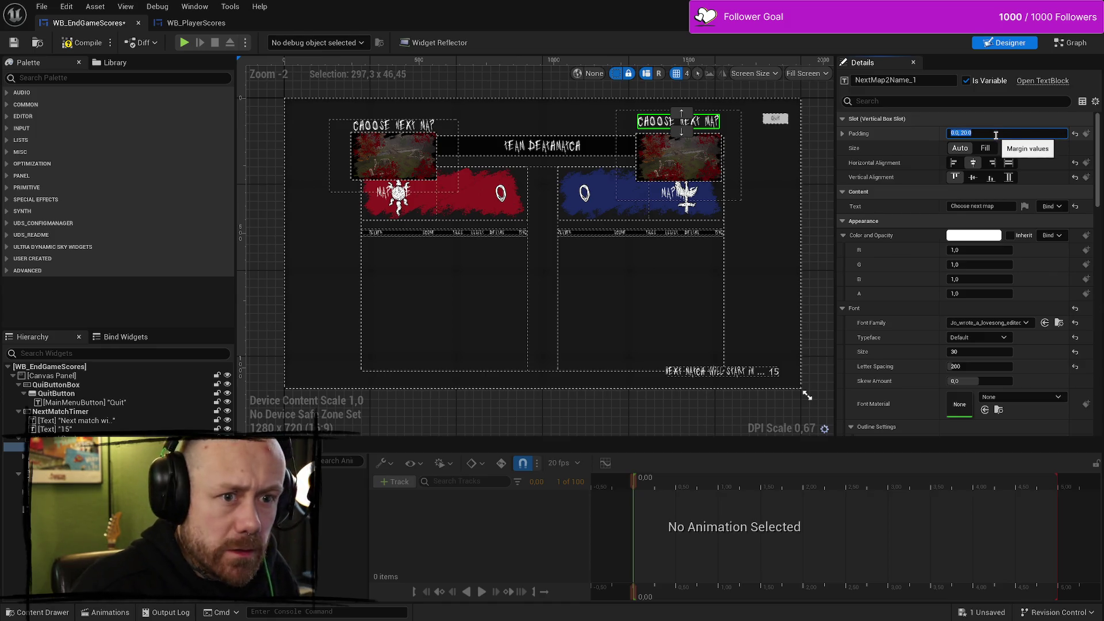
left_click(17, 483)
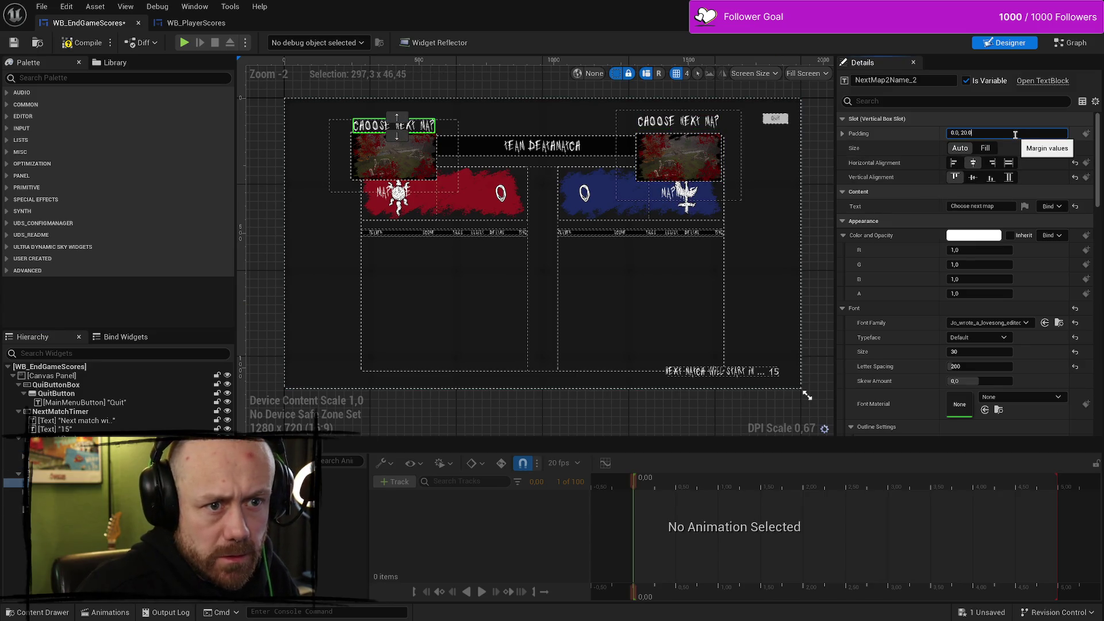
key("Return")
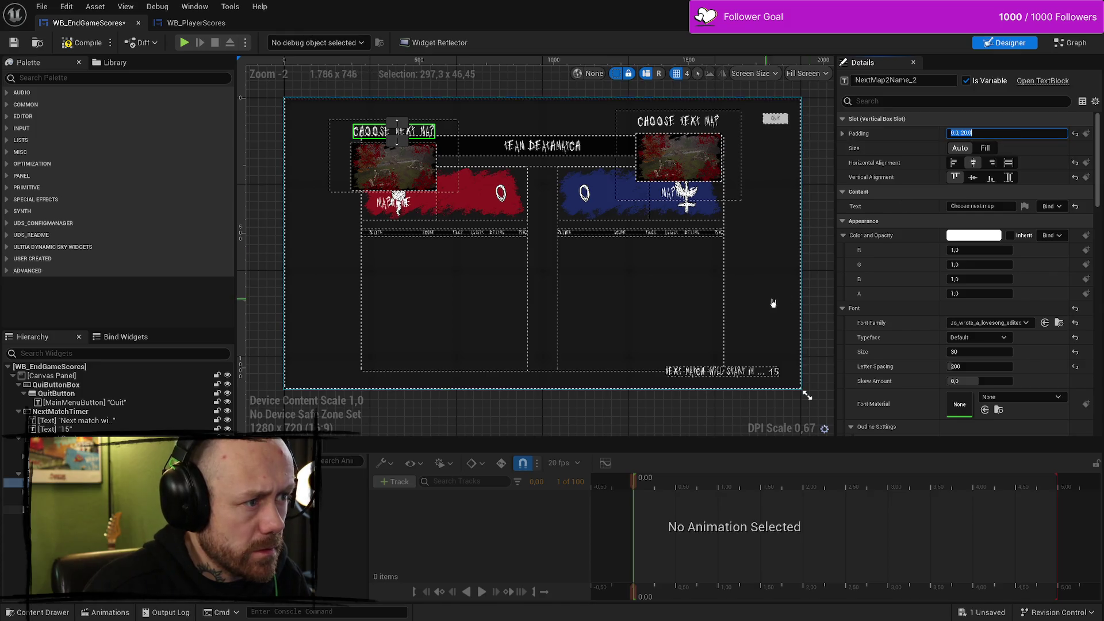
left_click(505, 222)
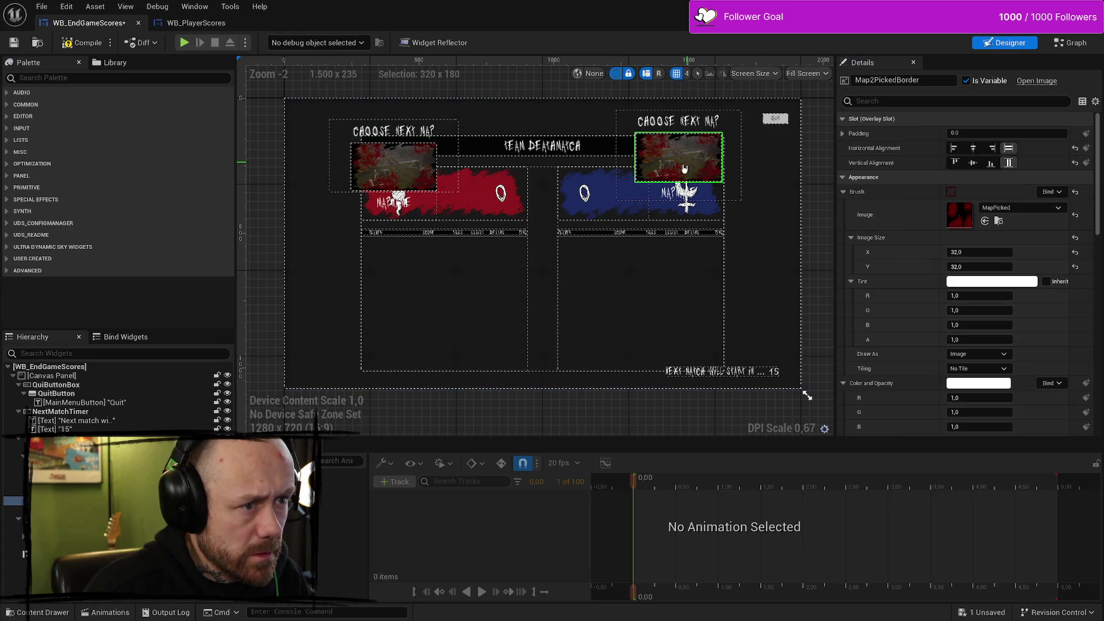
left_click(394, 203)
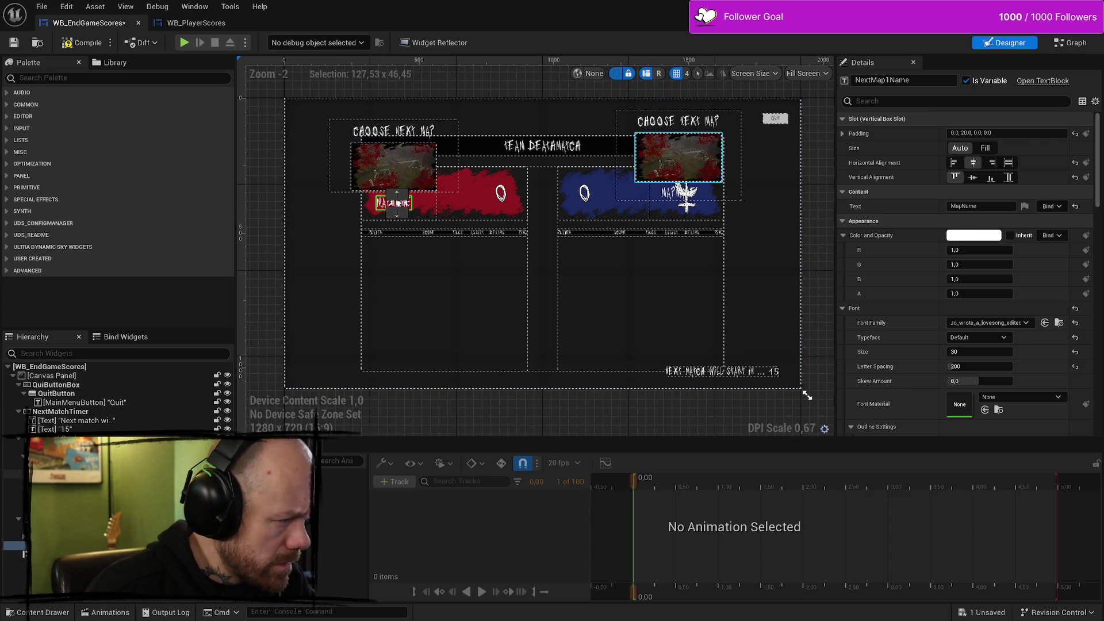
left_click(681, 194)
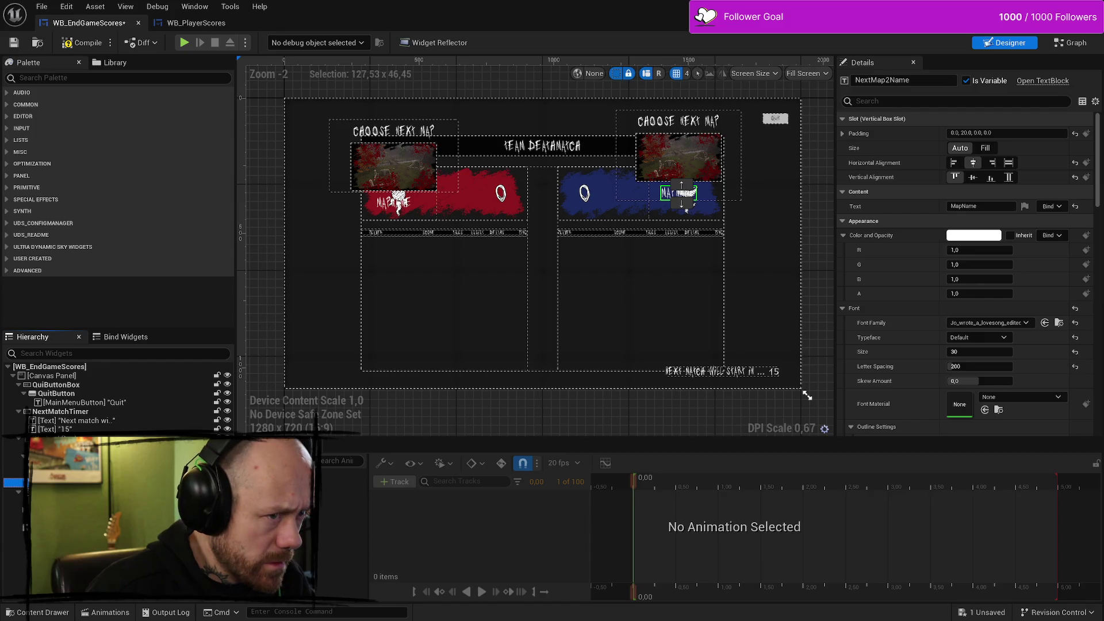
left_click(397, 204)
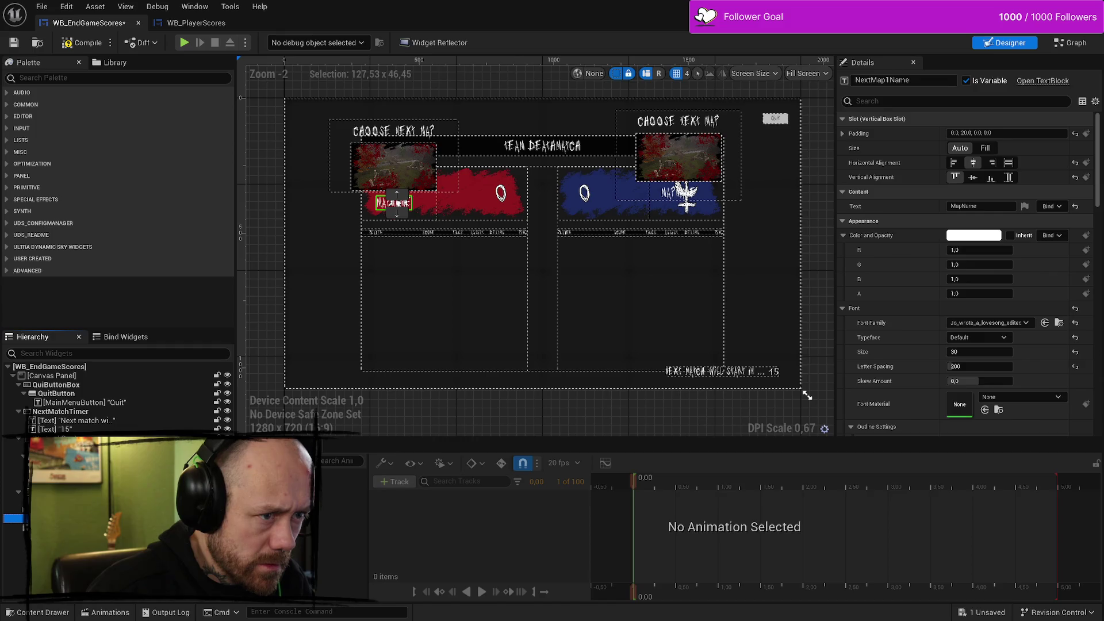
left_click(15, 491)
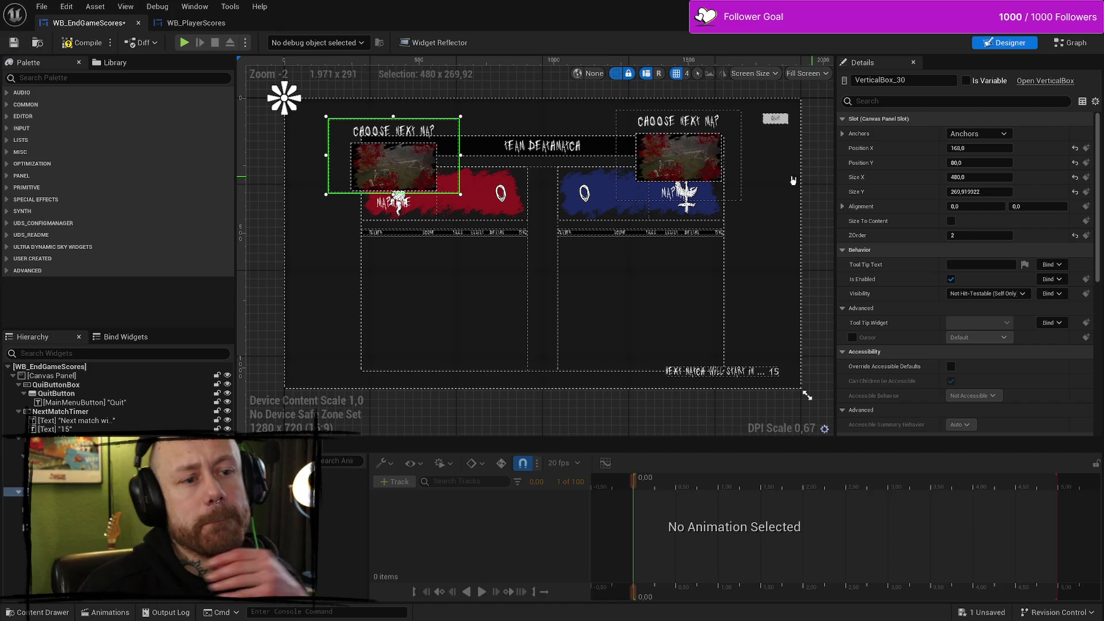
Step: Set the right map-vote box (VerticalBox_33) to 480 wide and 337 tall
left_click(739, 187)
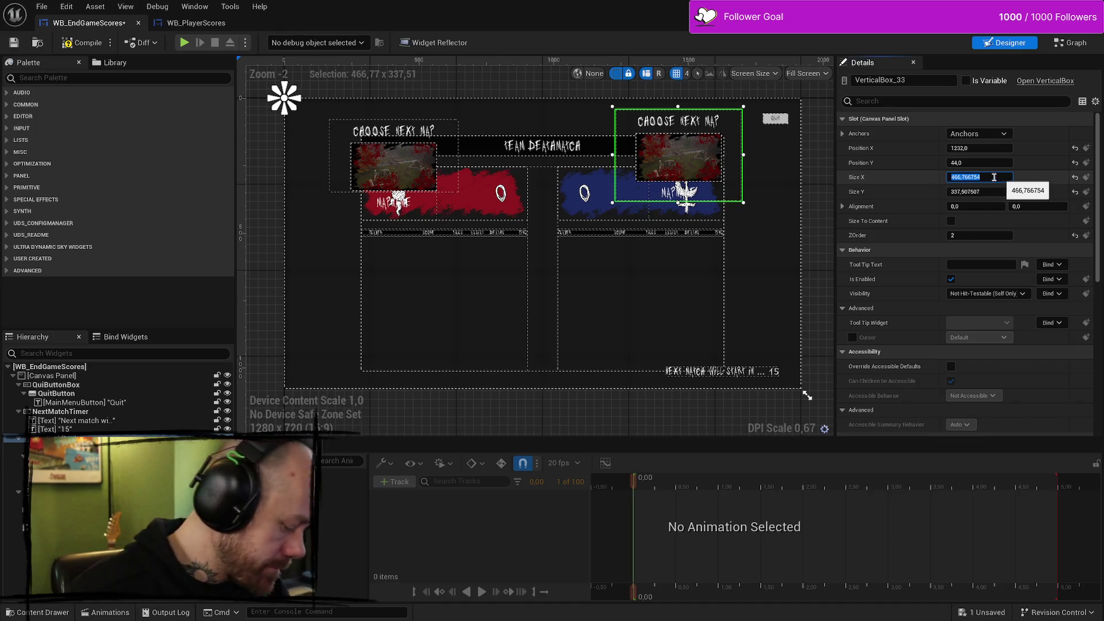
left_click(1003, 177)
left_click(327, 149)
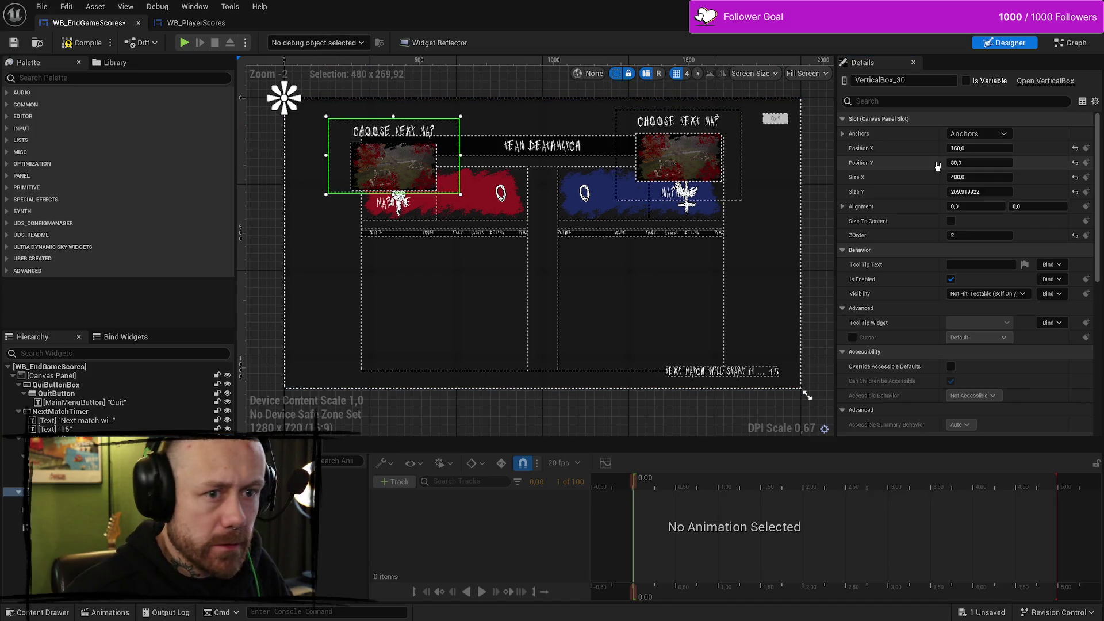
left_click(741, 188)
left_click(995, 177)
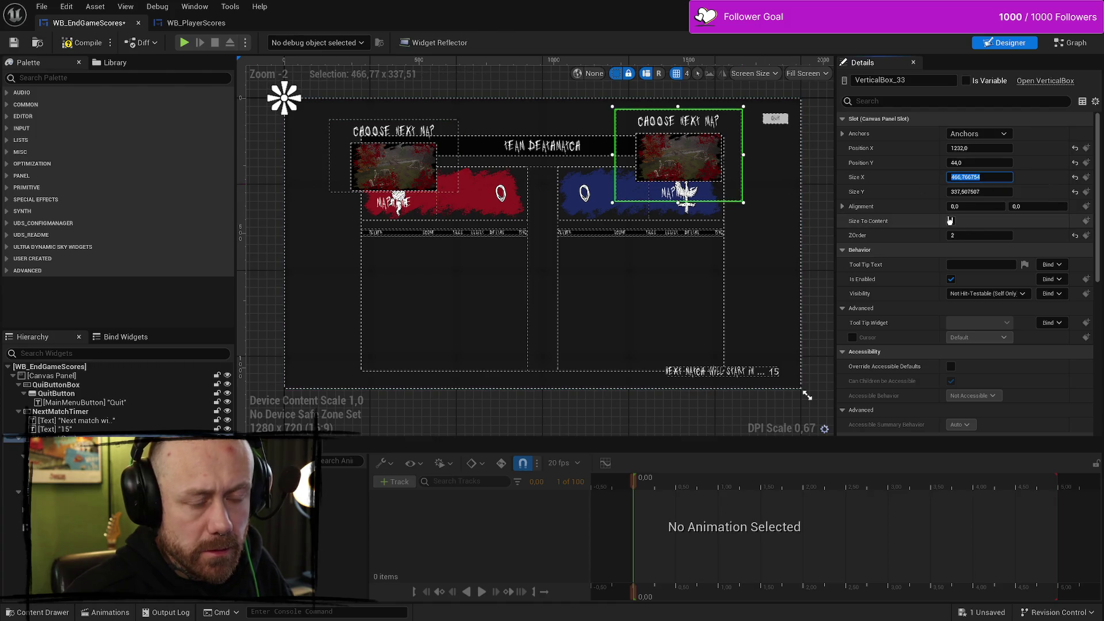
type("480")
key("Return")
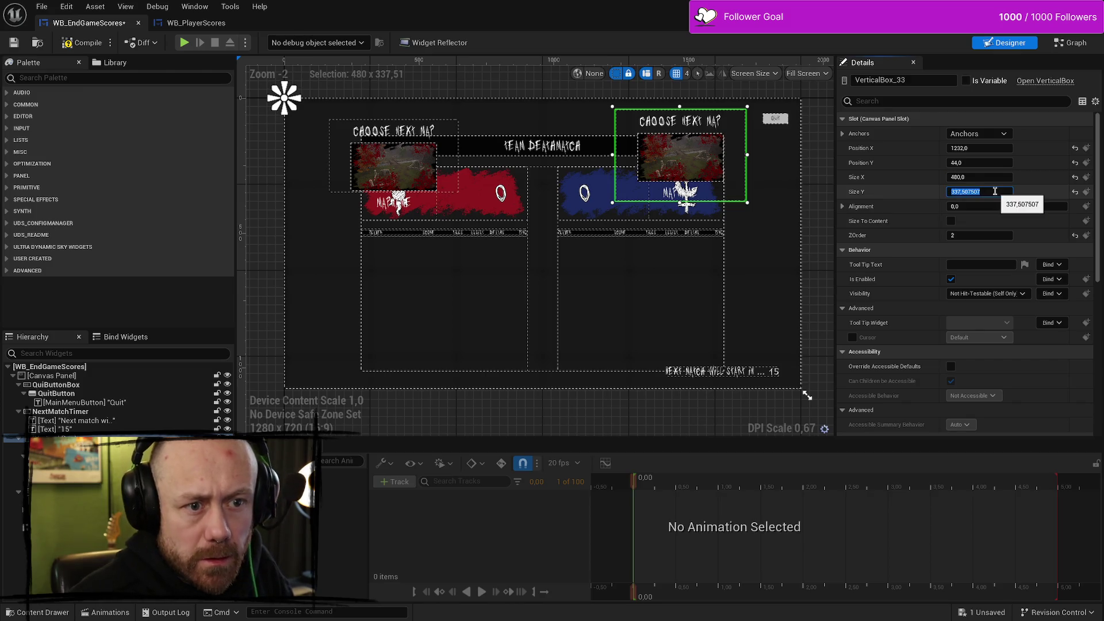
type("3")
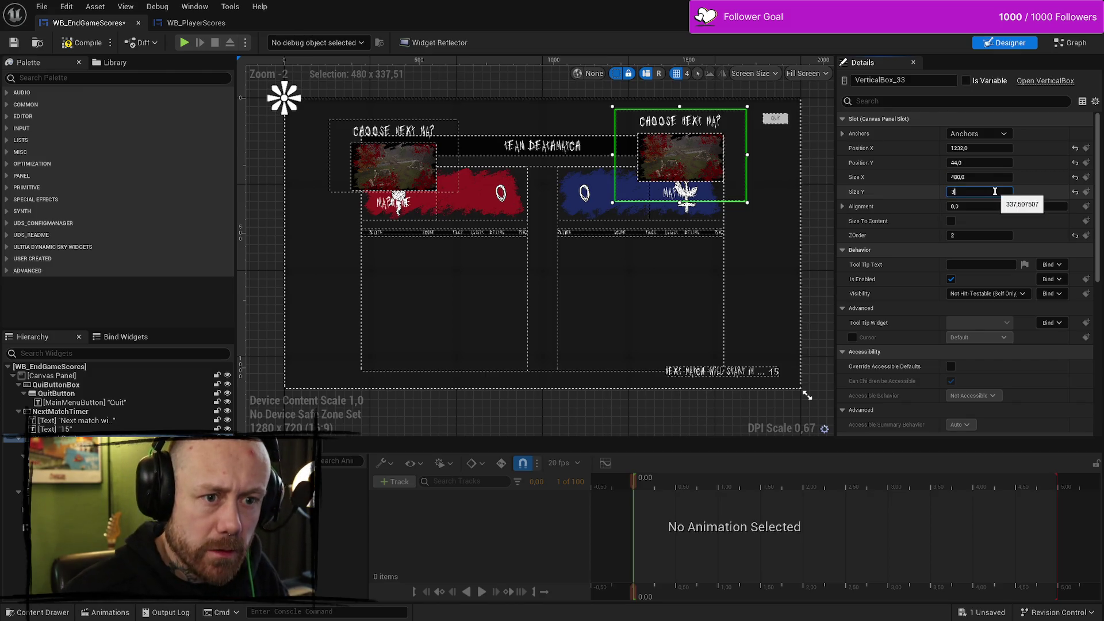
type("7")
key("Return")
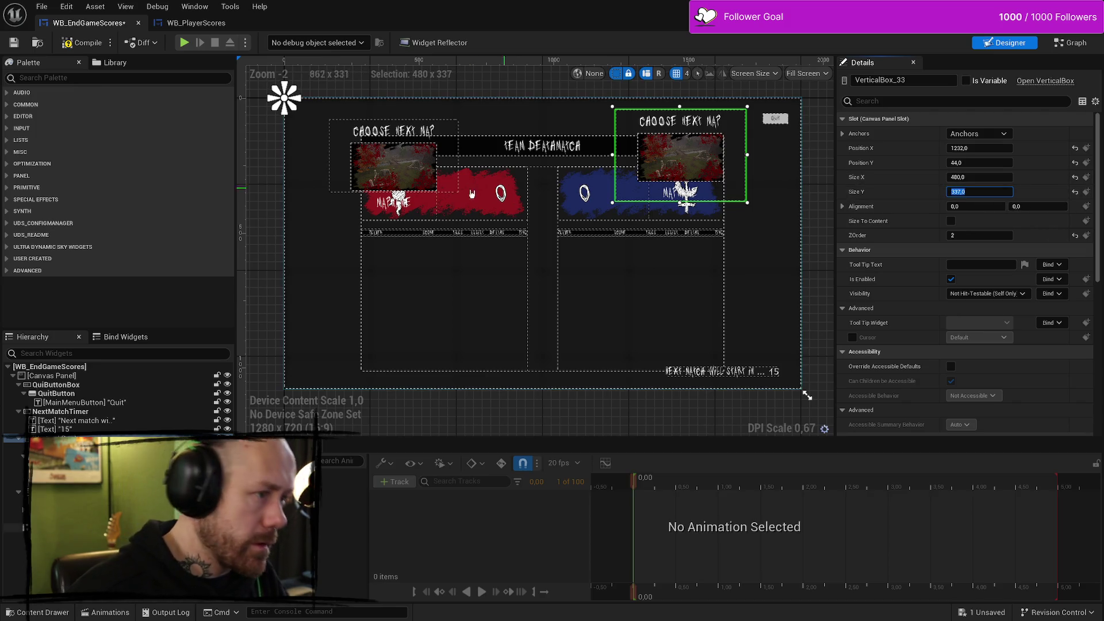
Step: Raise the left map-vote box's height from 269.92 to 337 to match
left_click(339, 173)
left_click(971, 192)
type("337")
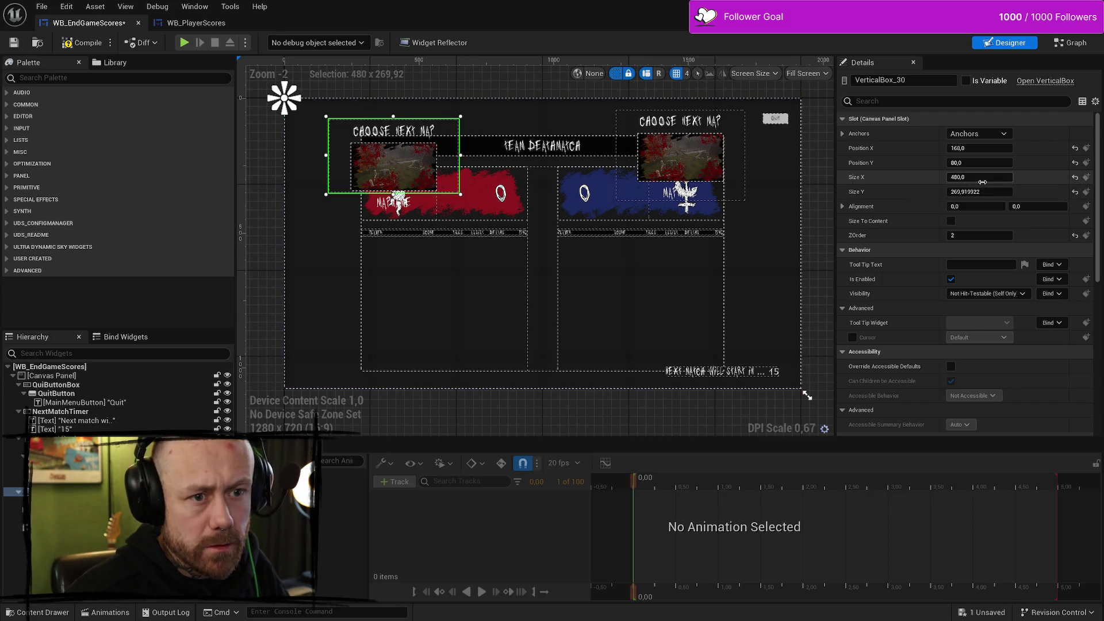
key("Return")
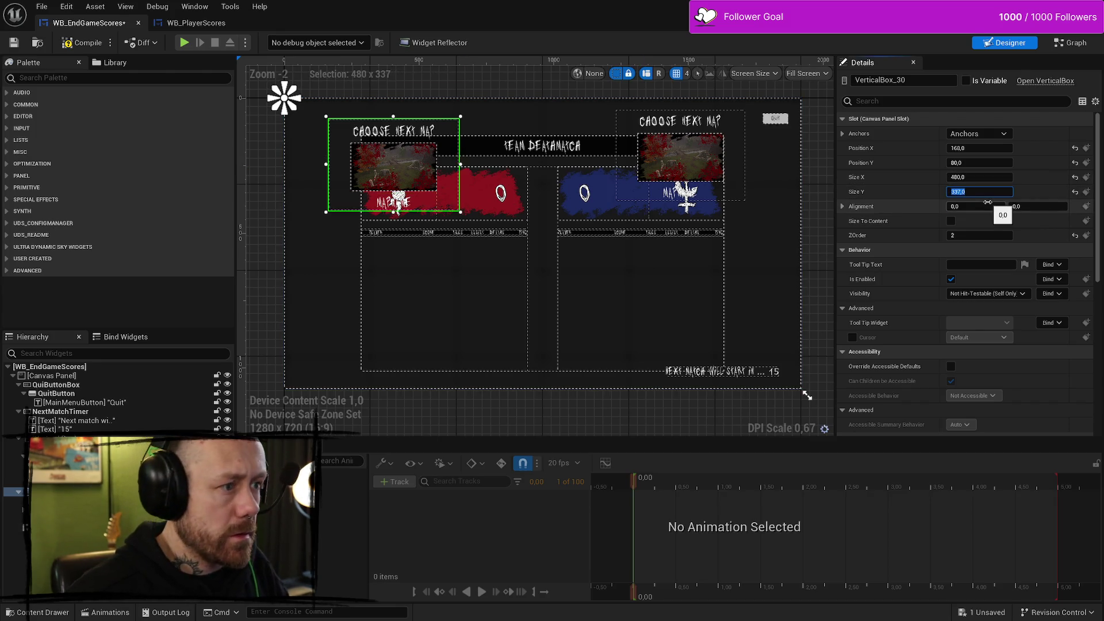
left_click(816, 198)
left_click(339, 173)
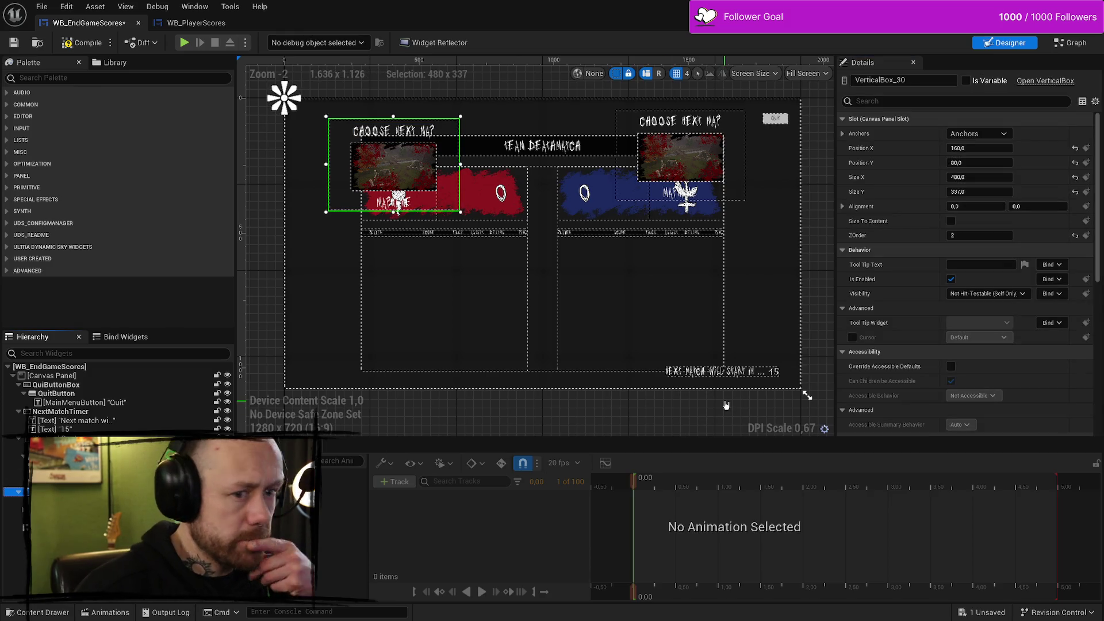
scroll(925, 199, "down", 10)
scroll(926, 199, "down", 5)
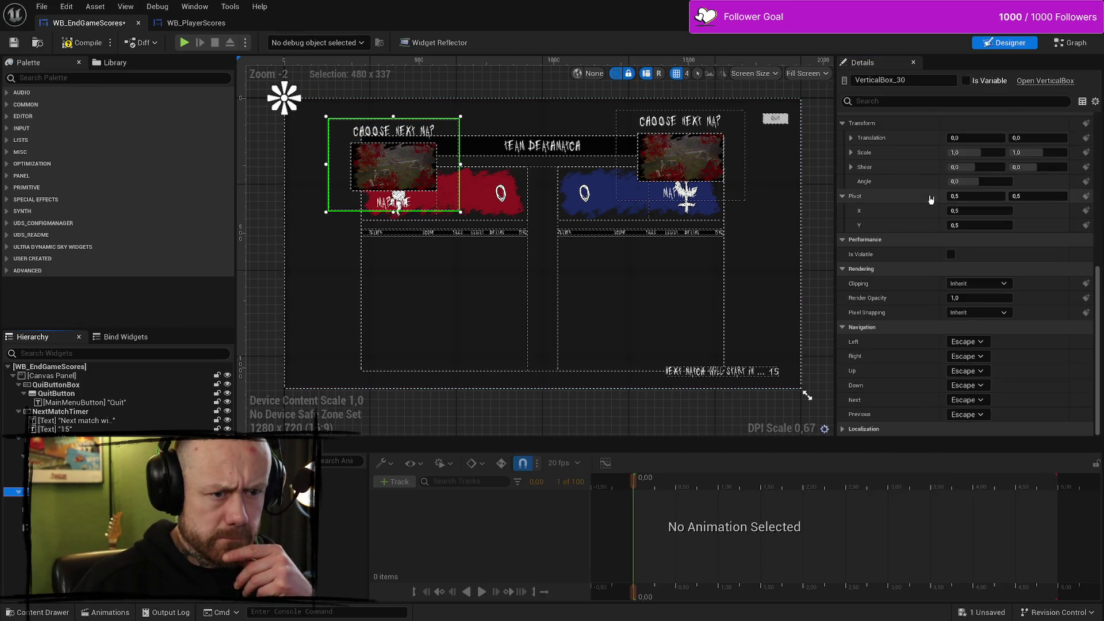
scroll(930, 196, "up", 8)
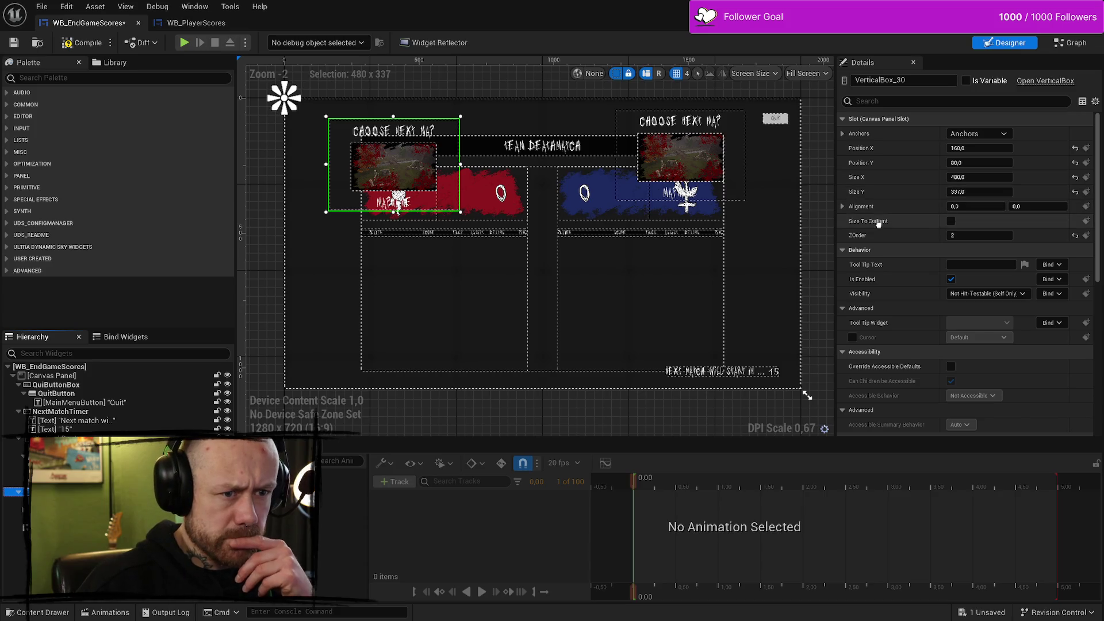
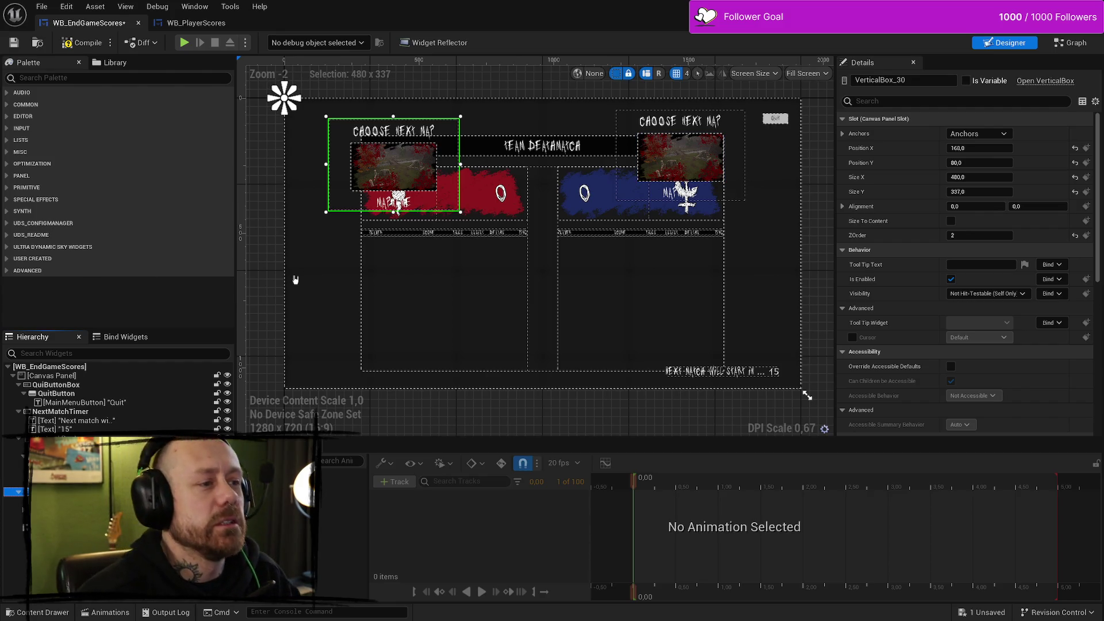
Step: Copy the right vote panel's Position values onto the left vote panel
left_click(620, 128)
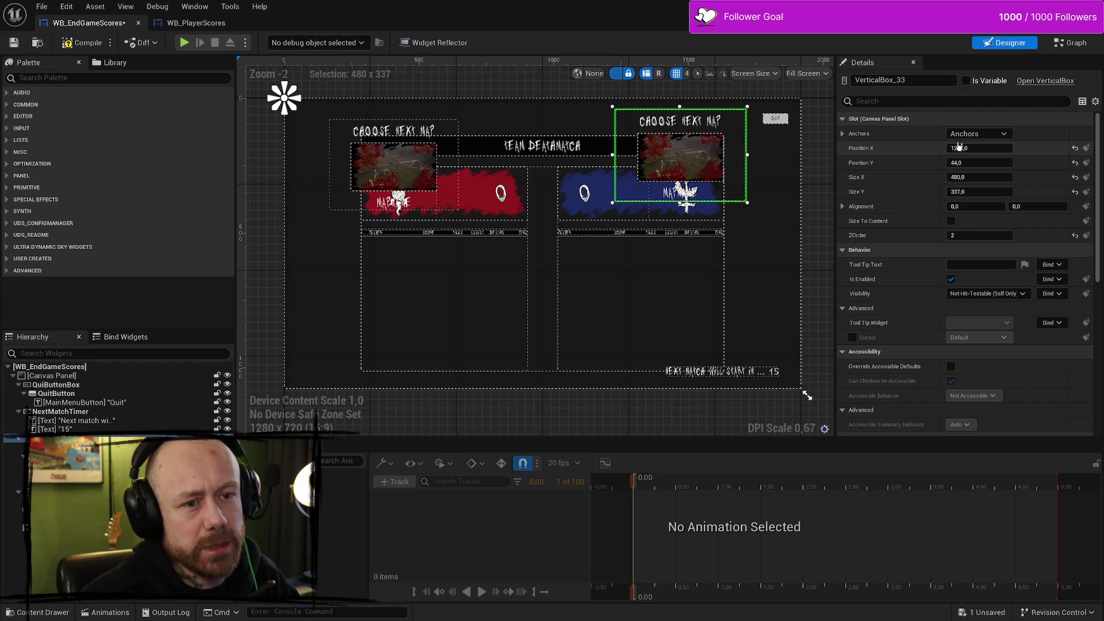
left_click(996, 150)
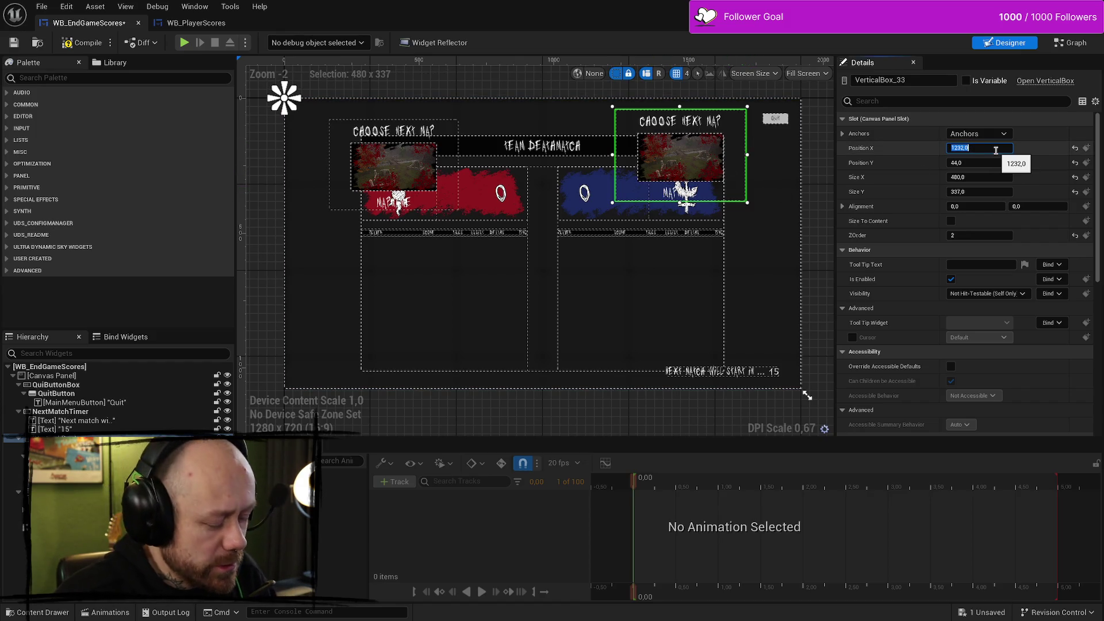
key("ctrl+z")
left_click(1001, 148)
key("ctrl+y")
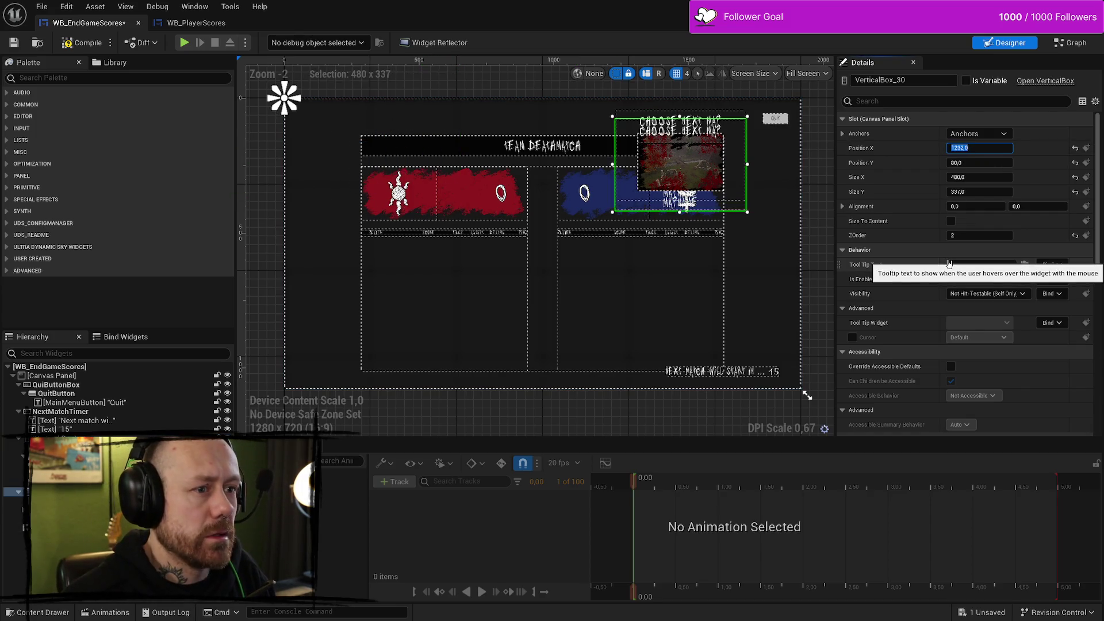
left_click_drag(990, 162, 970, 162)
left_click(990, 162)
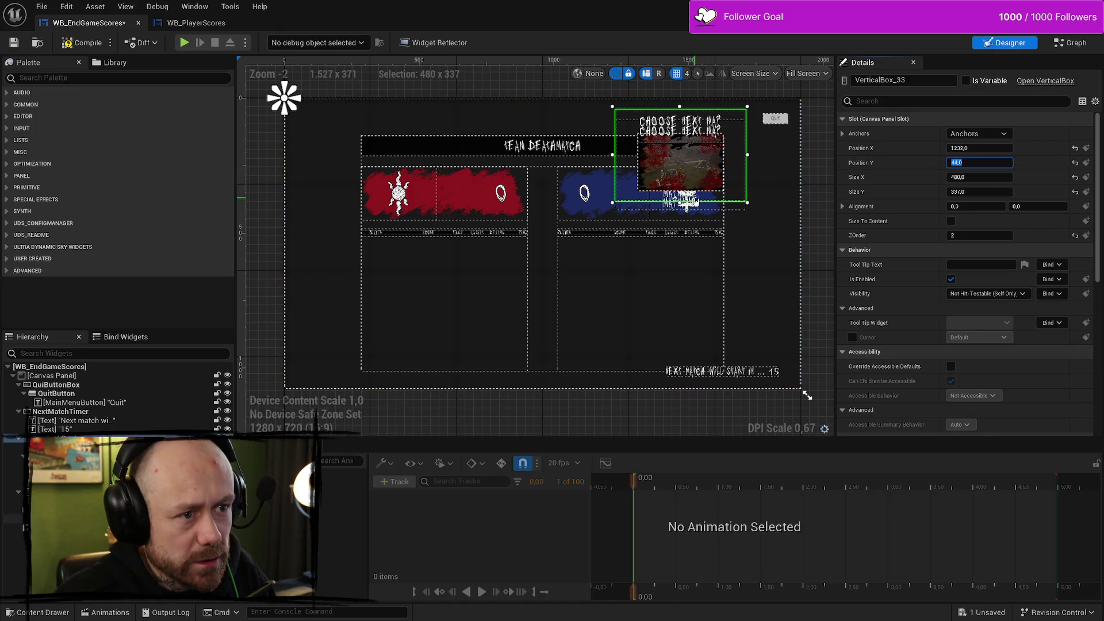
Step: Raise the left panel to Y 44 and spread the panels apart, the right near X 1255
left_click(17, 492)
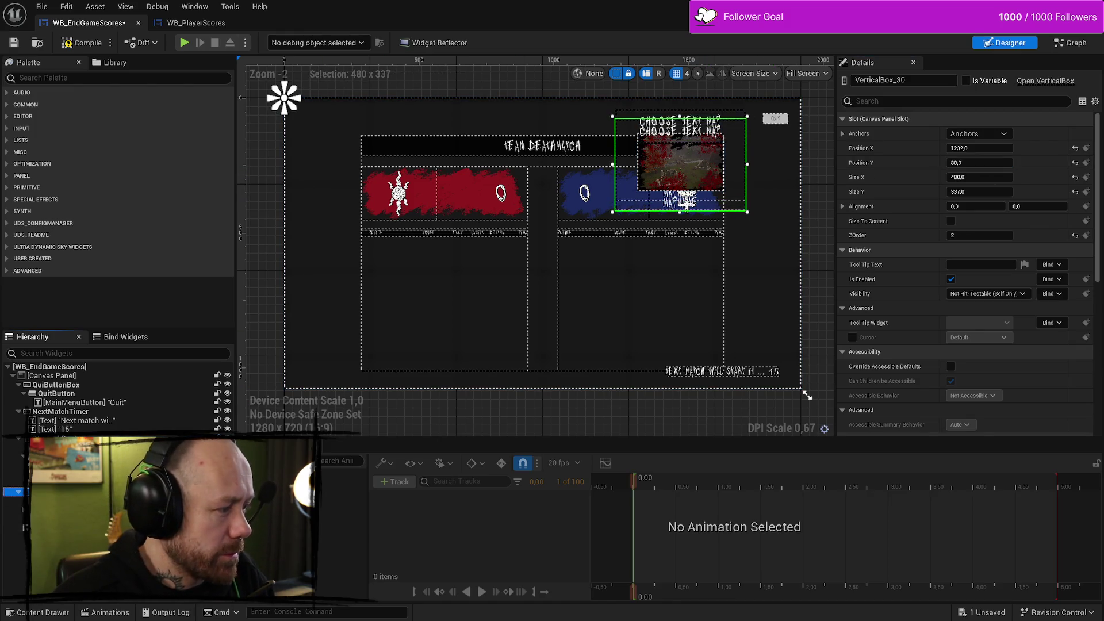
left_click(986, 162)
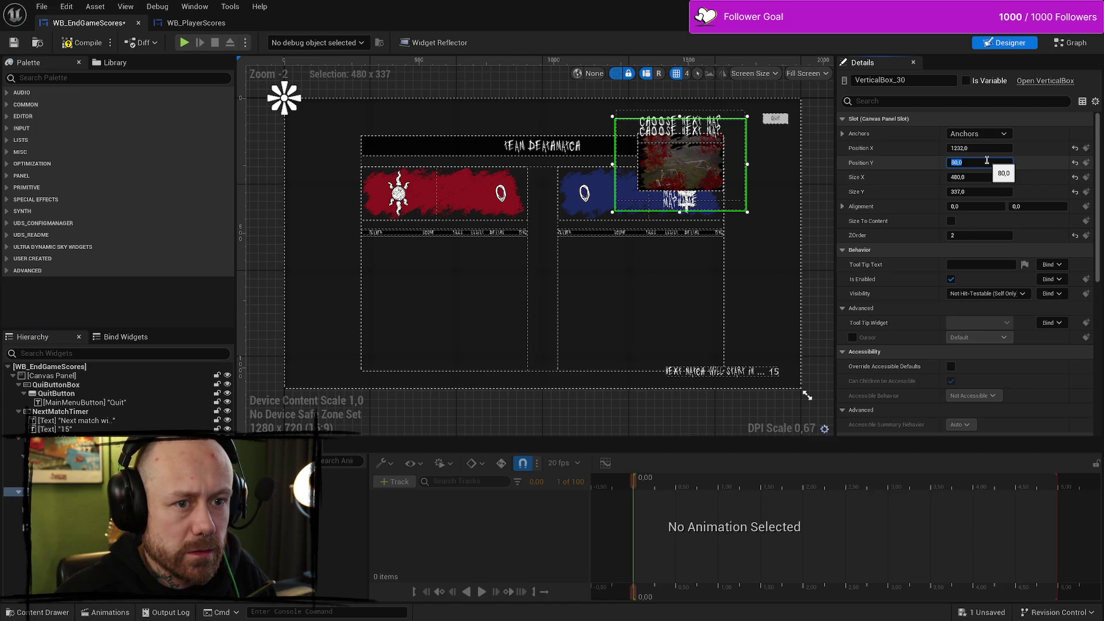
type("44")
key("Return")
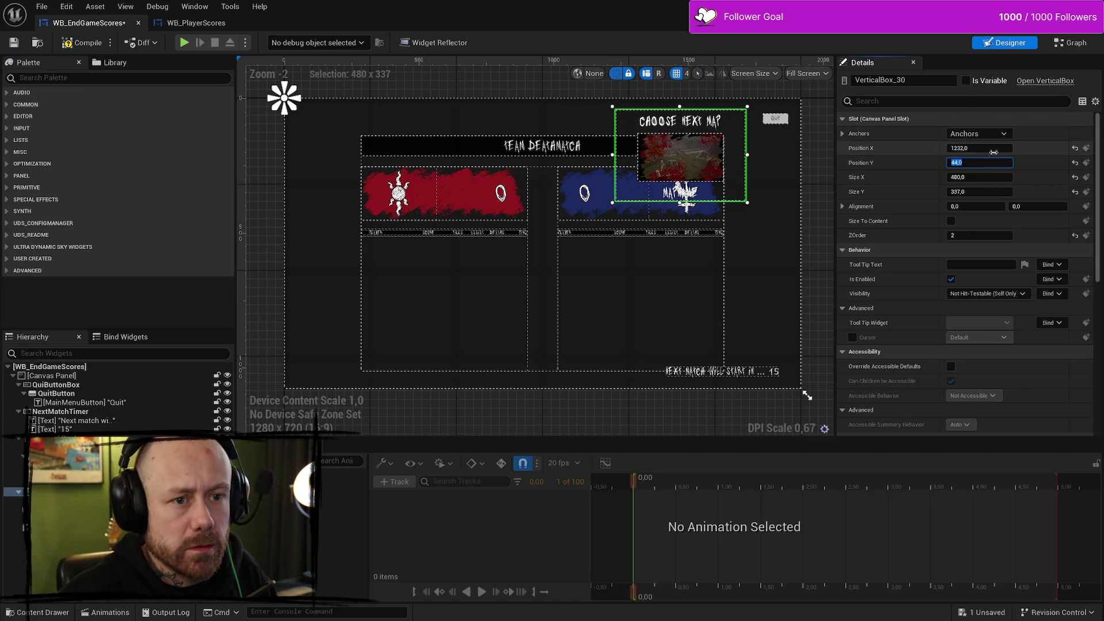
mouse_move(1033, 154)
left_mouse_down()
mouse_move(914, 147)
mouse_move(1003, 148)
left_mouse_up()
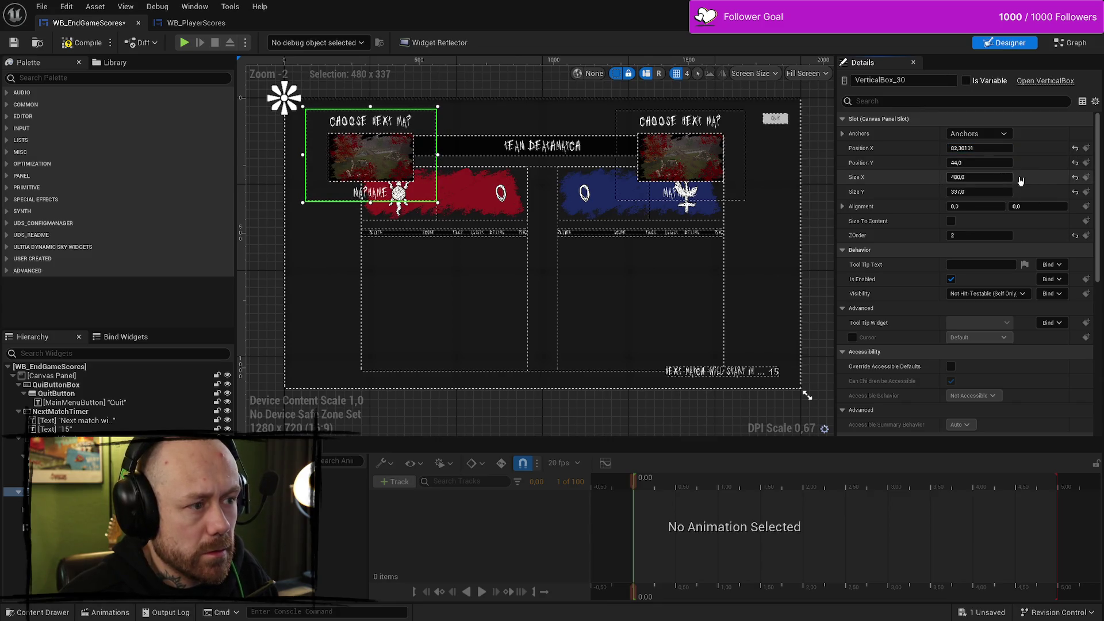
left_click(622, 135)
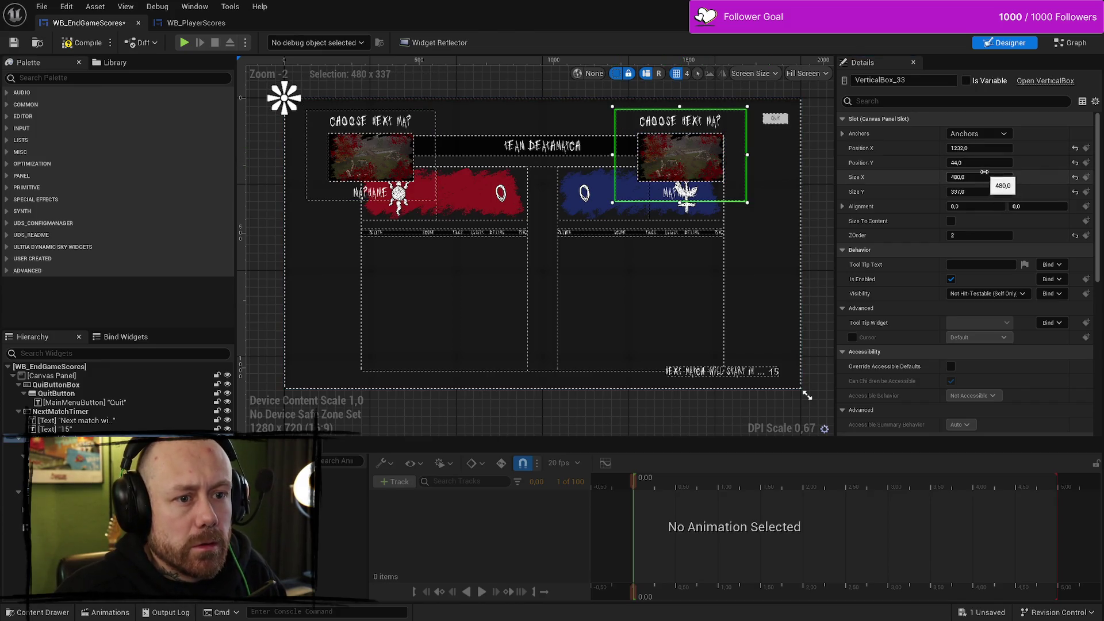
left_click_drag(986, 163, 987, 166)
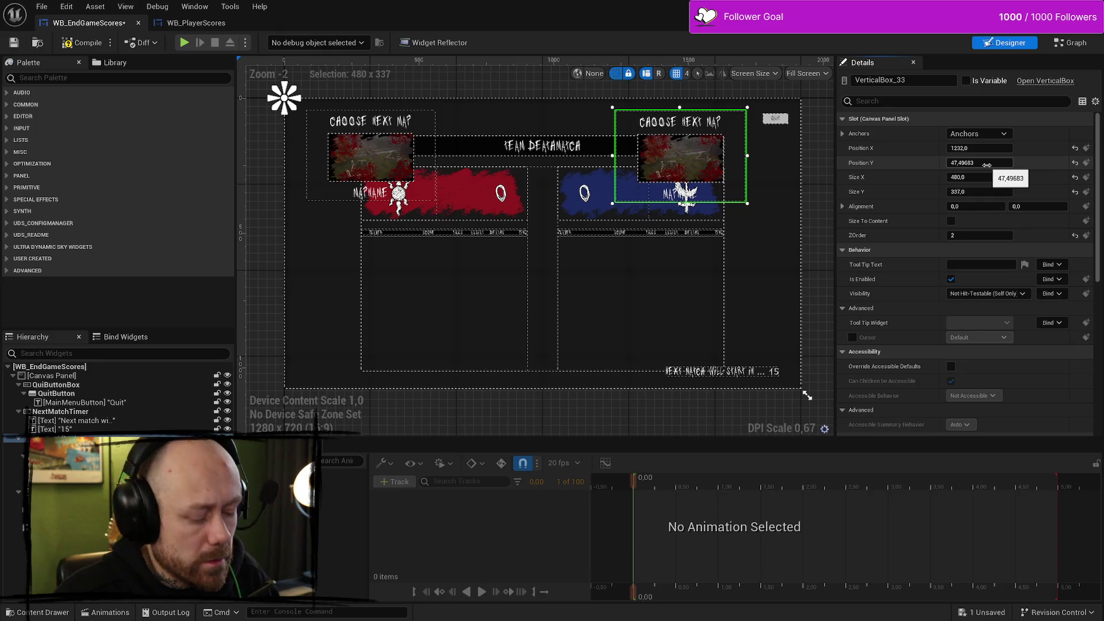
key("ctrl+z")
left_click_drag(985, 177, 979, 148)
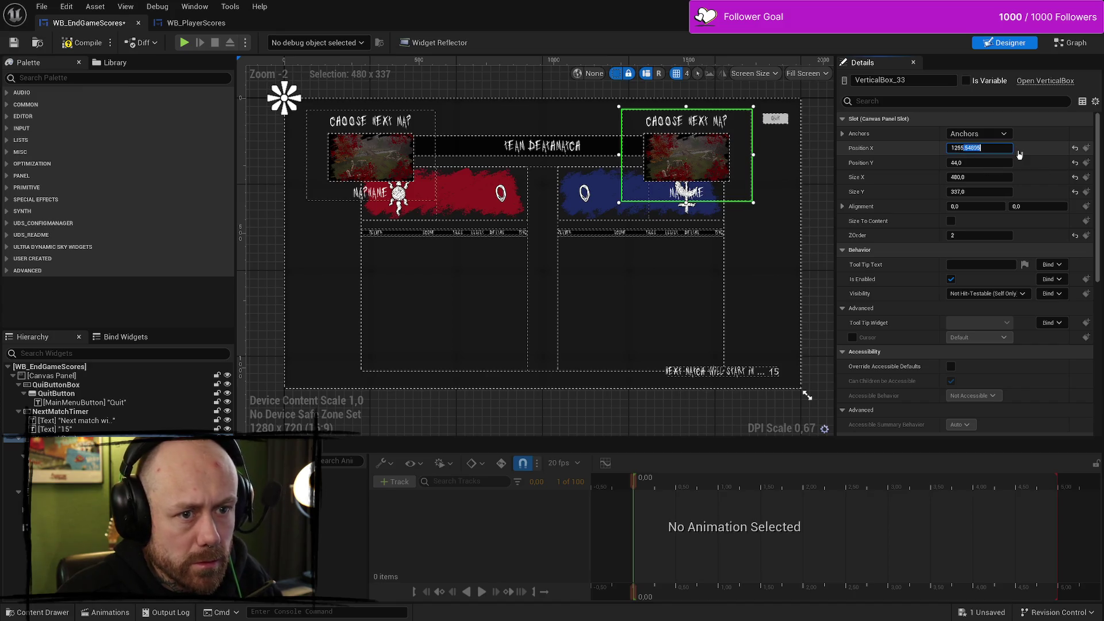
Step: Round the right panel to X 1255 and move the left panel to X 120
type("0")
key("Return")
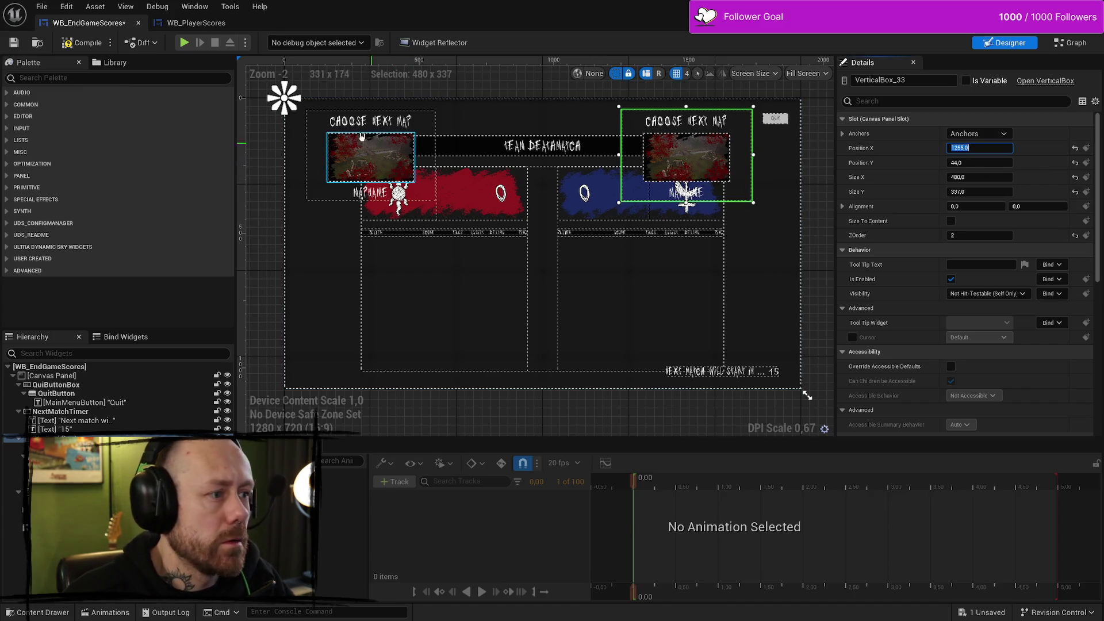
left_click(309, 124)
left_click(989, 149)
type("90")
key("Return")
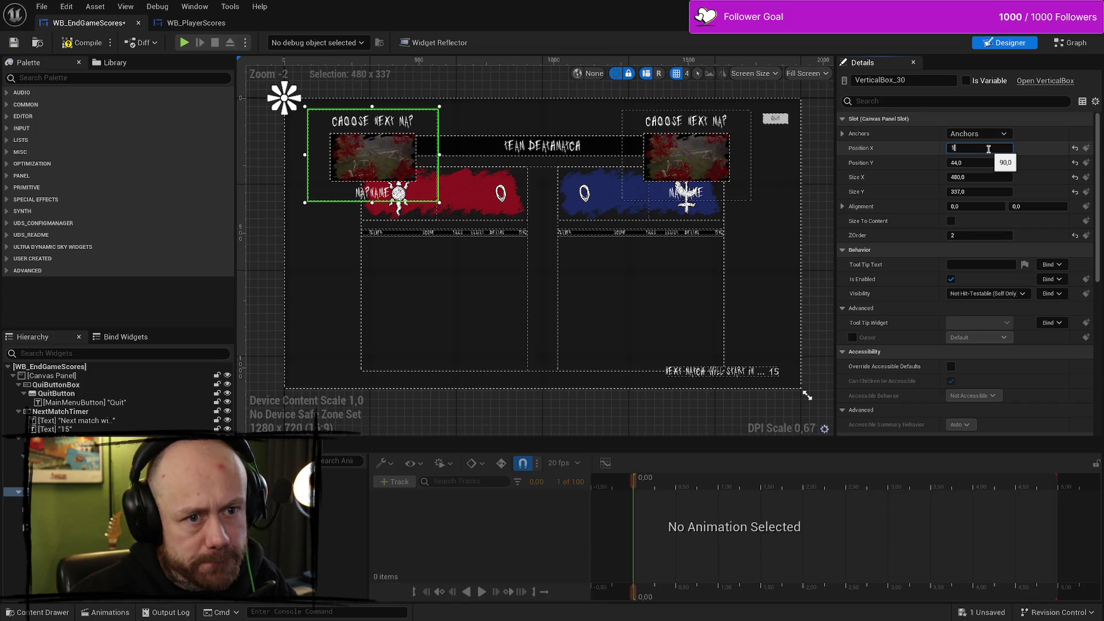
key("Return")
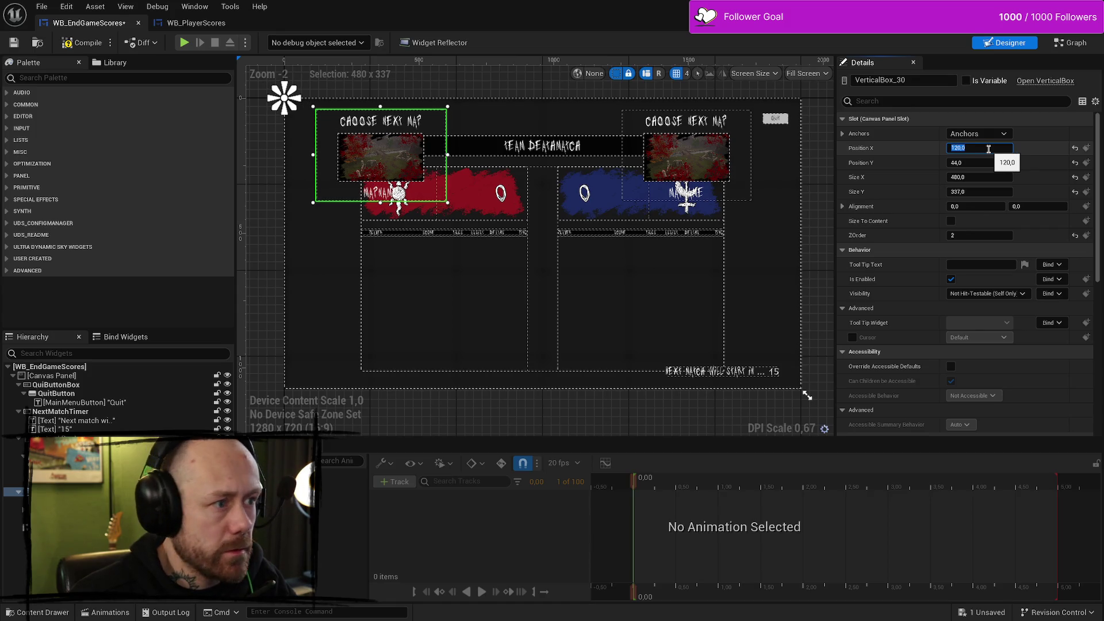
Step: Set the left vote panel's Position X to exactly 175
left_click_drag(974, 148, 1006, 147)
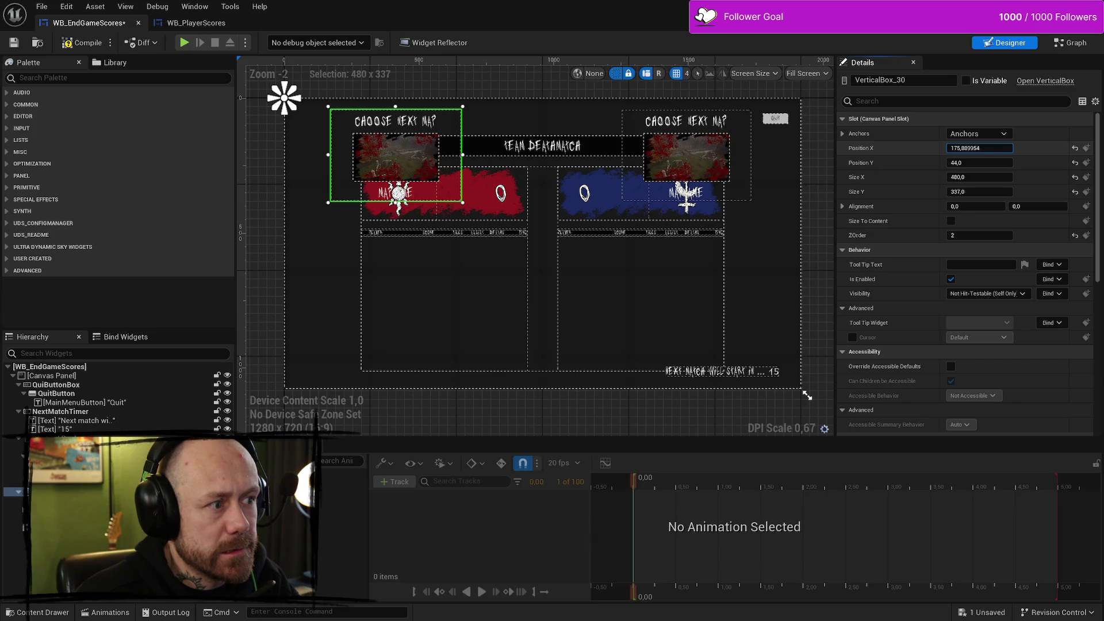
left_click(980, 149)
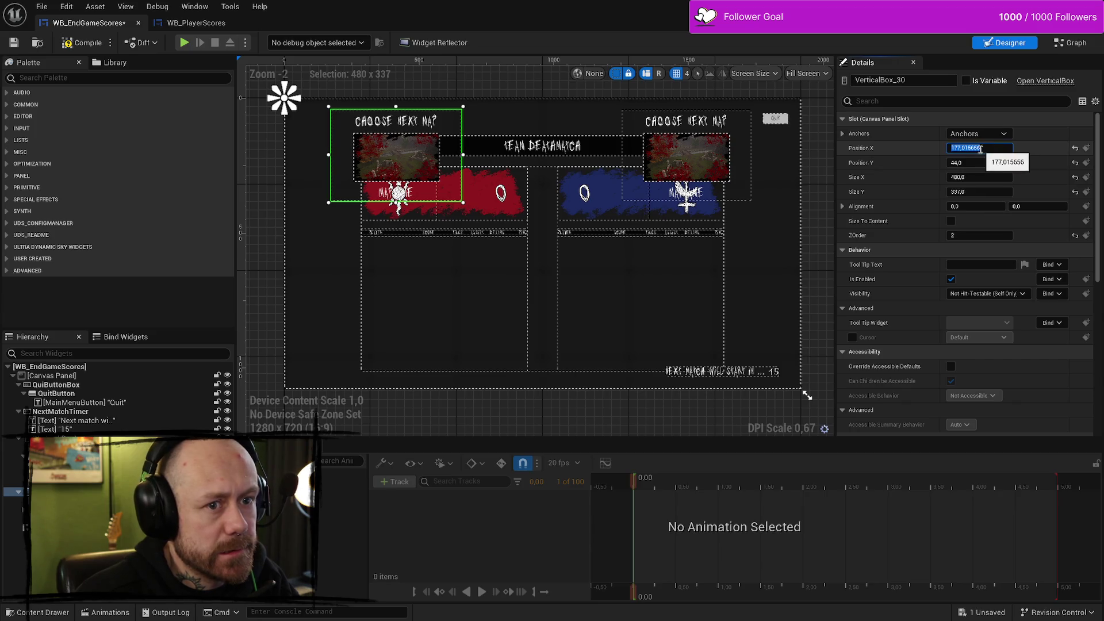
type("175")
key("Return")
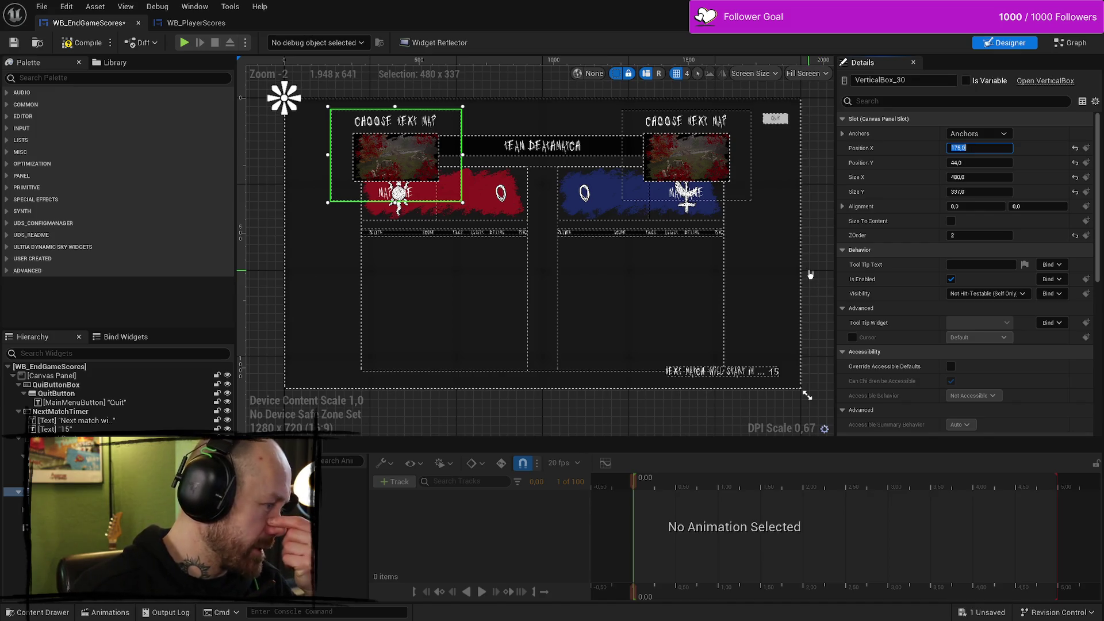
left_click(843, 207)
left_click(843, 207)
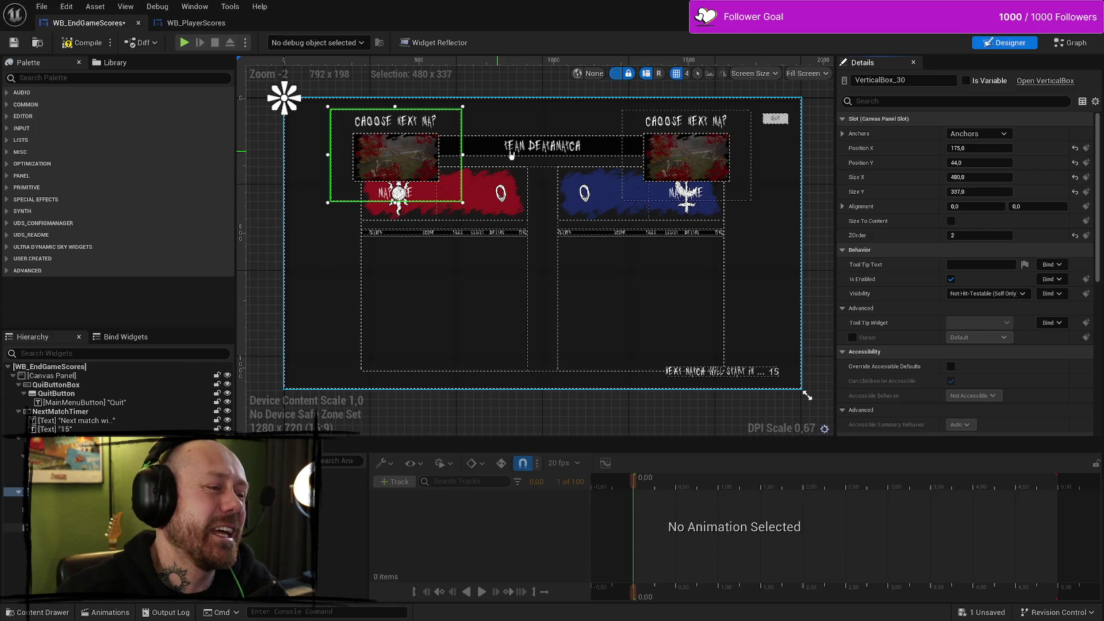
Step: Set Size Y to 350 on both the left and right VerticalBox vote panels
left_click(735, 201)
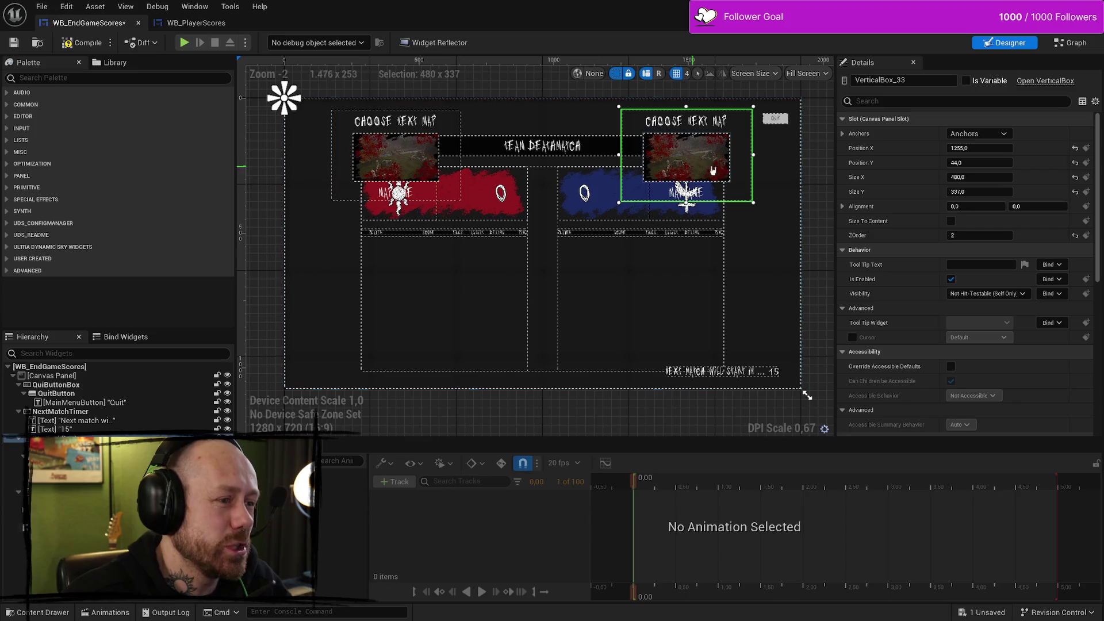
left_click(457, 214)
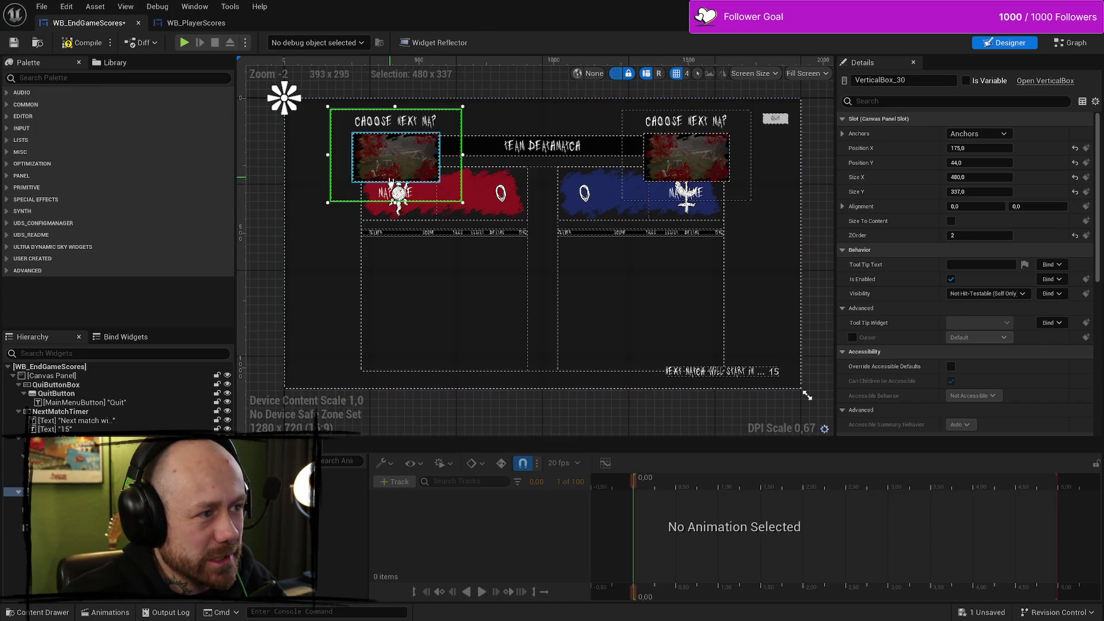
left_click_drag(977, 192, 991, 192)
left_click(979, 191)
type("3")
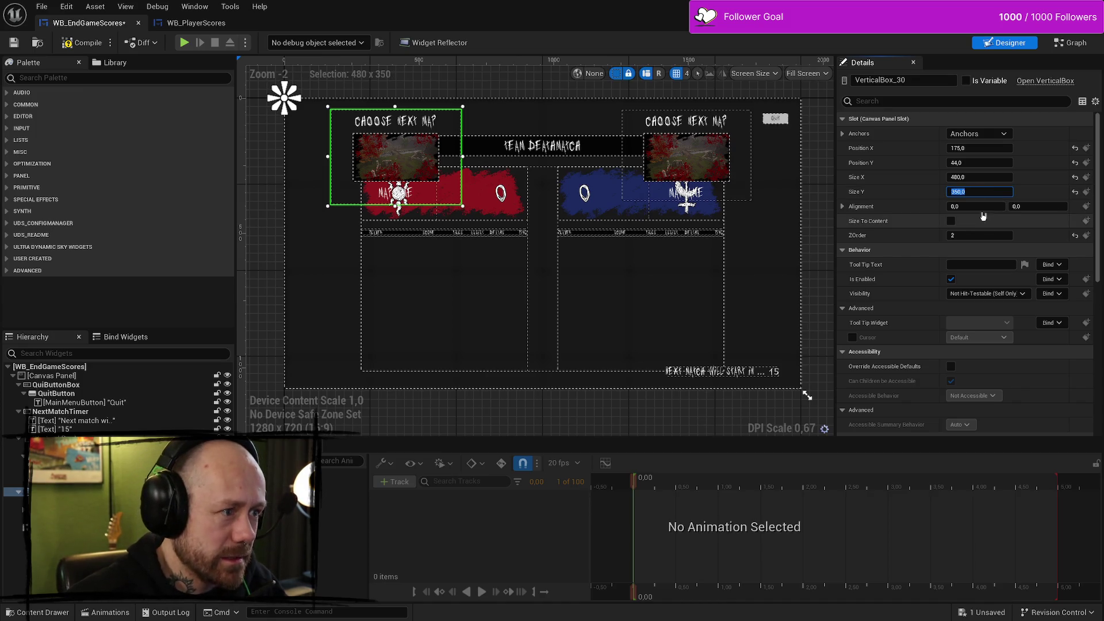
left_click(685, 161)
left_click(983, 192)
type("350")
key("Return")
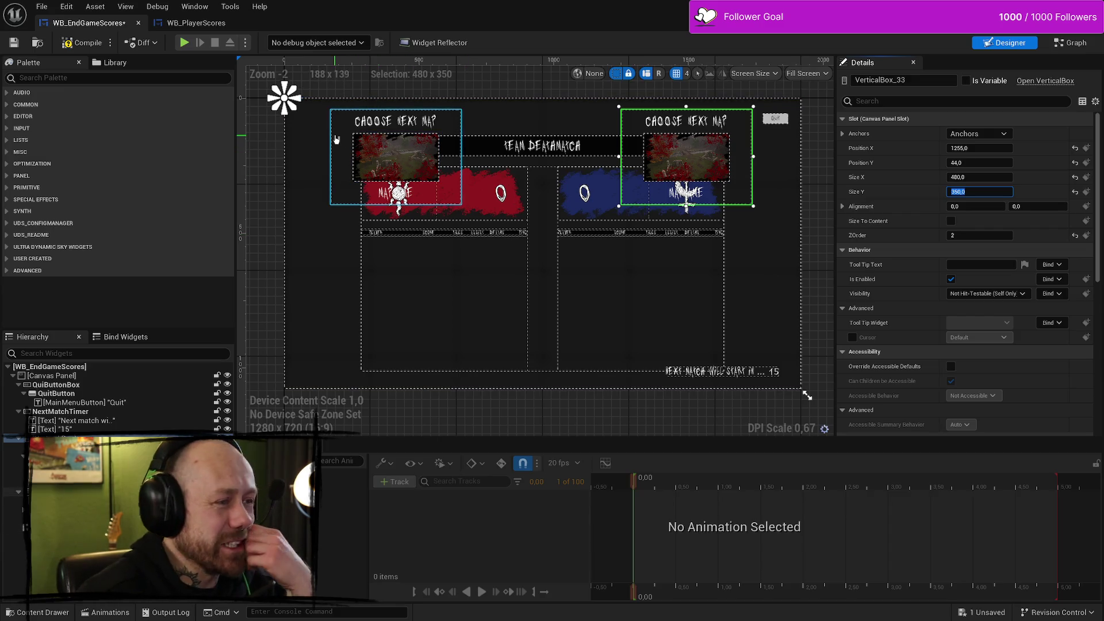
left_click(369, 152)
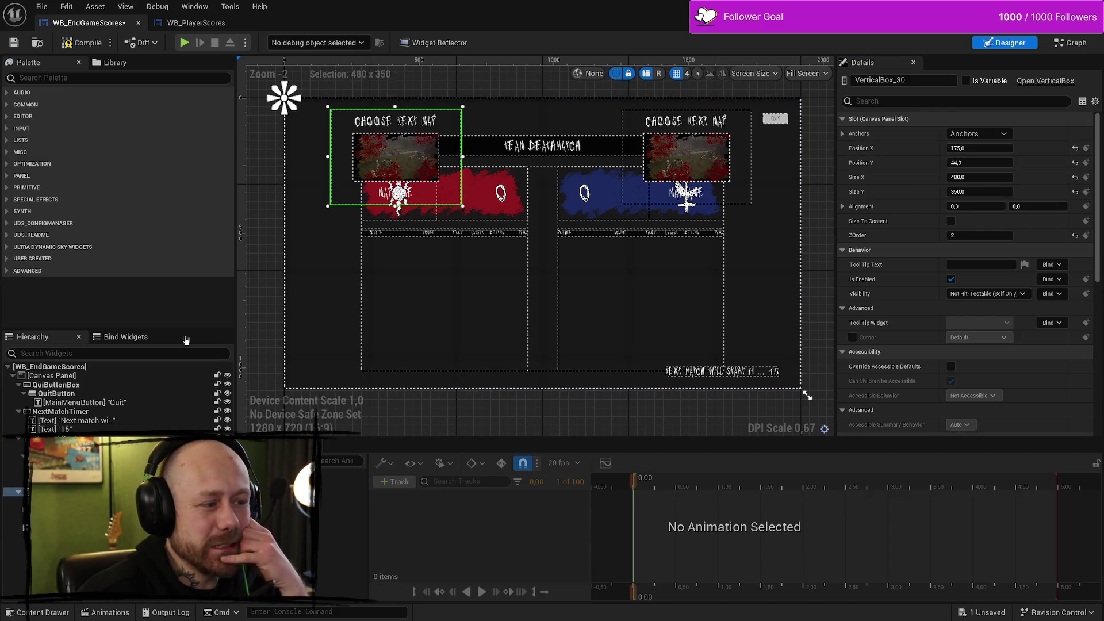
left_click(19, 510)
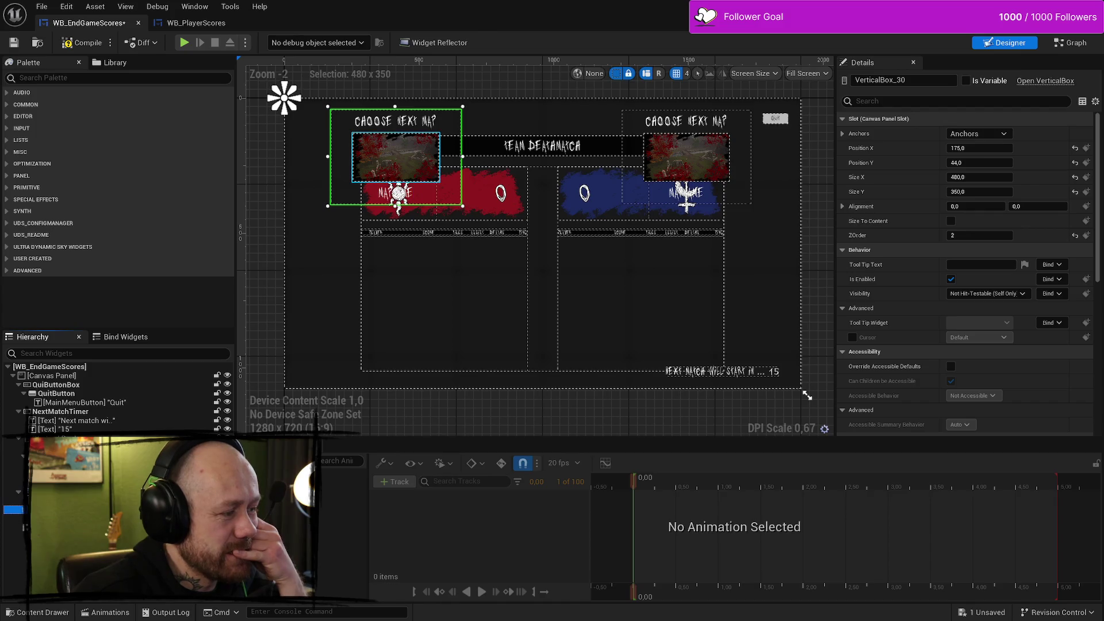
left_click(19, 492)
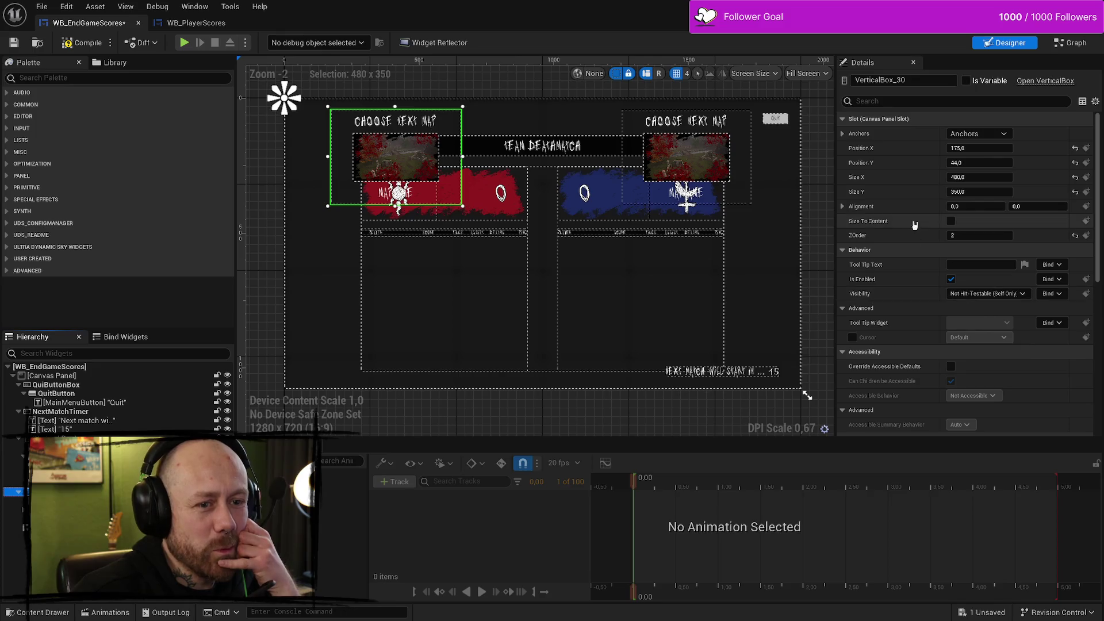
scroll(897, 209, "down", 3)
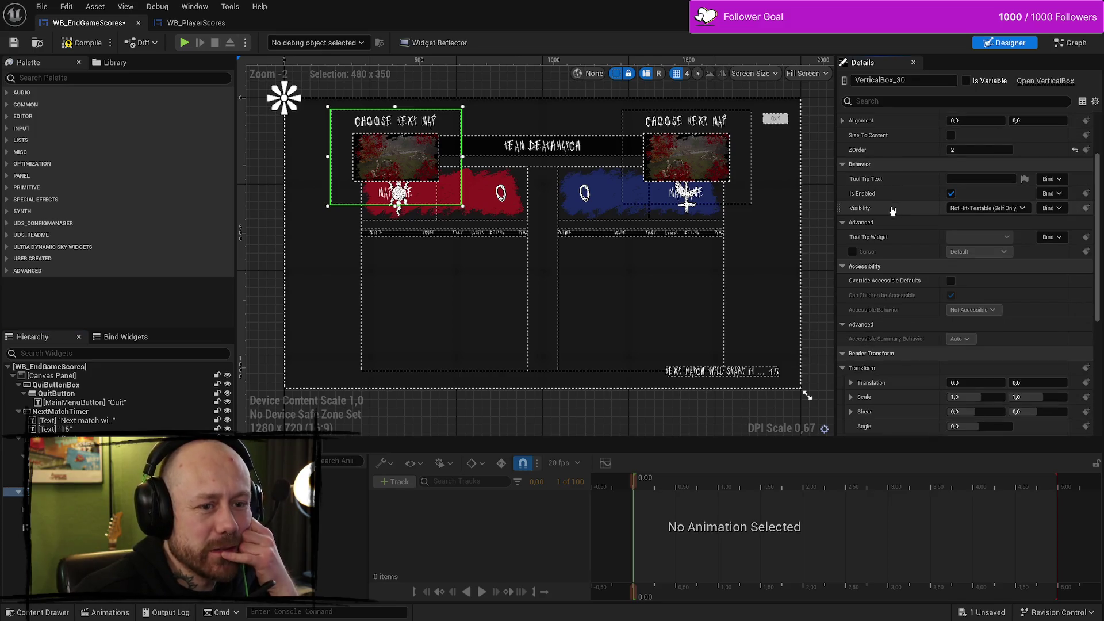
scroll(897, 208, "down", 8)
scroll(894, 209, "down", 1)
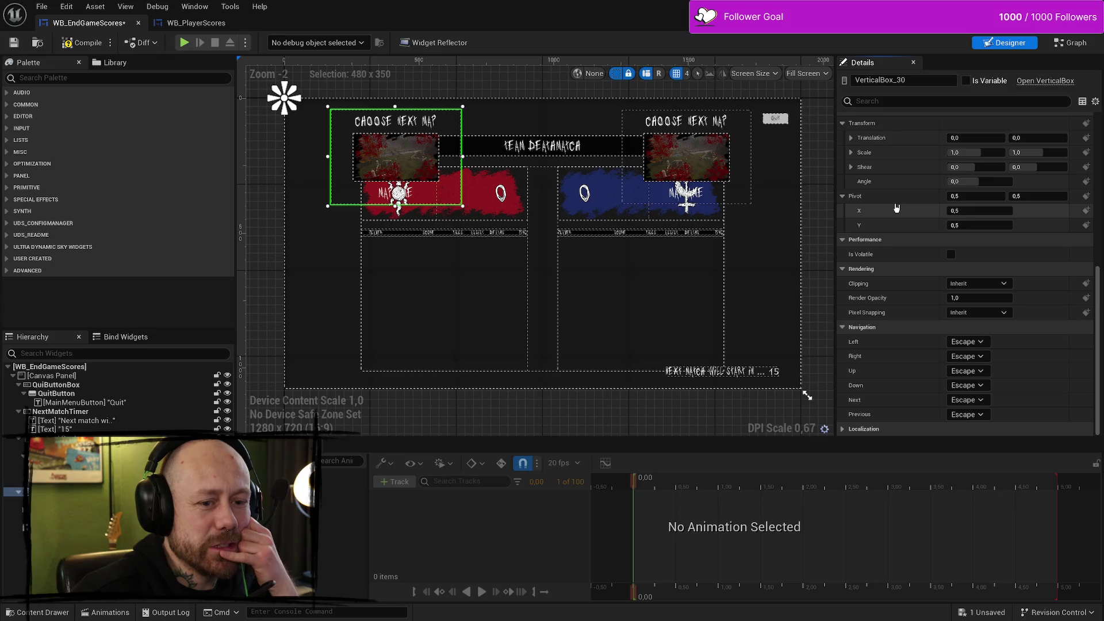
scroll(874, 356, "down", 1)
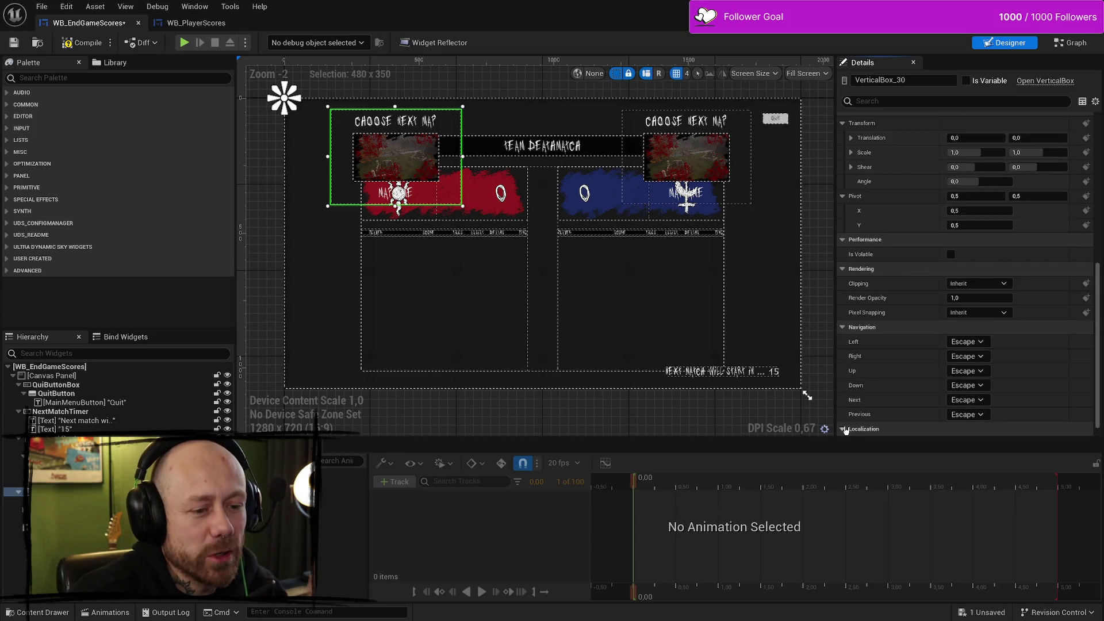
scroll(872, 368, "up", 8)
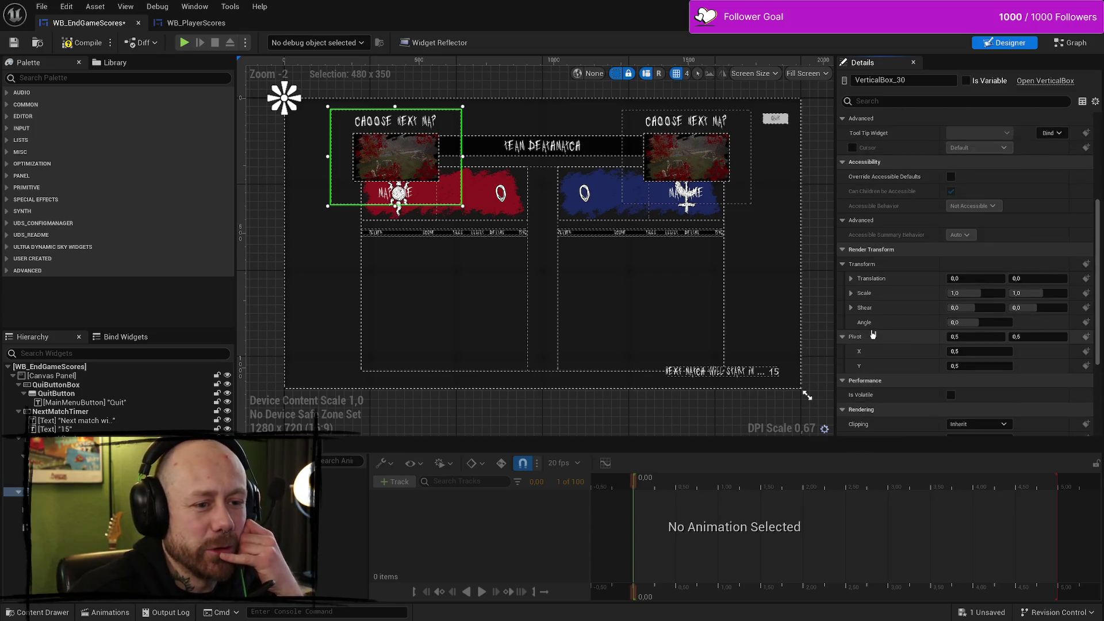
scroll(872, 335, "up", 3)
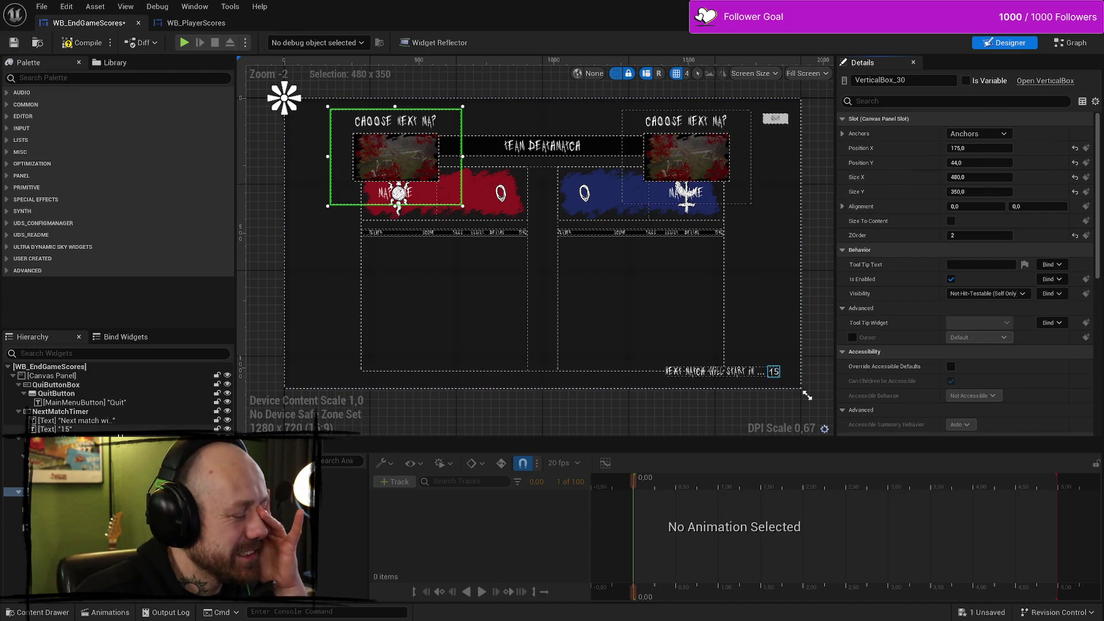
right_click(80, 491)
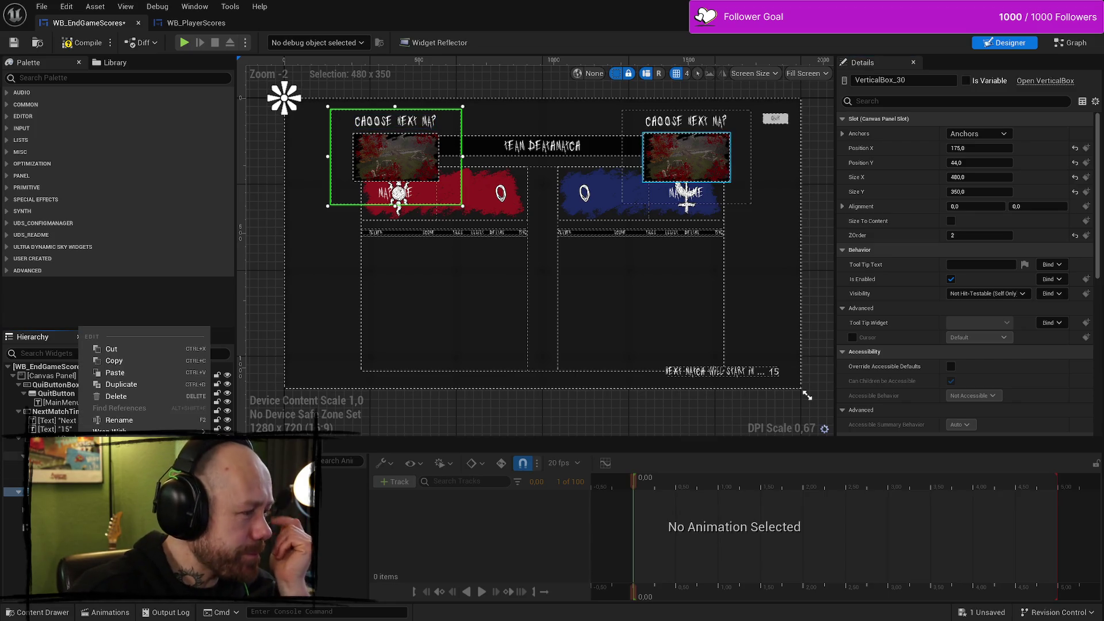
left_click(12, 464)
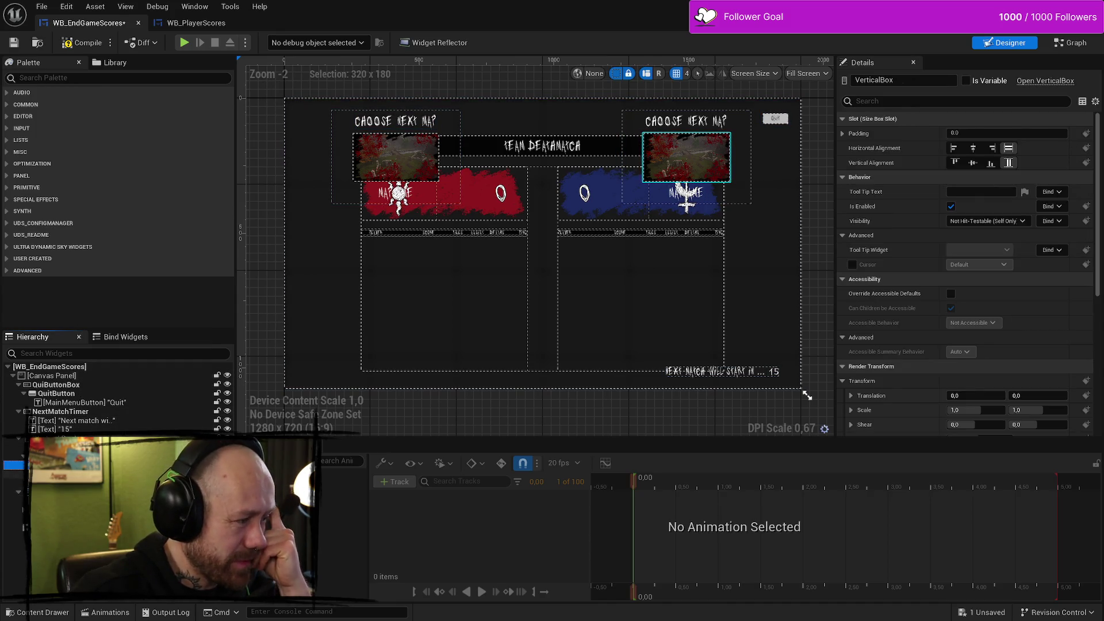
left_click(17, 491)
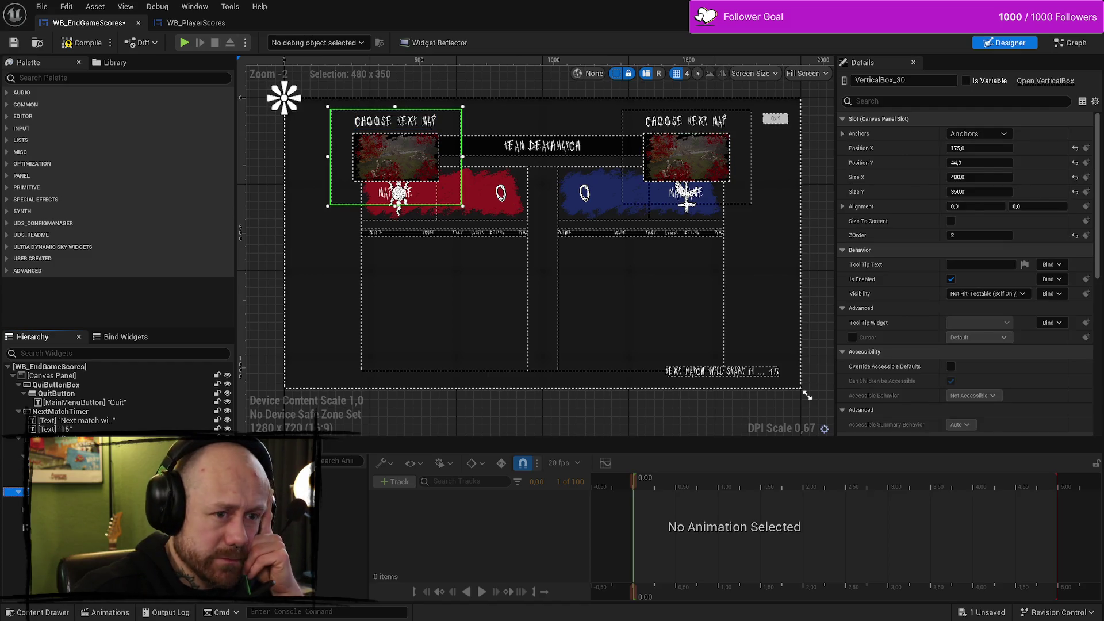
left_click(843, 207)
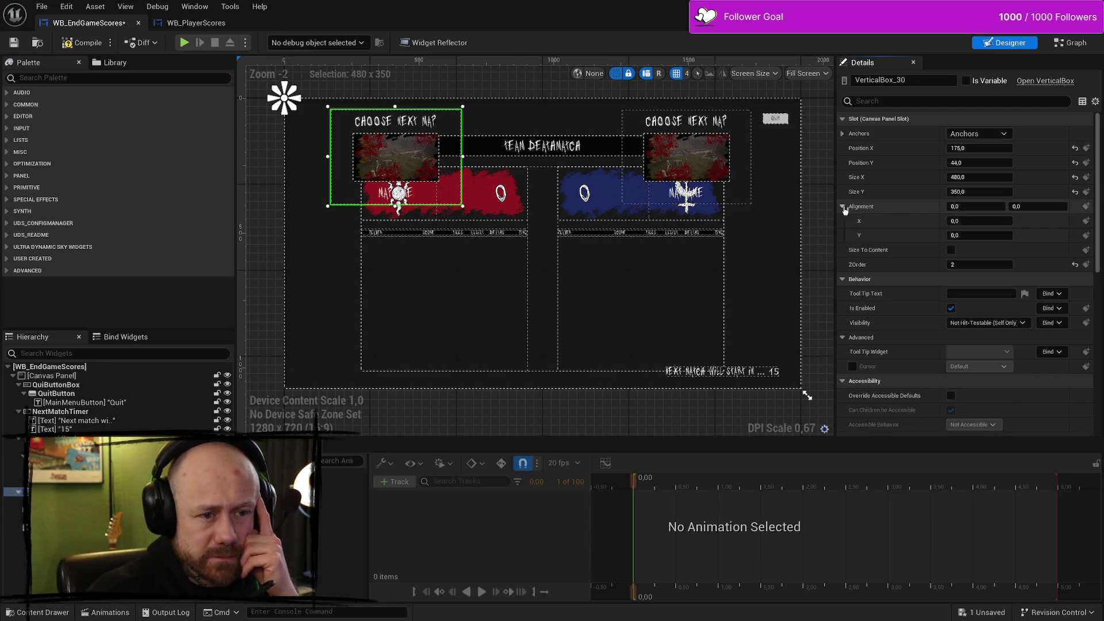
left_click(843, 207)
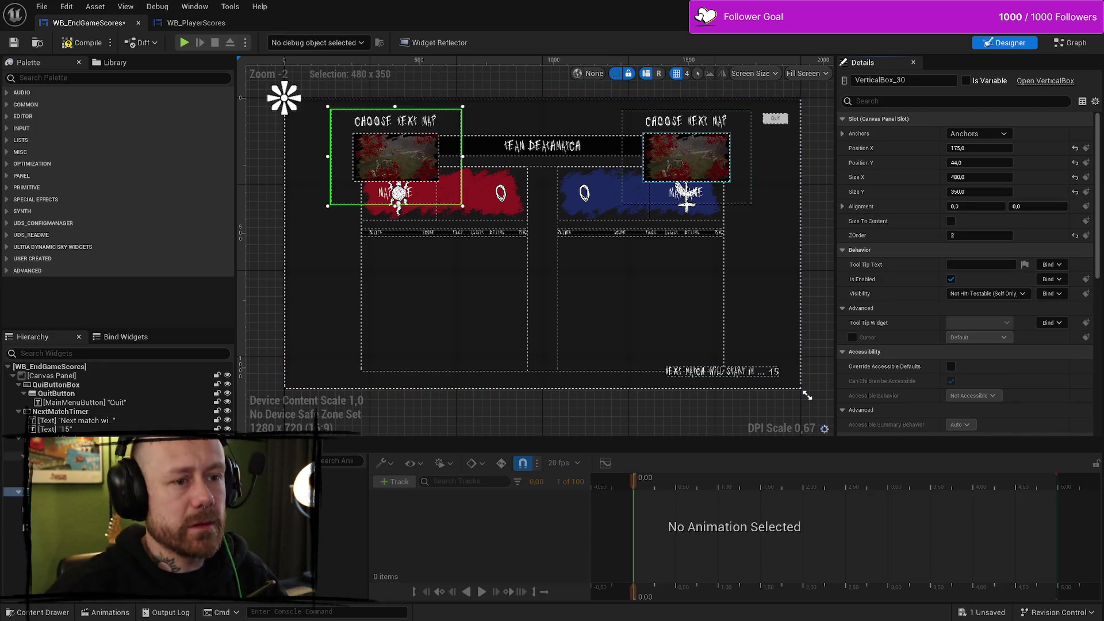
Step: Add a Palette Border above the left panel's title, toggling its Size back to Auto
left_click(94, 78)
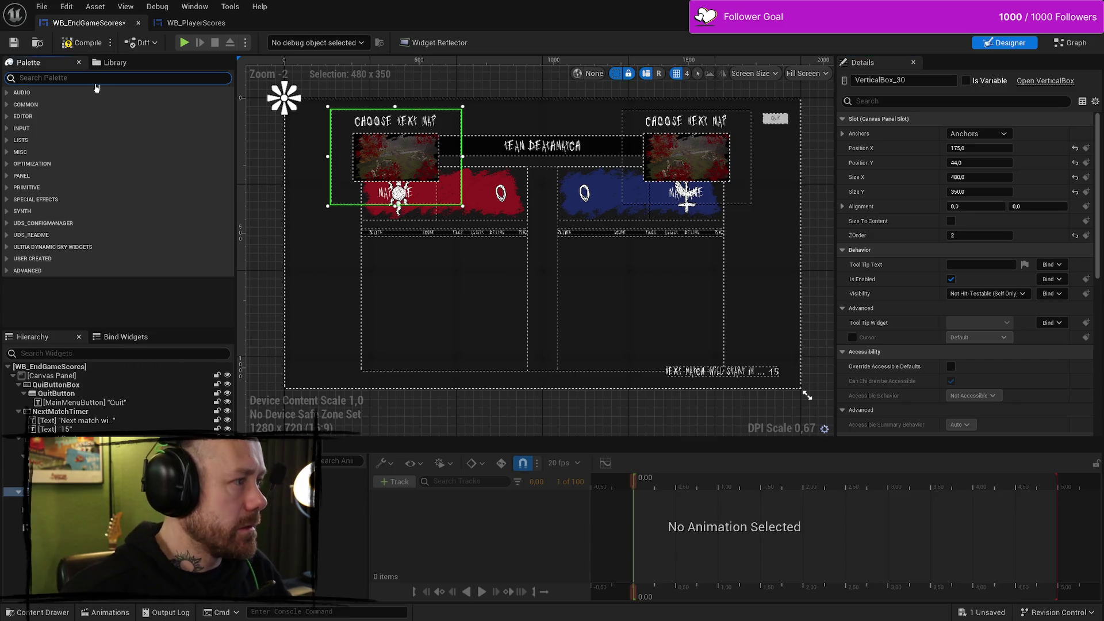
type("border")
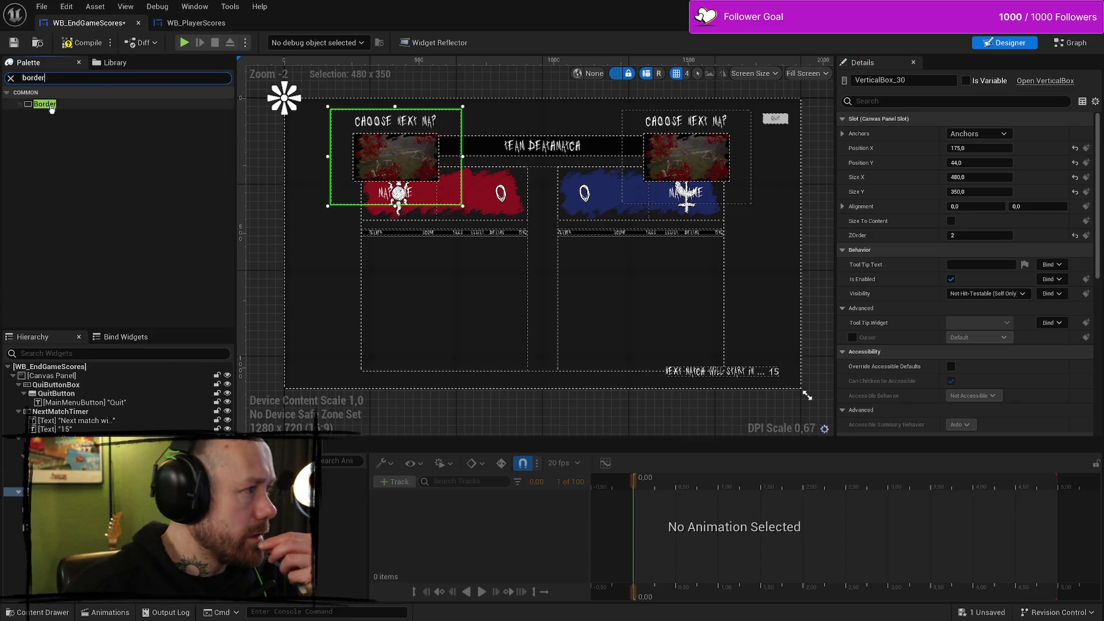
left_click(51, 106)
left_click_drag(398, 196, 285, 98)
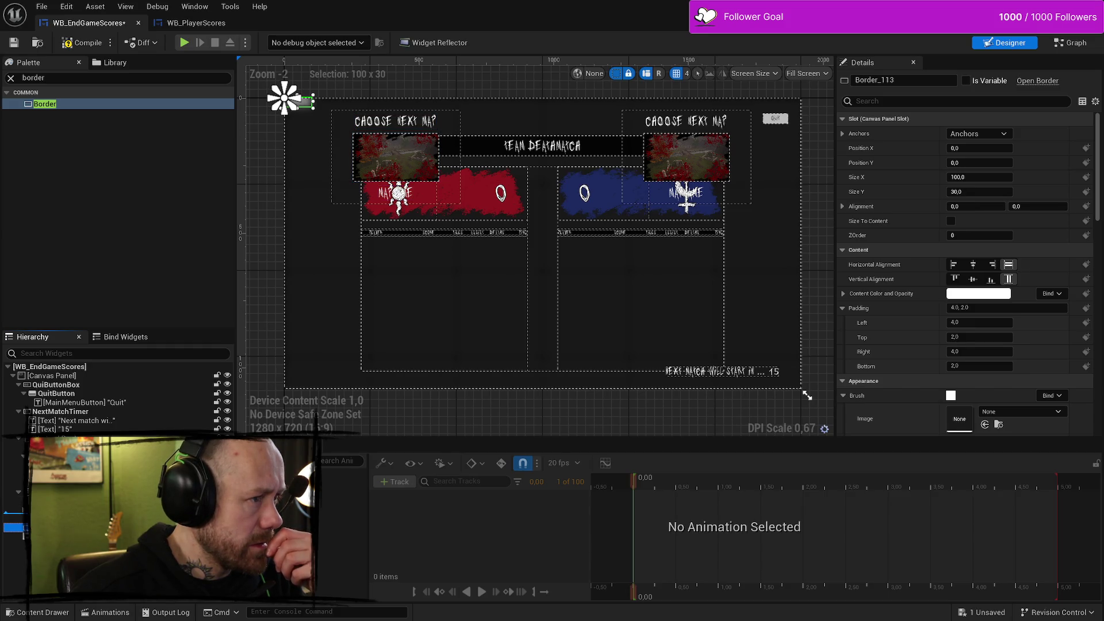
key("ctrl+z")
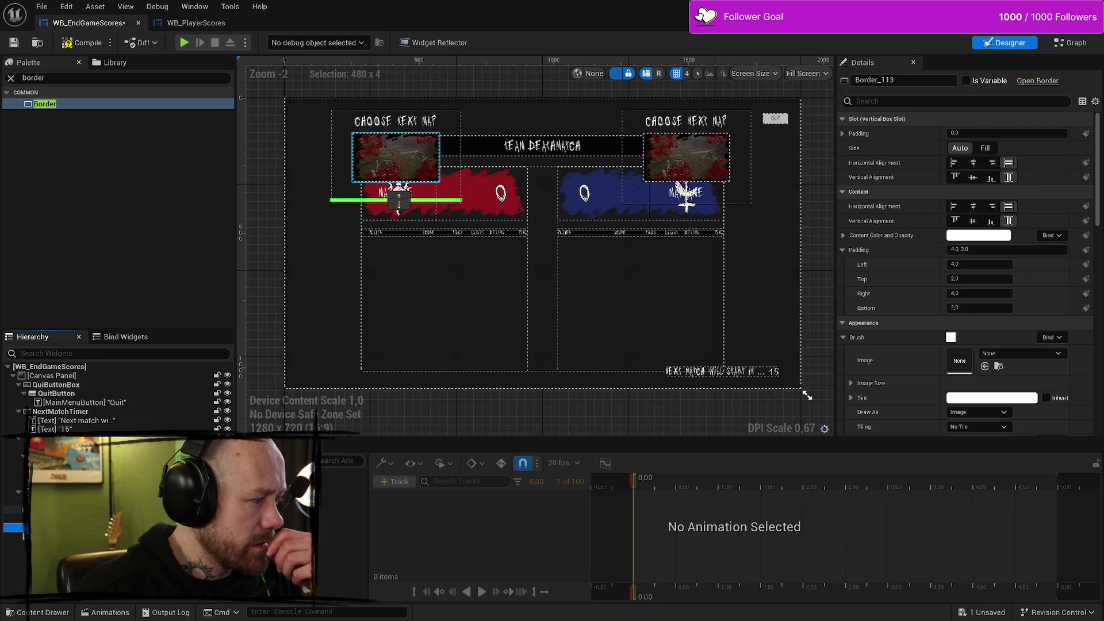
left_click_drag(398, 202, 398, 109)
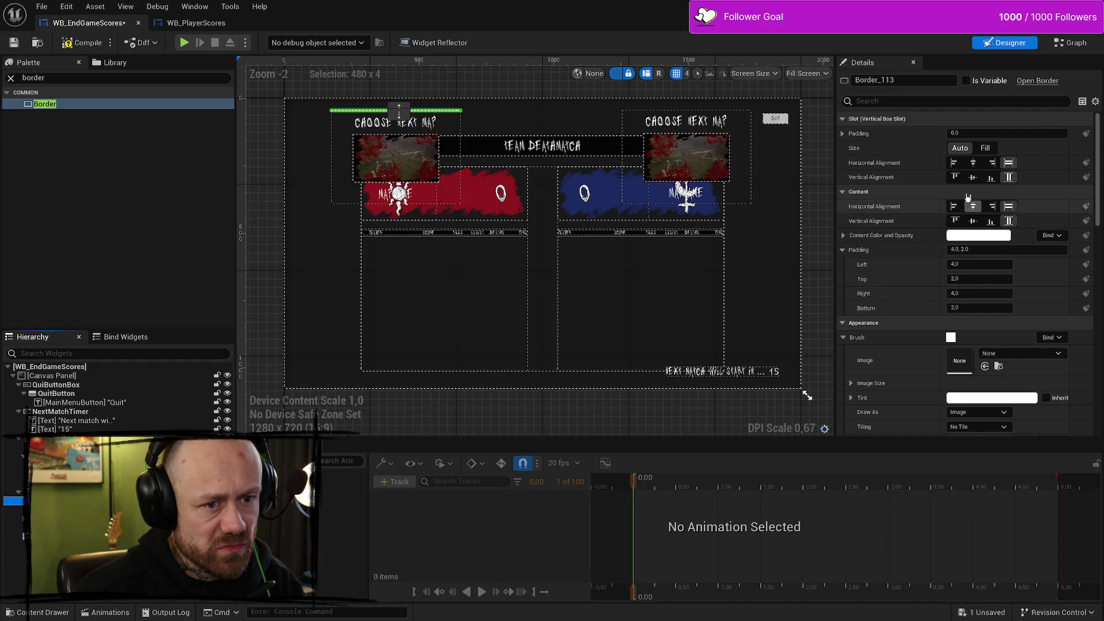
left_click(986, 149)
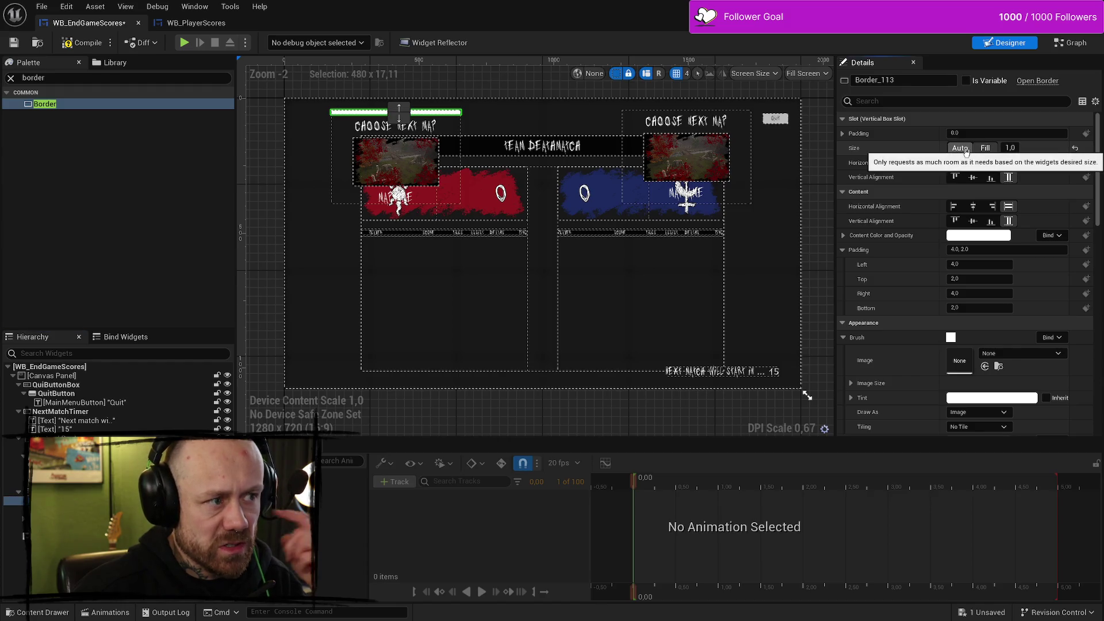
left_click(960, 148)
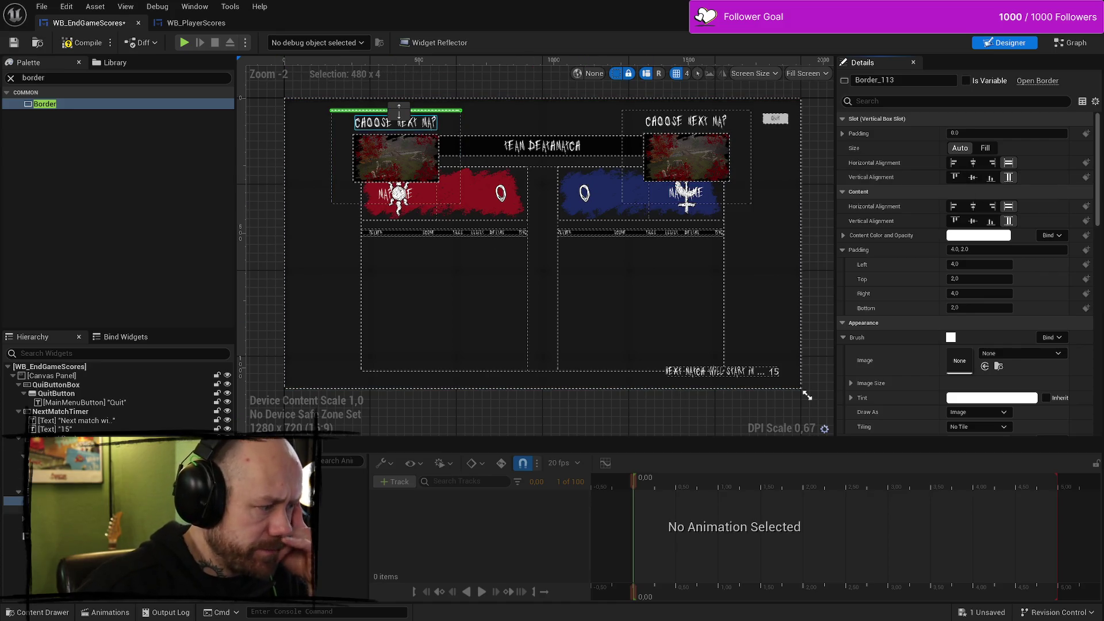
Step: Try moving the title, image and name into the Border, undoing the failed move
left_click(397, 193)
left_click(396, 158, "ctrl")
left_click(396, 122, "ctrl")
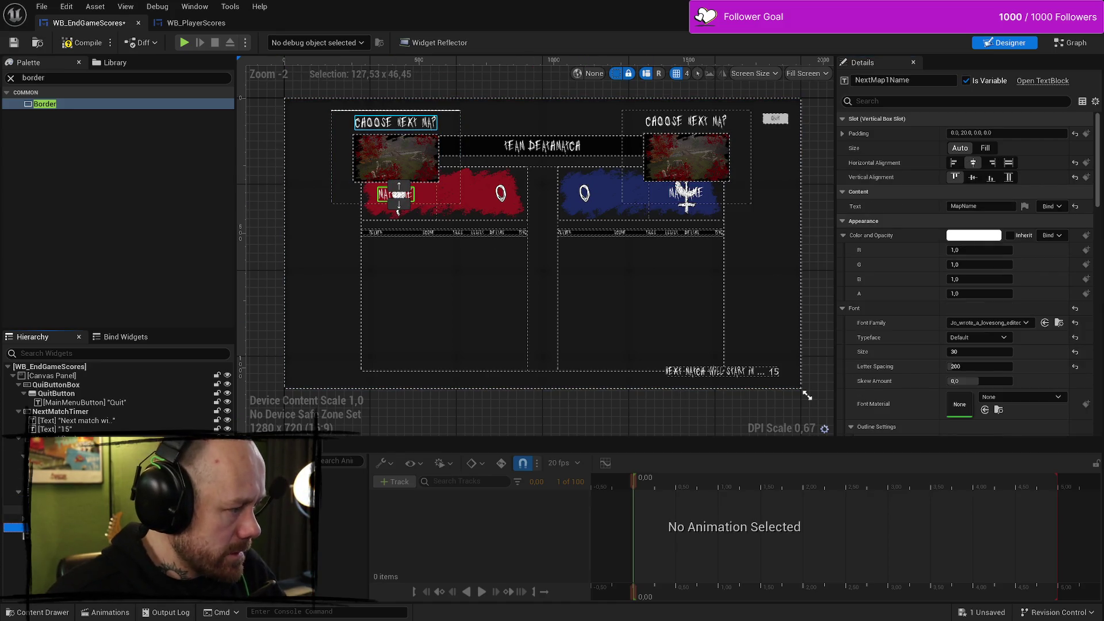
left_click_drag(398, 196, 399, 112)
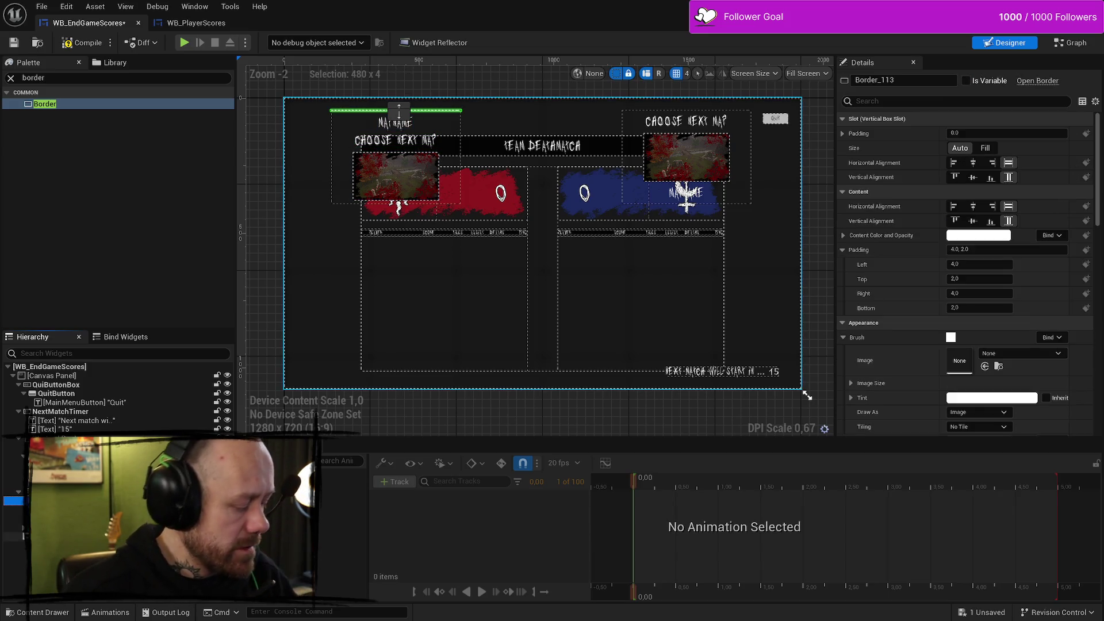
key("ctrl+z")
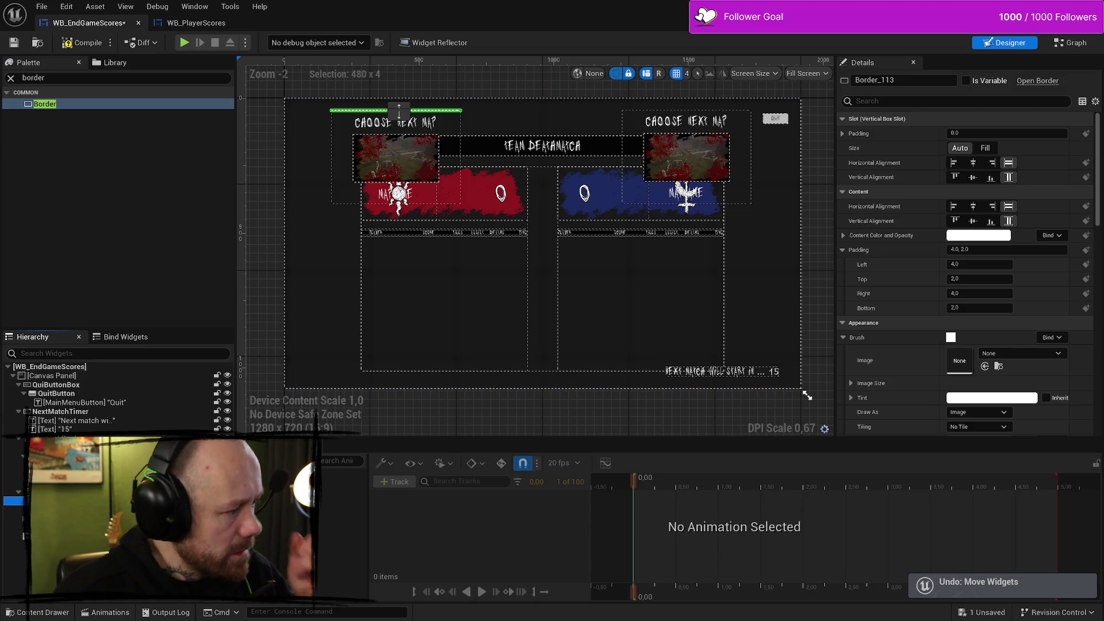
left_click(399, 123)
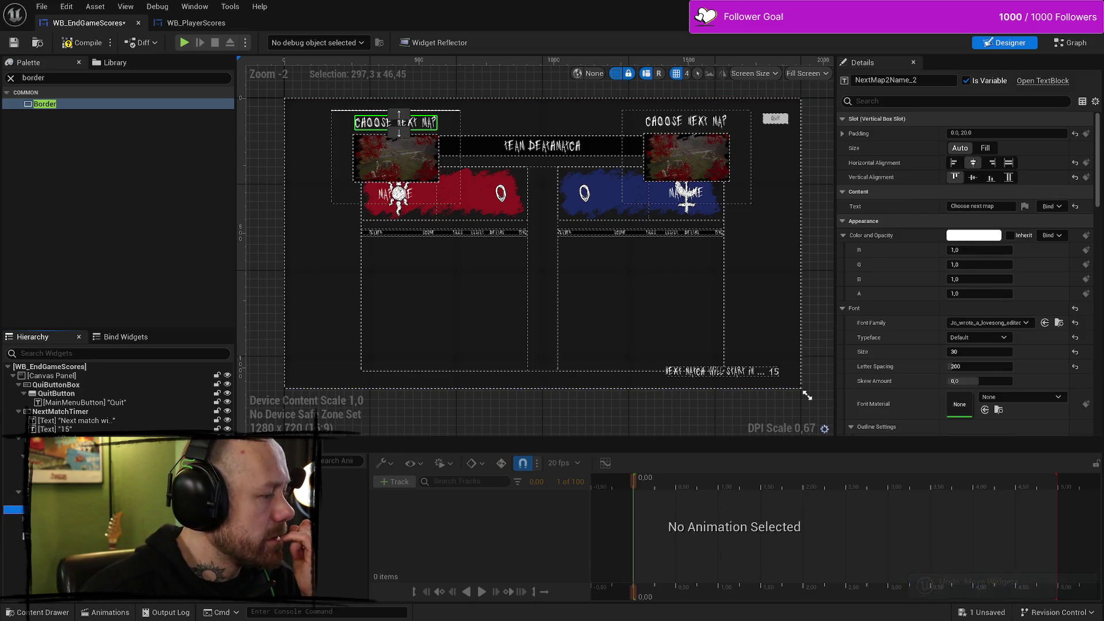
left_click(396, 158)
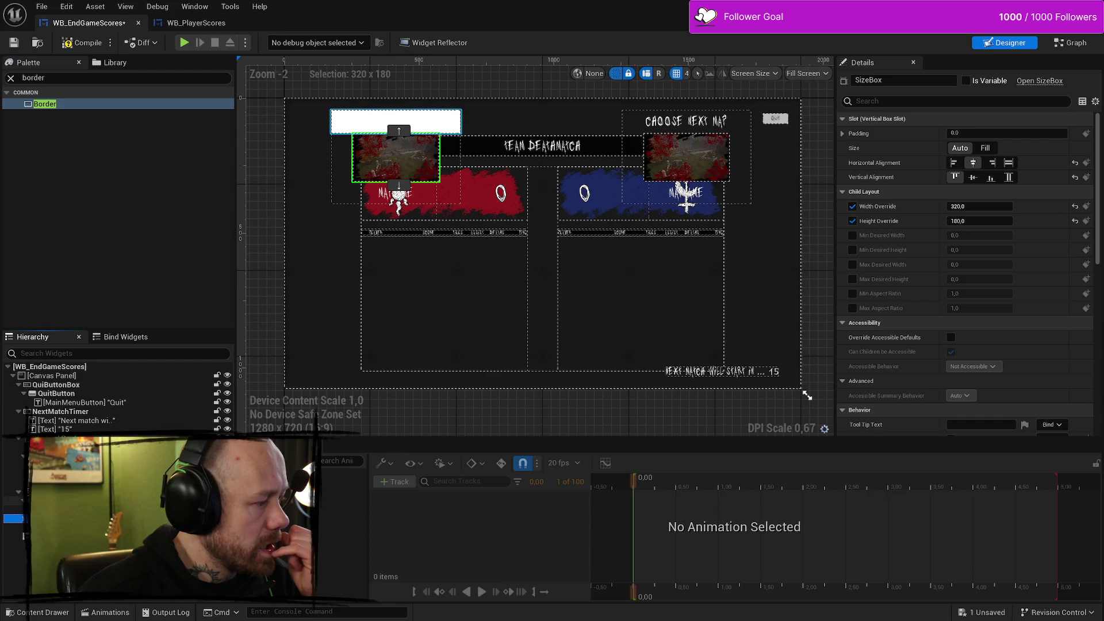
left_click(12, 500)
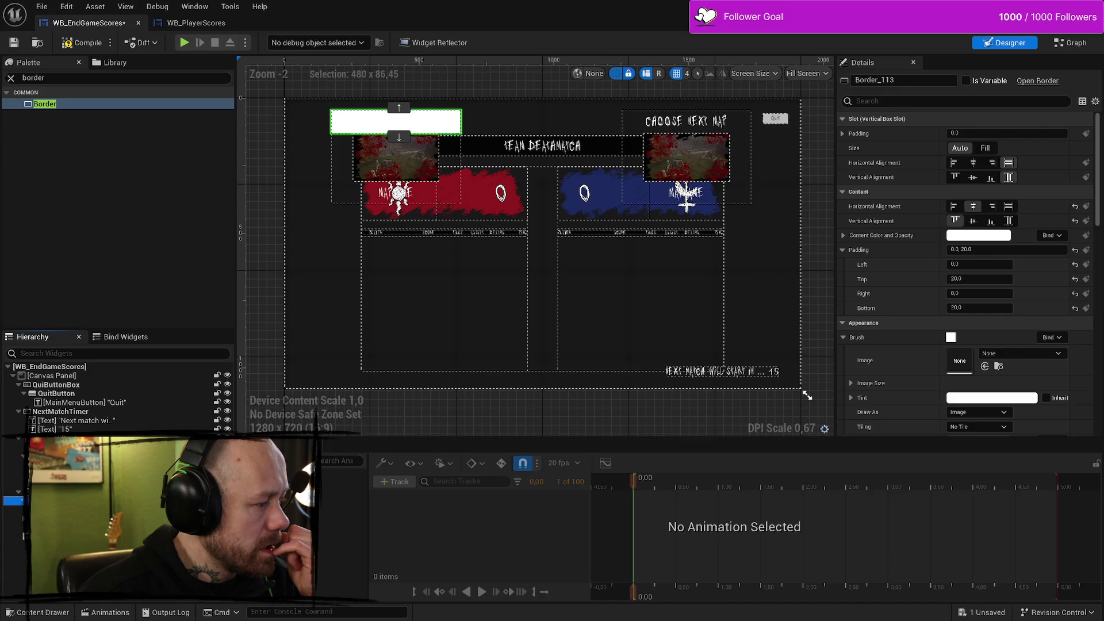
left_click(13, 518)
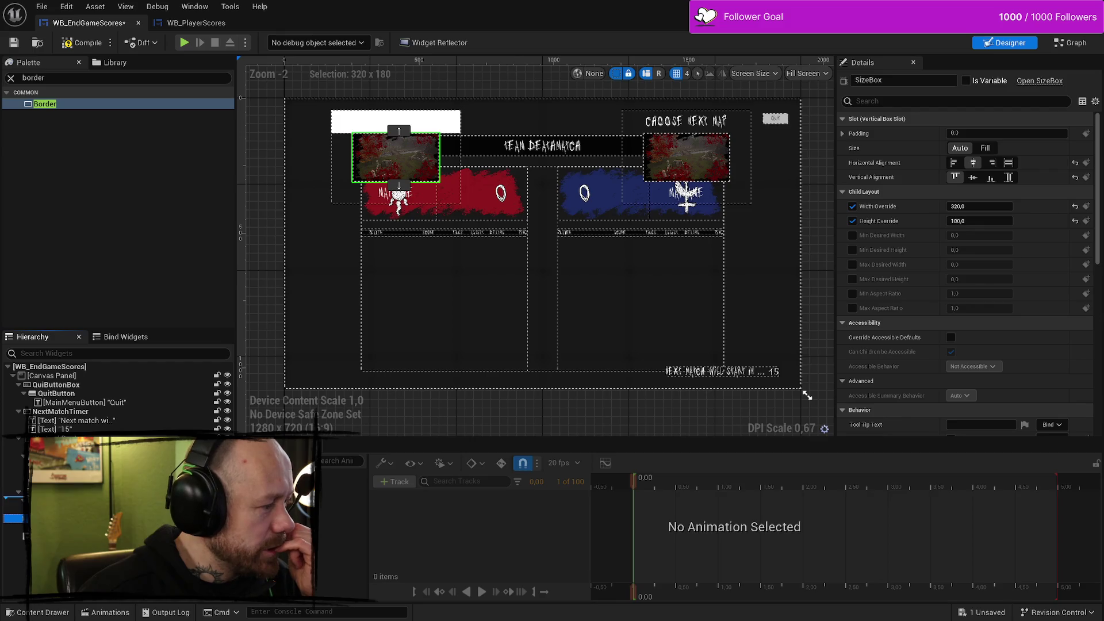
left_click_drag(14, 518, 23, 532)
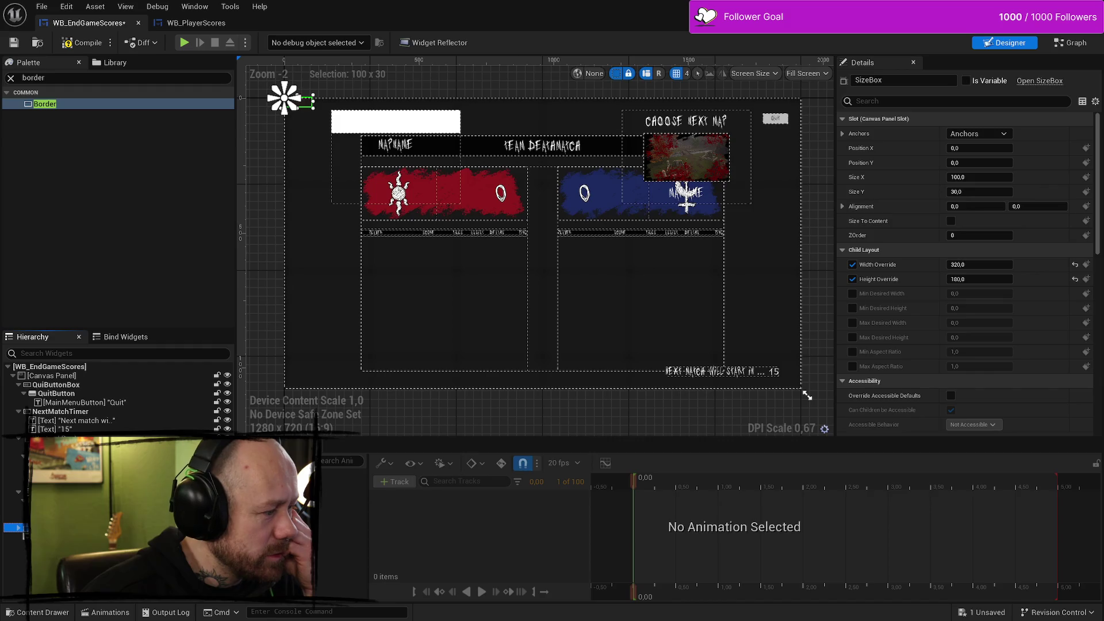
left_click_drag(23, 535, 23, 536)
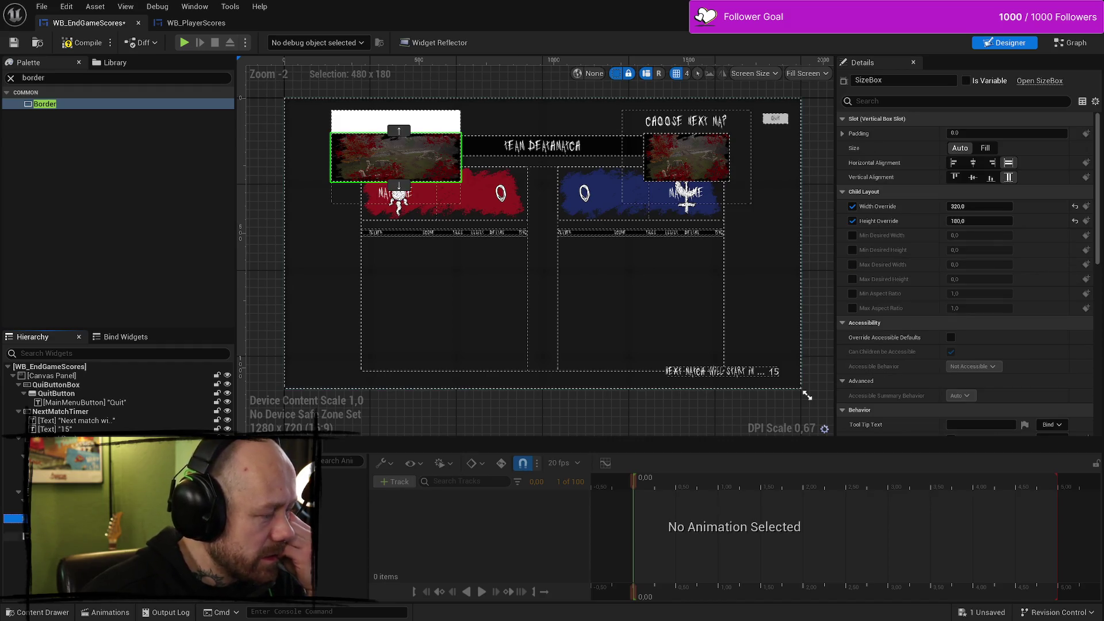
key("ctrl+z")
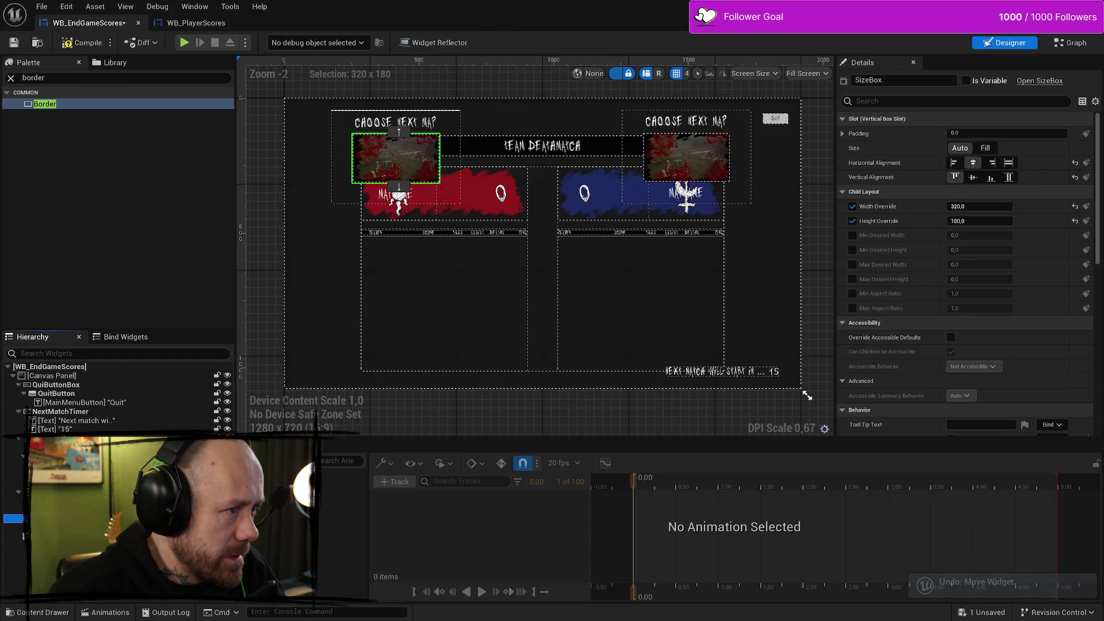
key("ctrl+z")
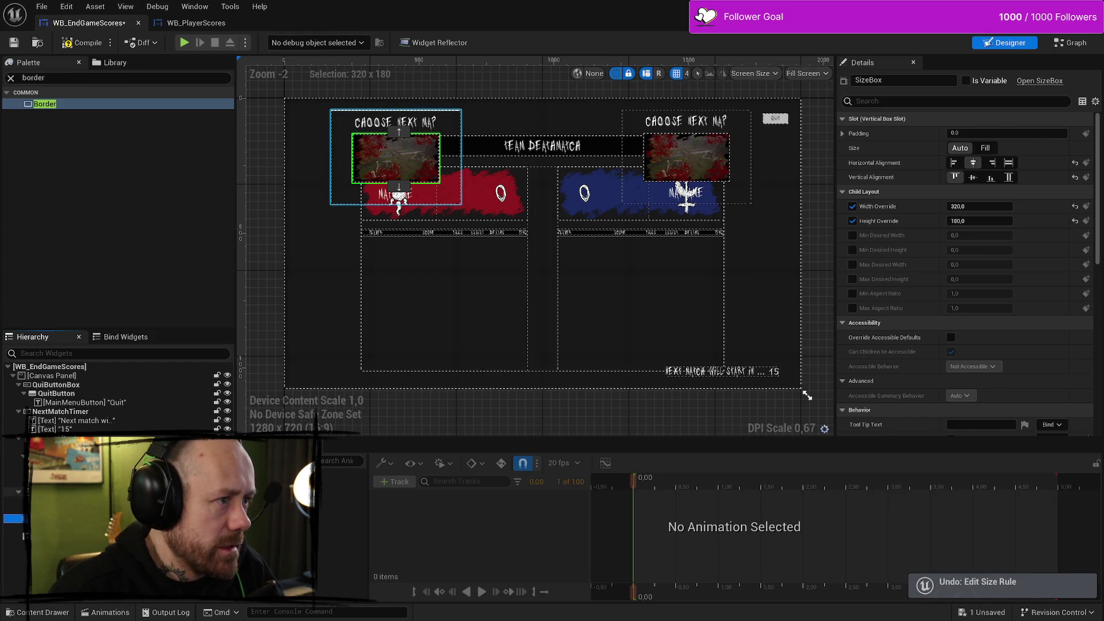
key("ctrl+z")
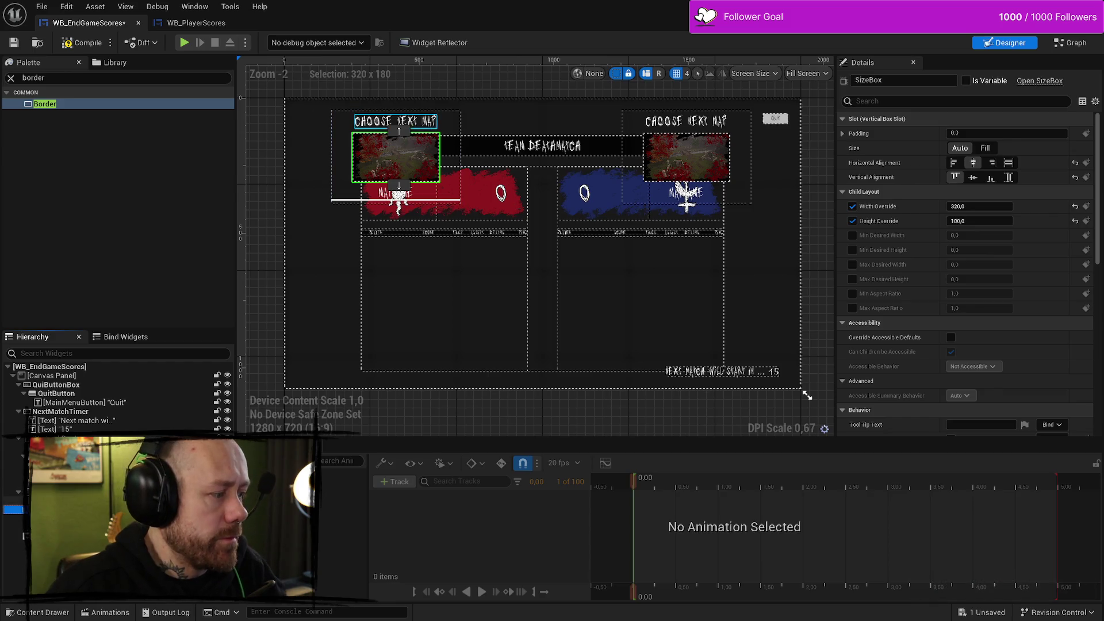
left_click(807, 396)
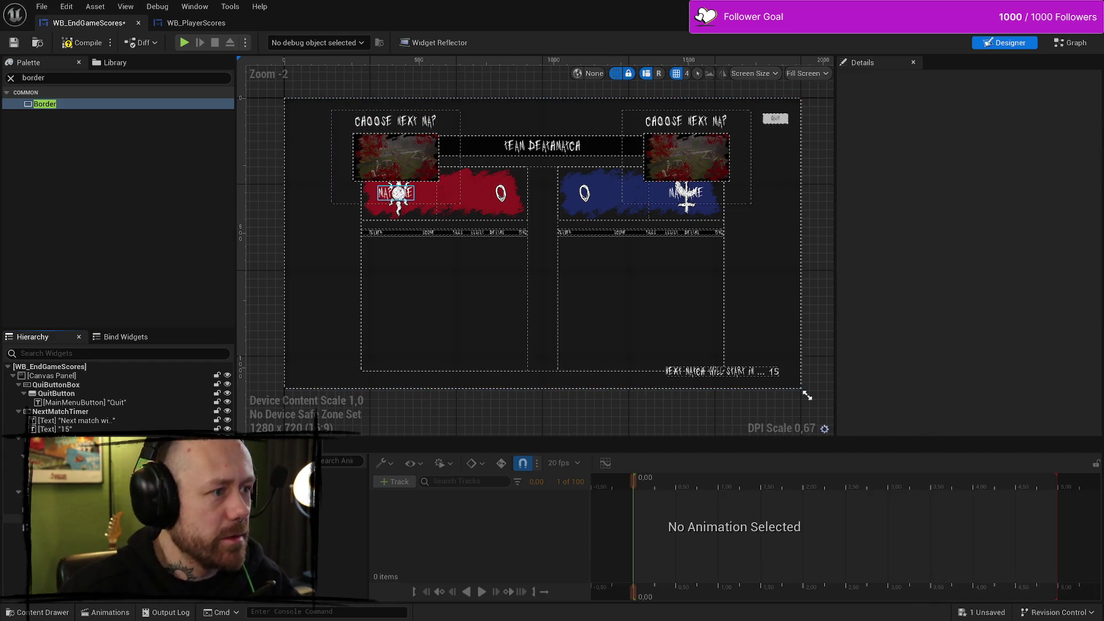
left_click(69, 491)
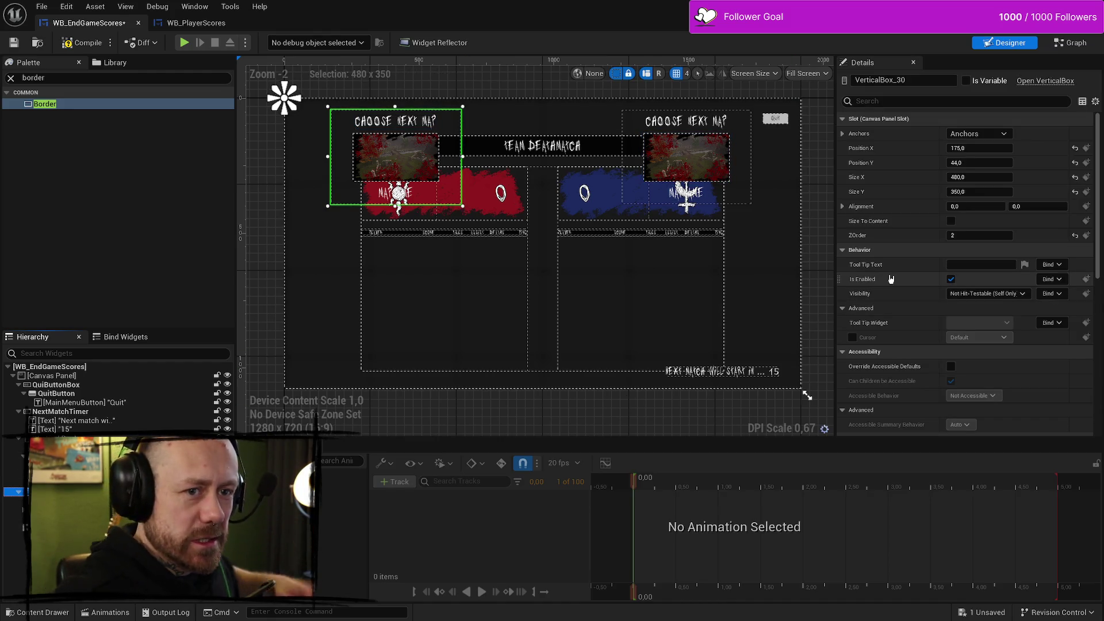
left_click(843, 134)
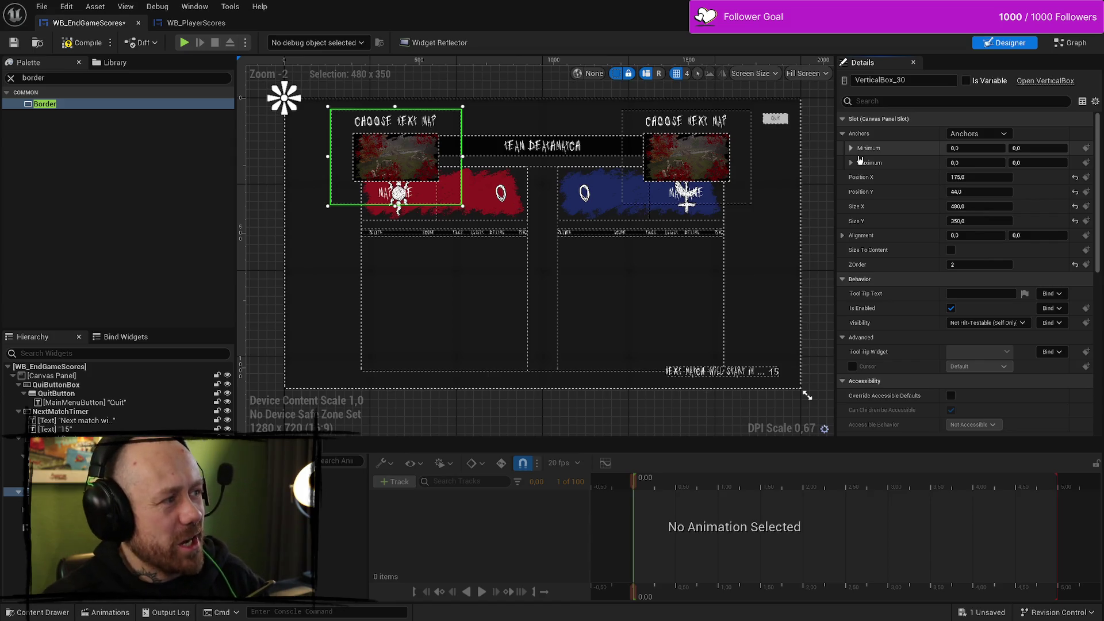
left_click(78, 46)
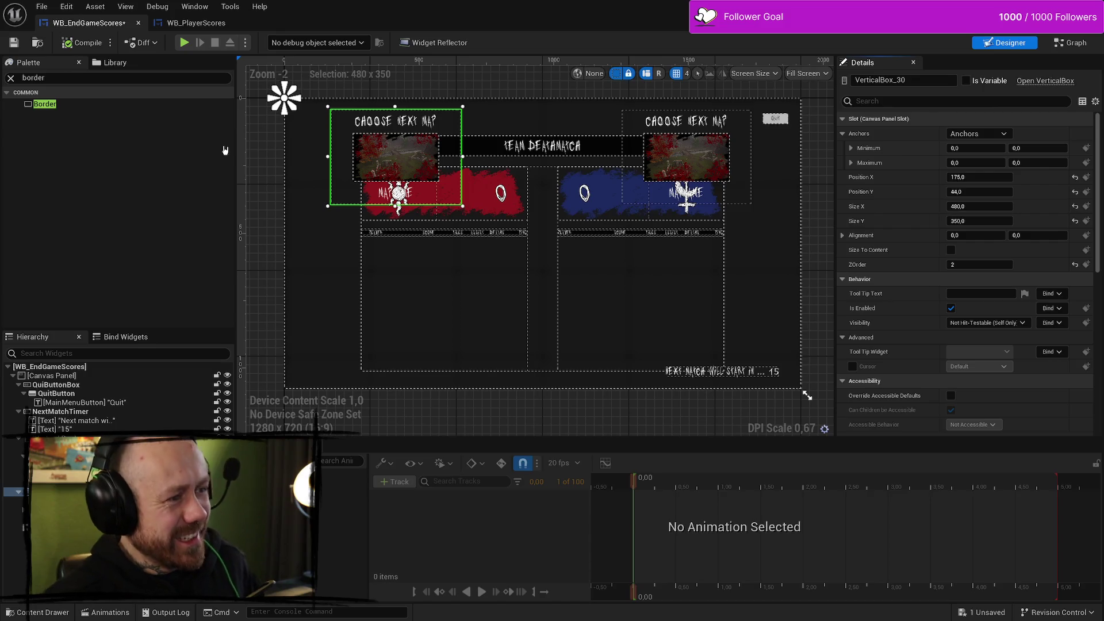
left_click(750, 202)
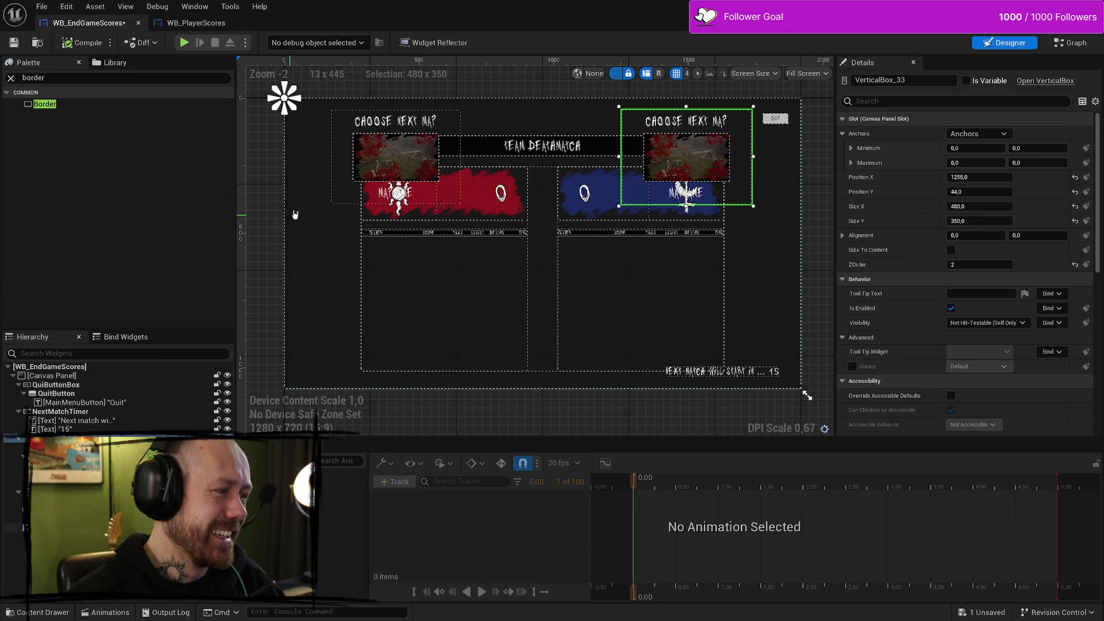
left_click(332, 202)
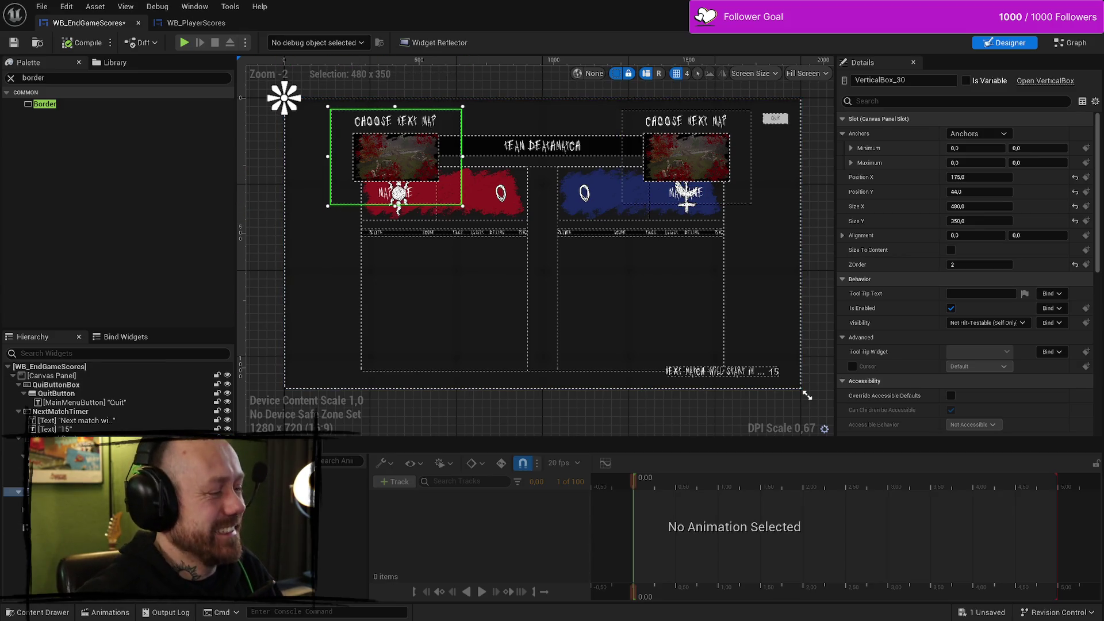
Step: Browse VerticalBox_30's context menu and search its properties for 'back'
right_click(80, 493)
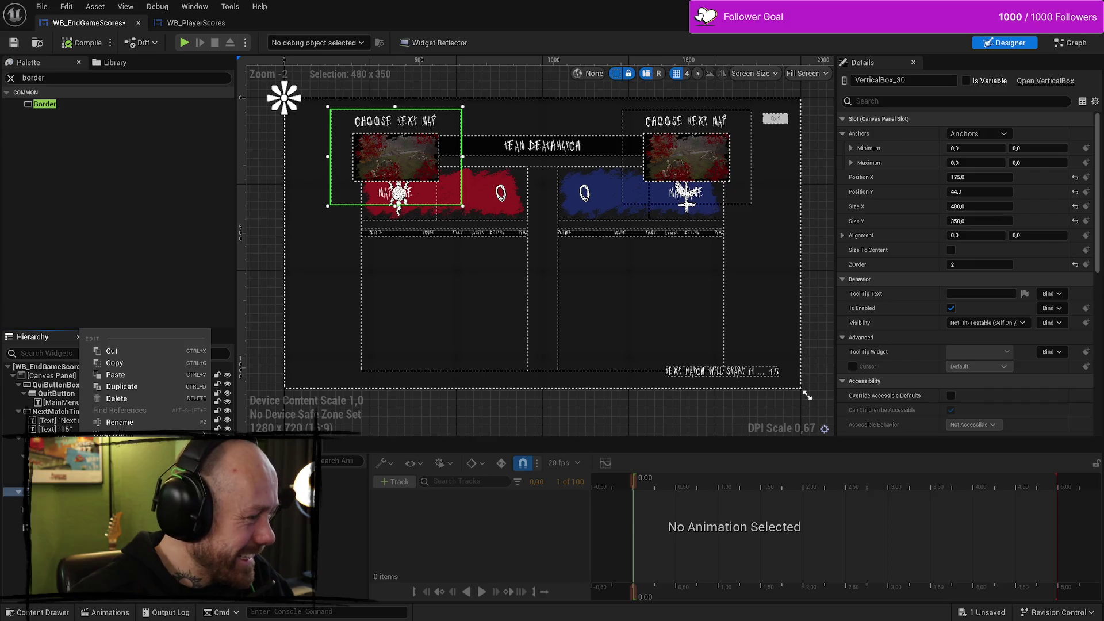
key("Escape")
right_click(66, 493)
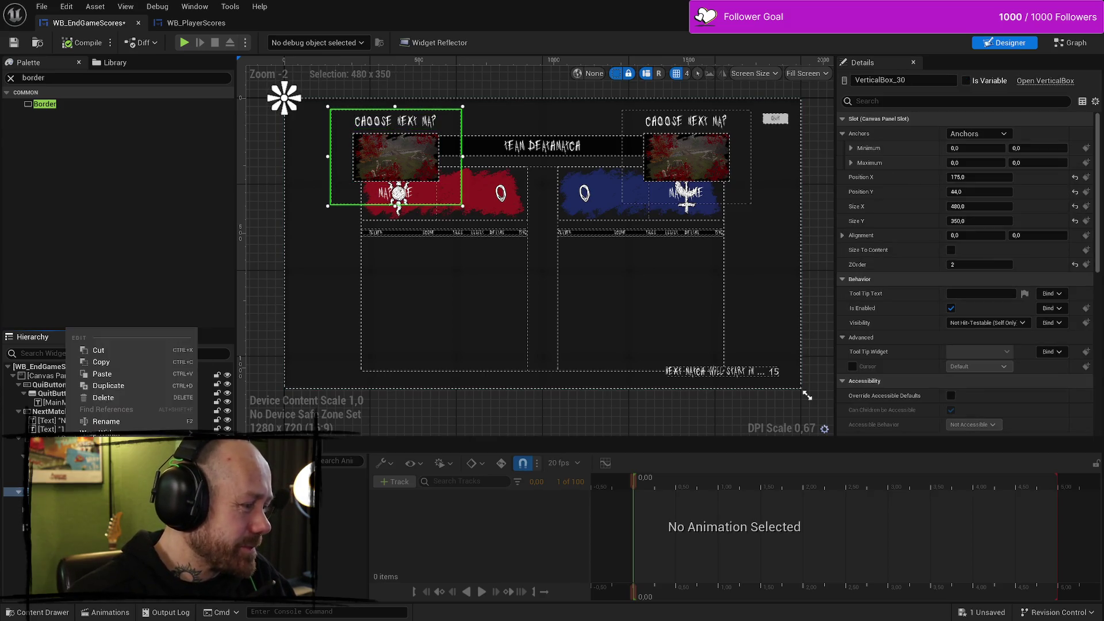
key("Escape")
left_click(886, 100)
type("back")
key("BackSpace")
key("BackSpace")
key("BackSpace")
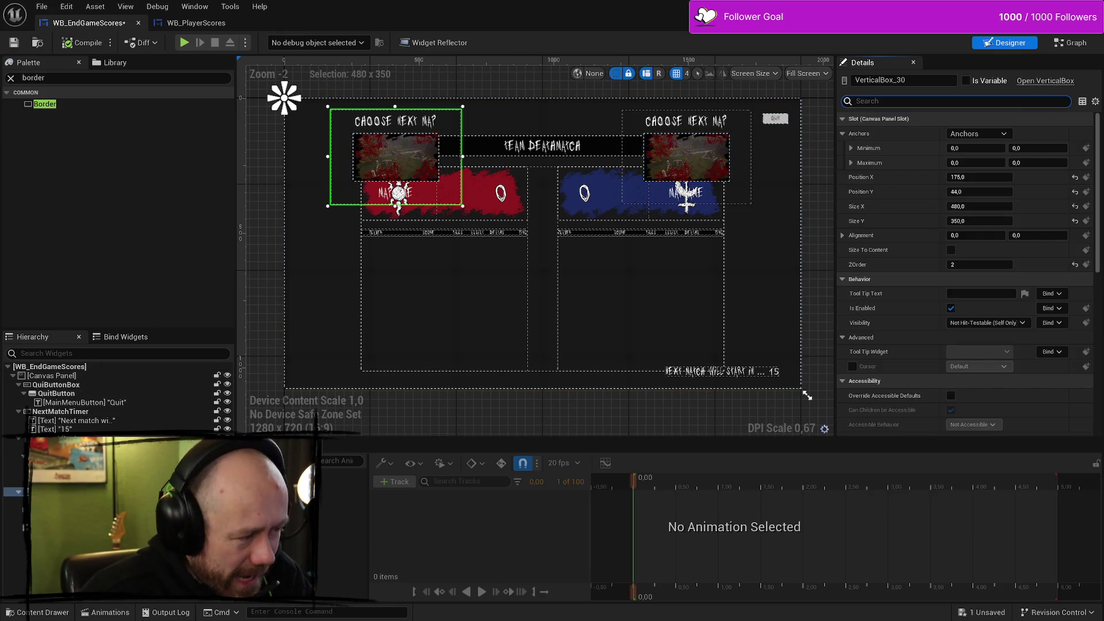
Step: Wrap VerticalBox_30 with a Border and select the new Border
right_click(86, 492)
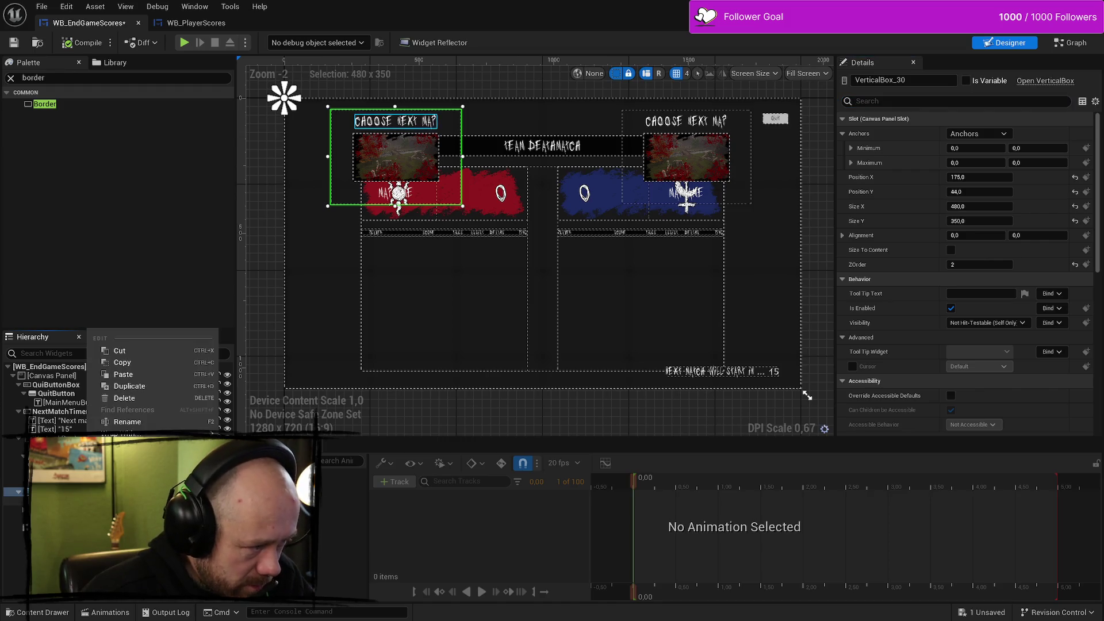
mouse_move(127, 432)
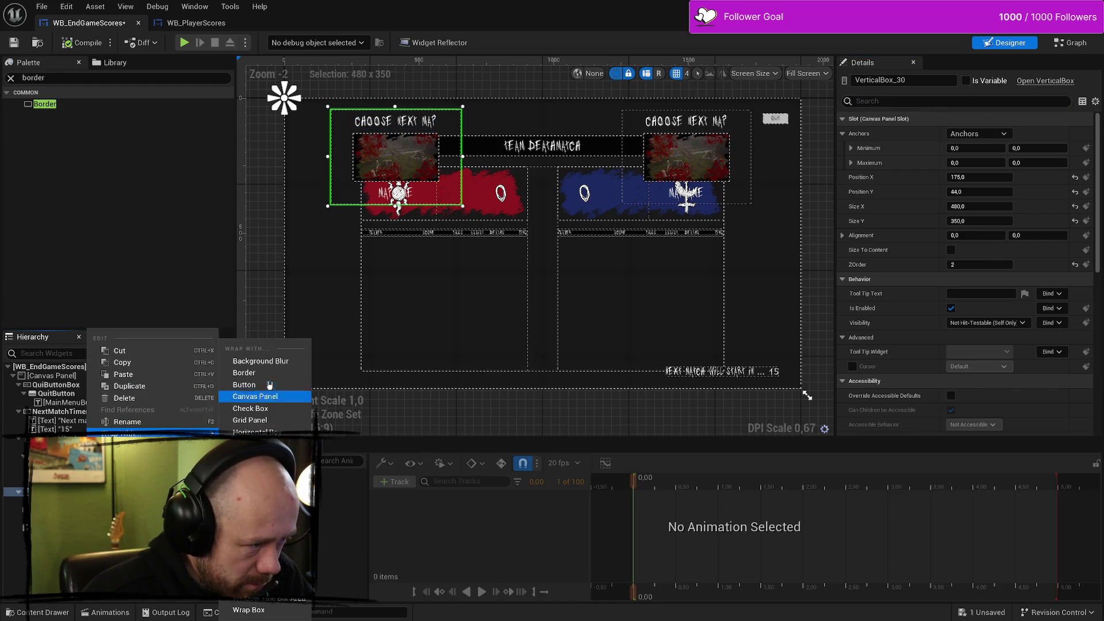
left_click(244, 372)
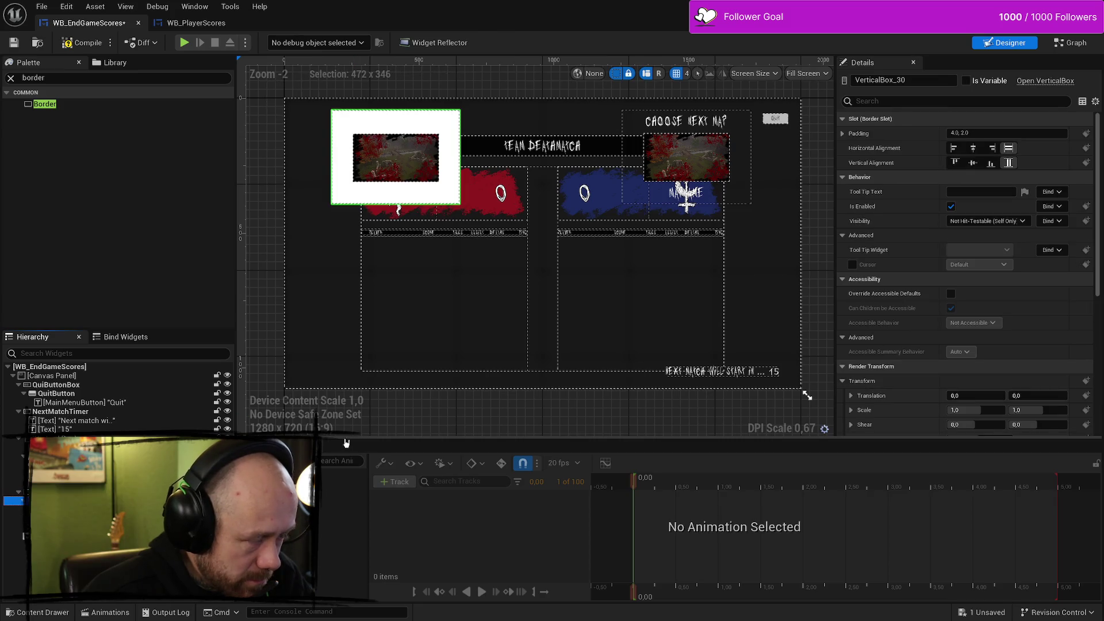
left_click(14, 491)
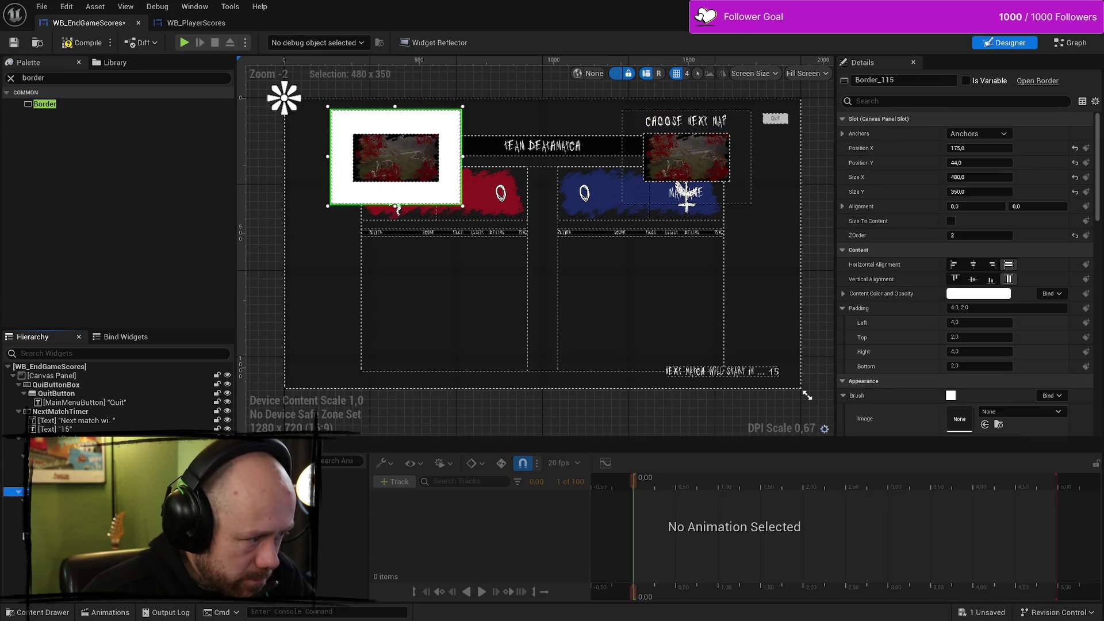
left_click(977, 298)
mouse_move(893, 345)
left_mouse_down()
mouse_move(892, 441)
mouse_move(894, 345)
mouse_move(909, 354)
mouse_move(893, 334)
mouse_move(917, 488)
left_mouse_up()
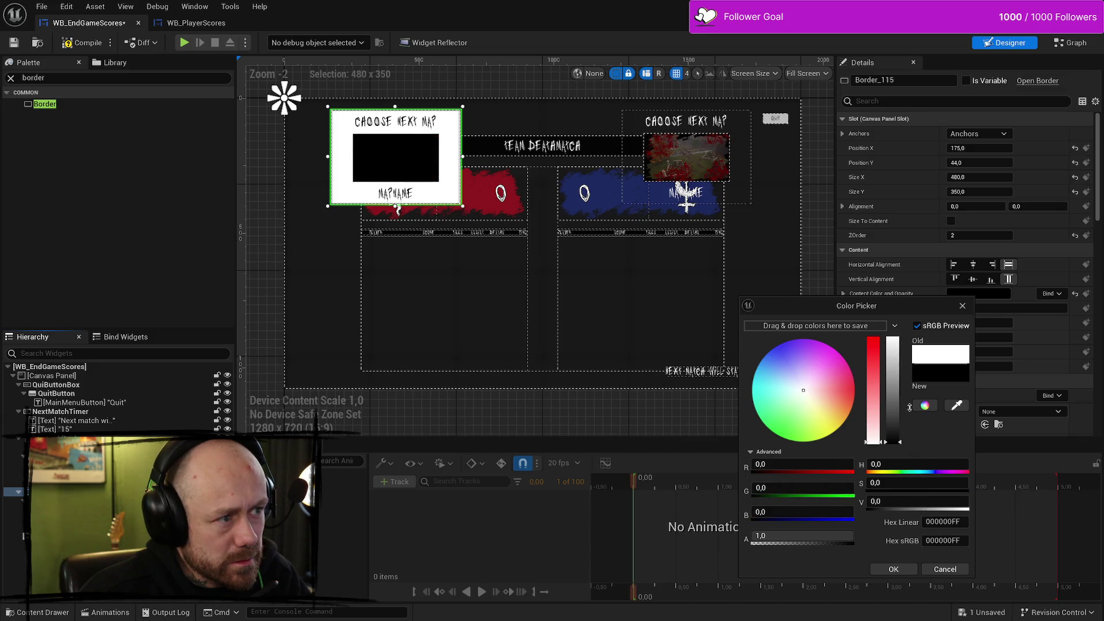
left_click_drag(914, 427, 899, 290)
mouse_move(846, 538)
left_mouse_down()
mouse_move(753, 538)
mouse_move(851, 538)
left_mouse_up()
left_click(945, 569)
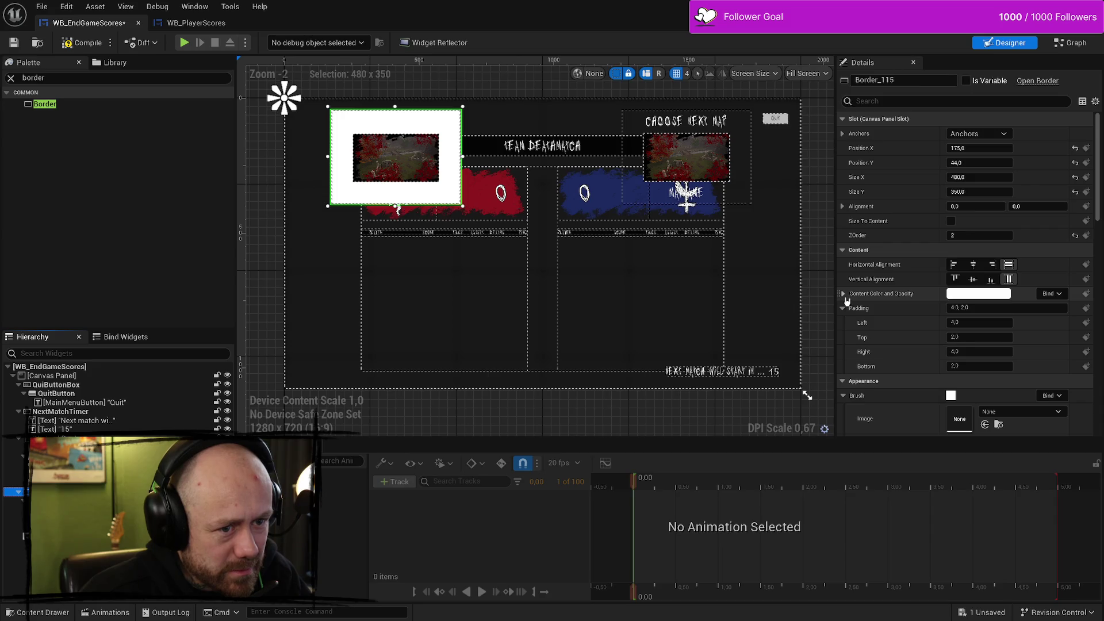
left_click(968, 294)
left_click_drag(886, 412, 889, 464)
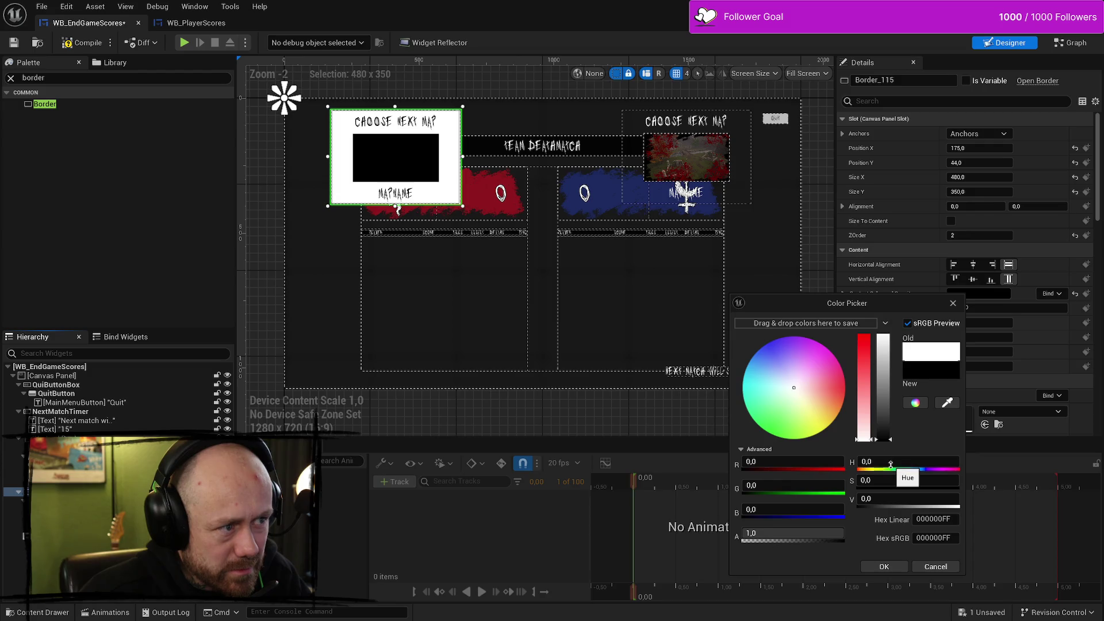
mouse_move(828, 533)
left_mouse_down()
mouse_move(781, 533)
mouse_move(845, 533)
left_mouse_up()
left_click(932, 566)
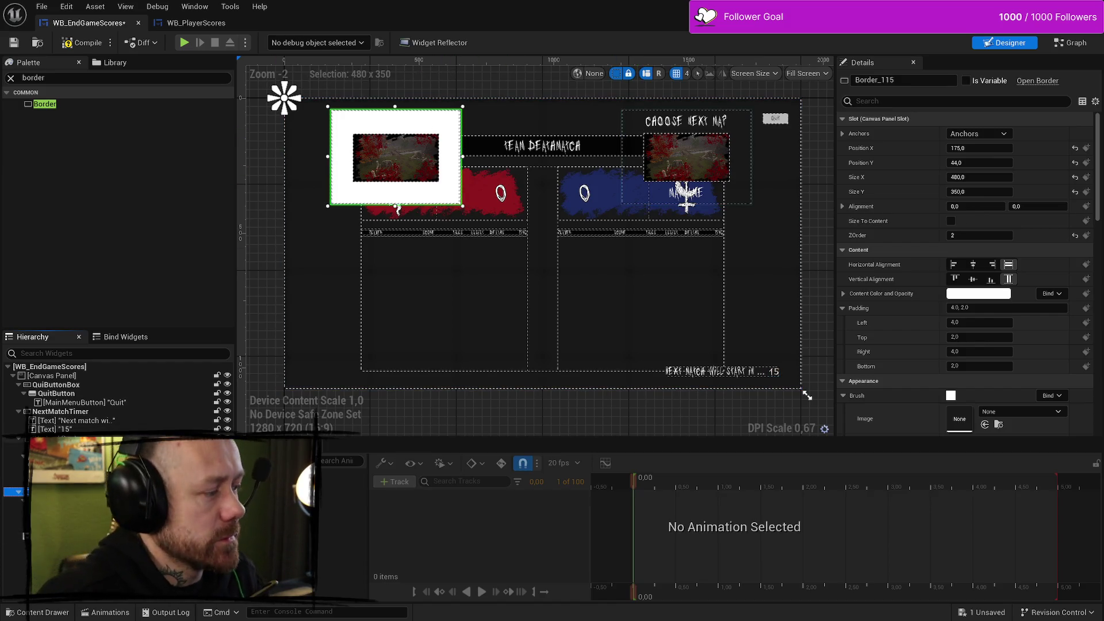
left_click(23, 500)
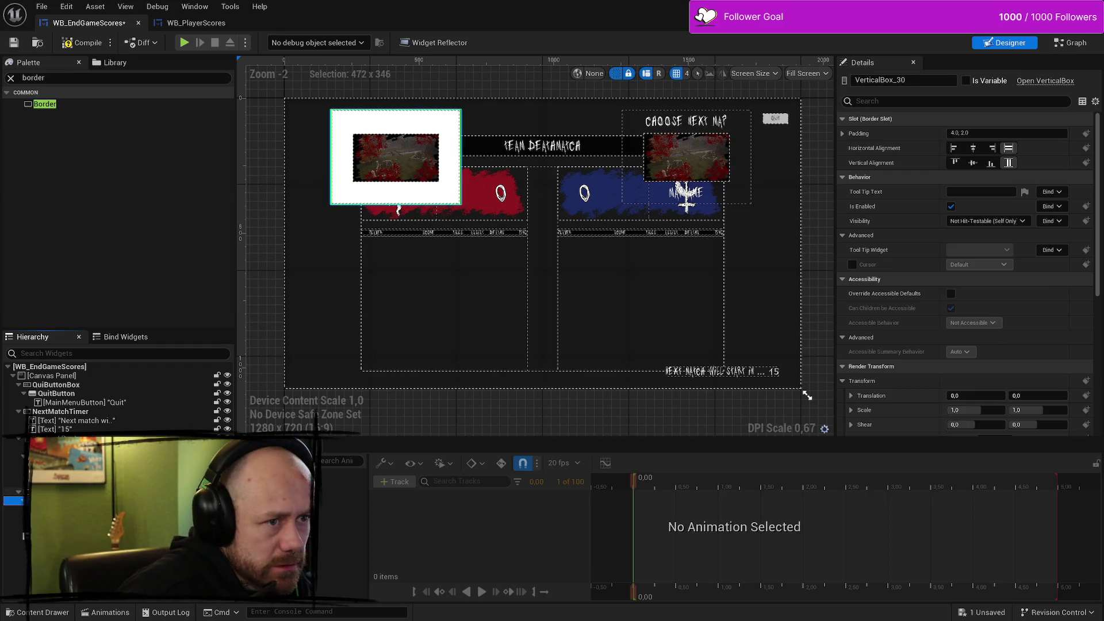
left_click(20, 492)
left_click(978, 293)
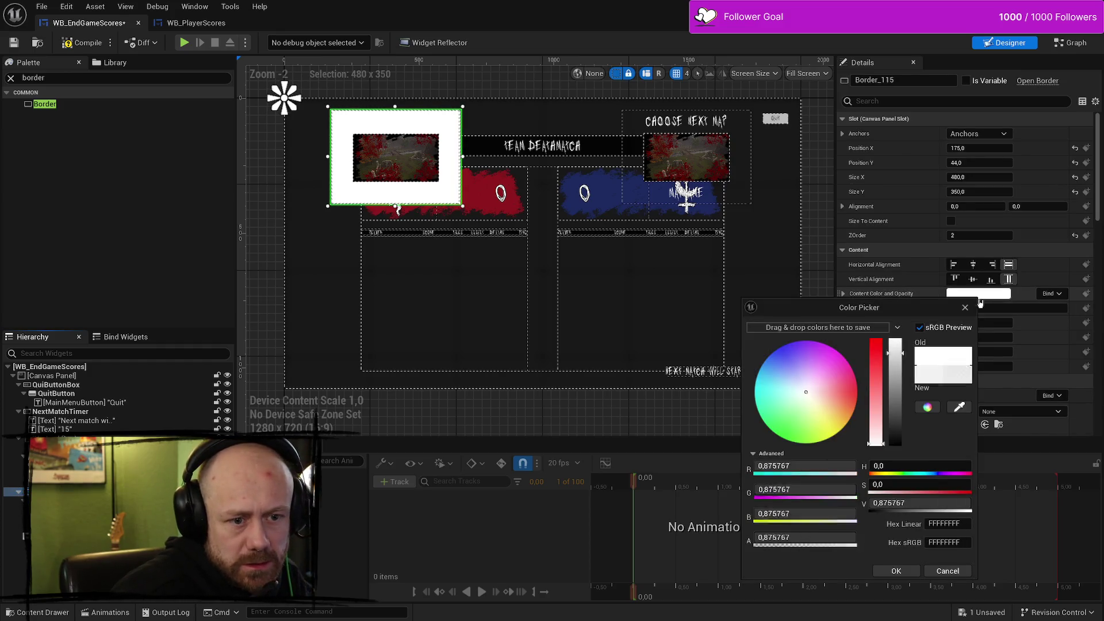
left_click_drag(895, 382, 895, 446)
left_click(895, 570)
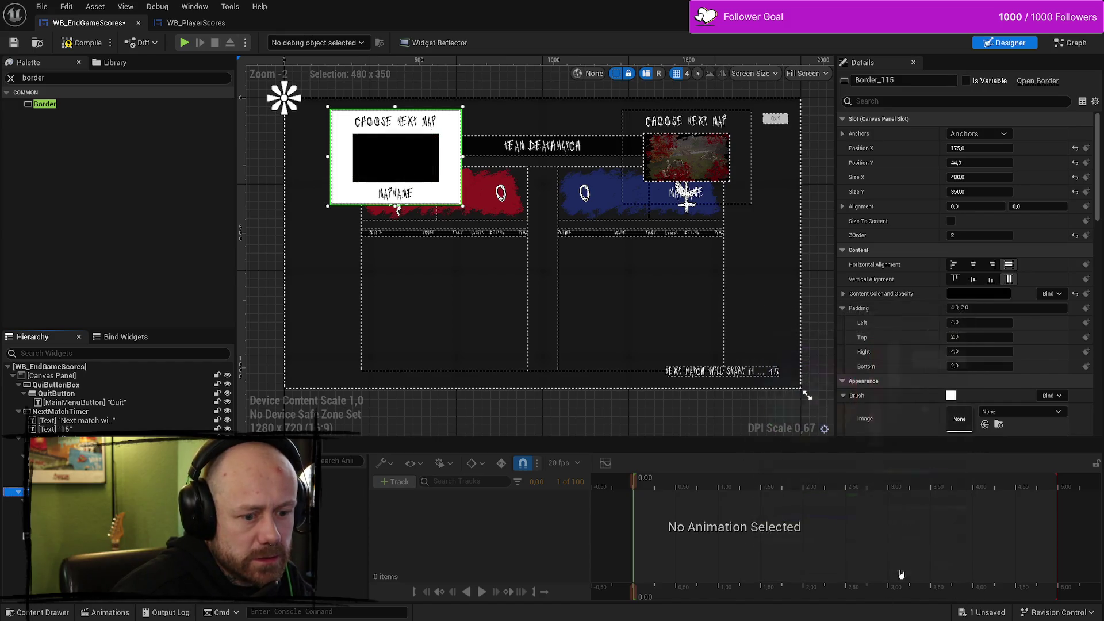
left_click(395, 158)
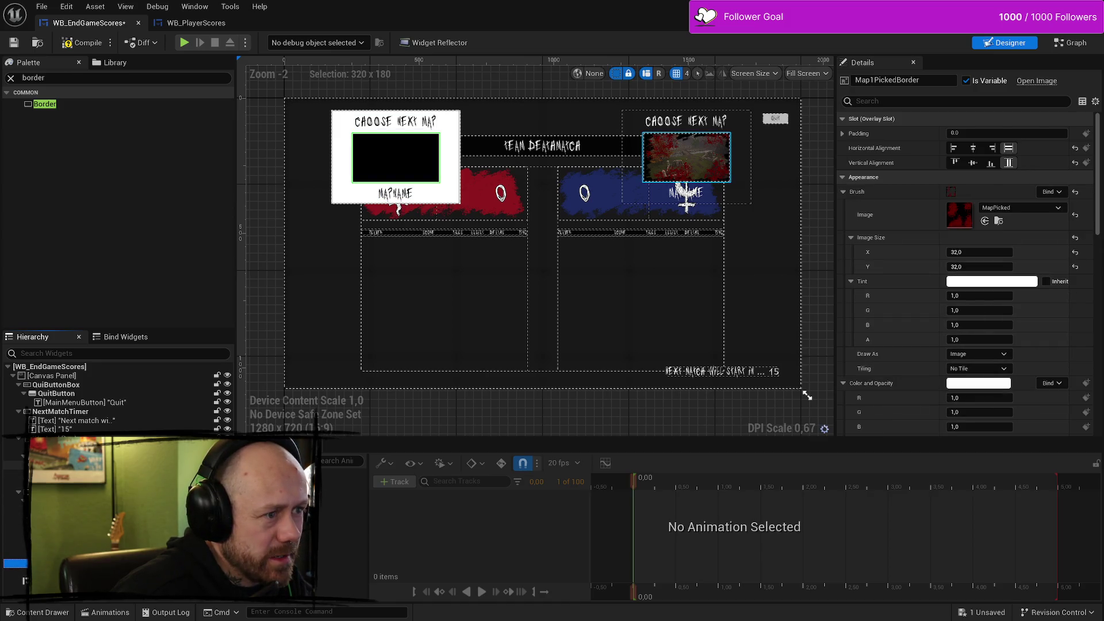
left_click(17, 491)
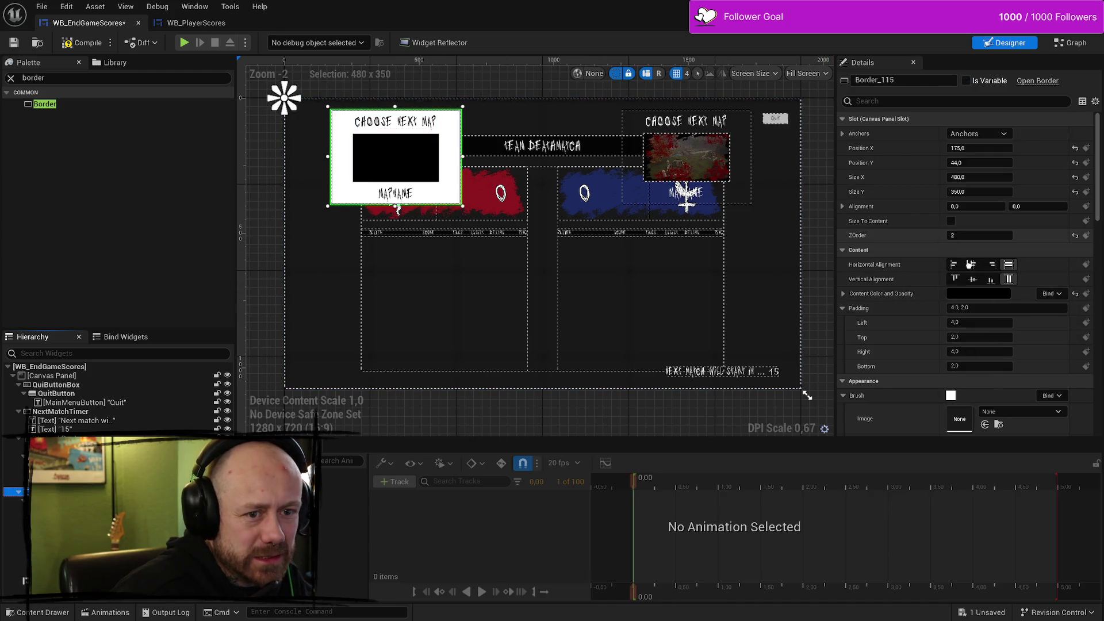
left_click(992, 295)
left_click_drag(908, 405, 911, 325)
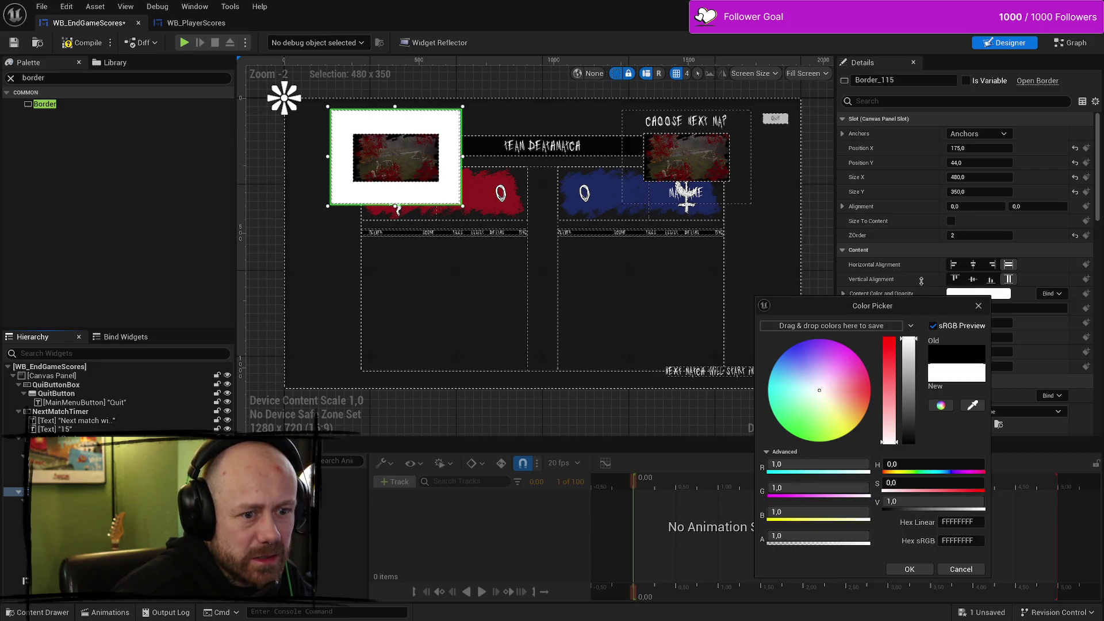
left_click(959, 569)
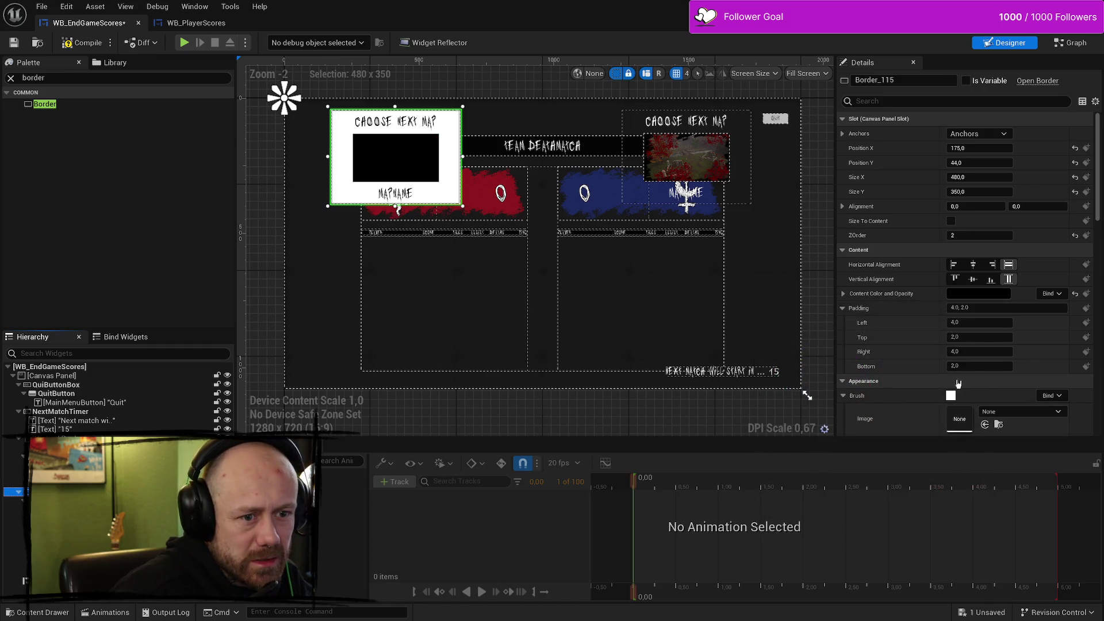
left_click(996, 296)
left_click_drag(911, 437, 911, 340)
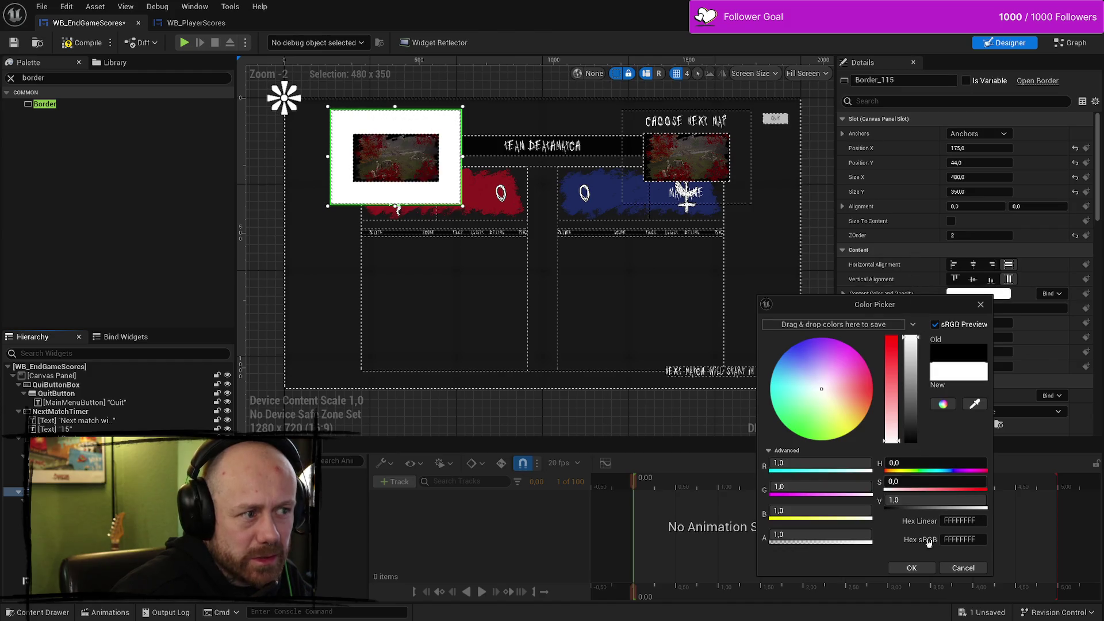
left_click(911, 569)
scroll(897, 297, "down", 5)
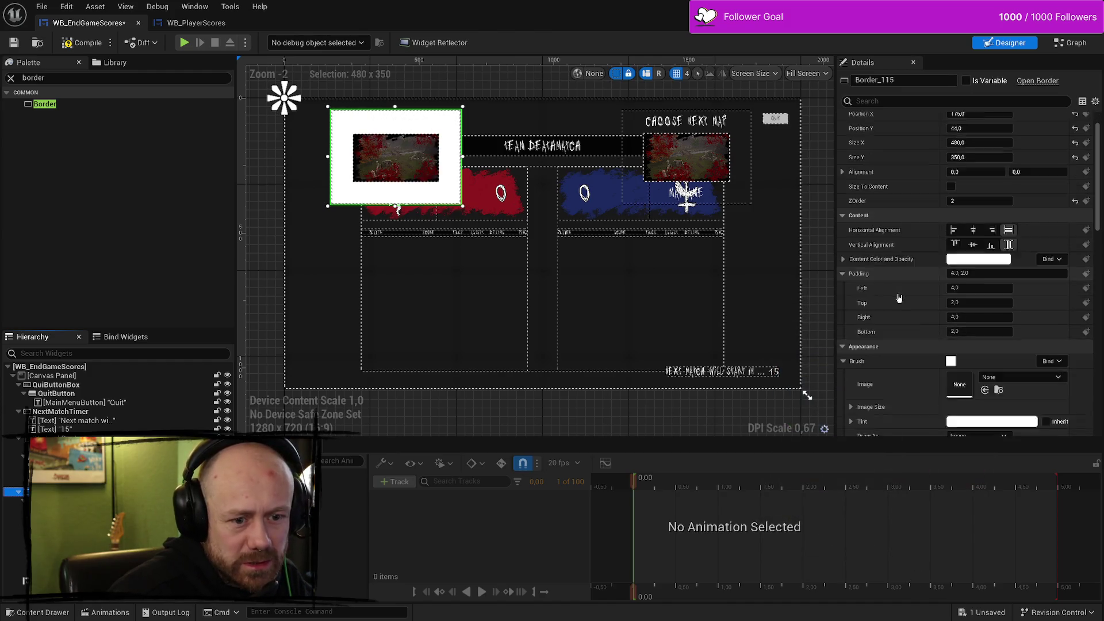
Step: Set the Border's Brush Tint to black (Value 0) with alpha about 0.94
scroll(916, 296, "down", 2)
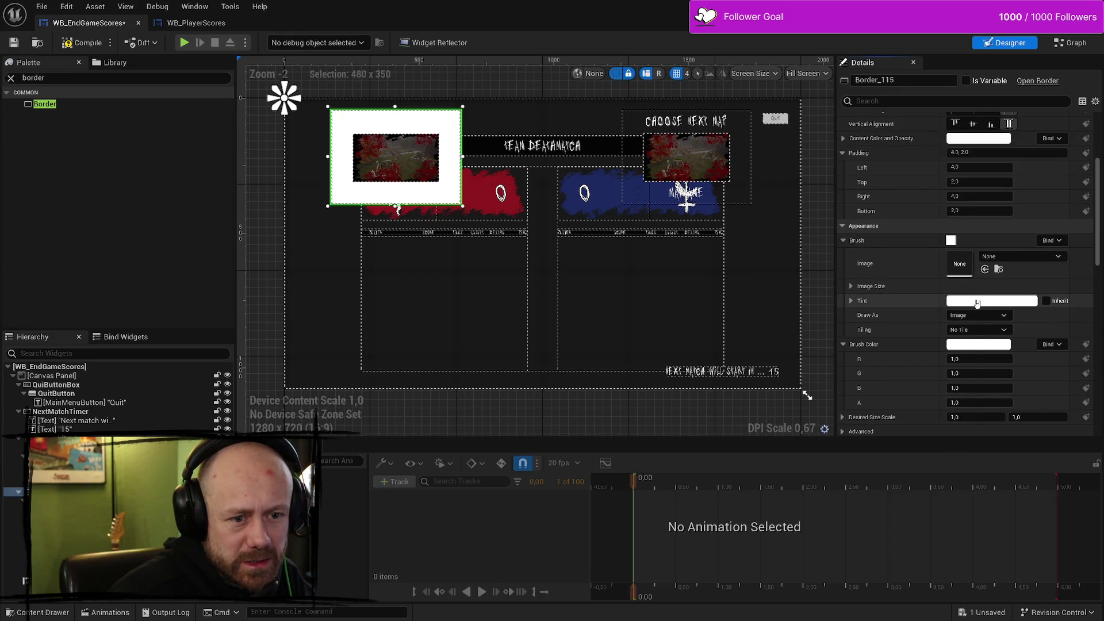
left_click(977, 300)
left_click_drag(891, 360, 892, 459)
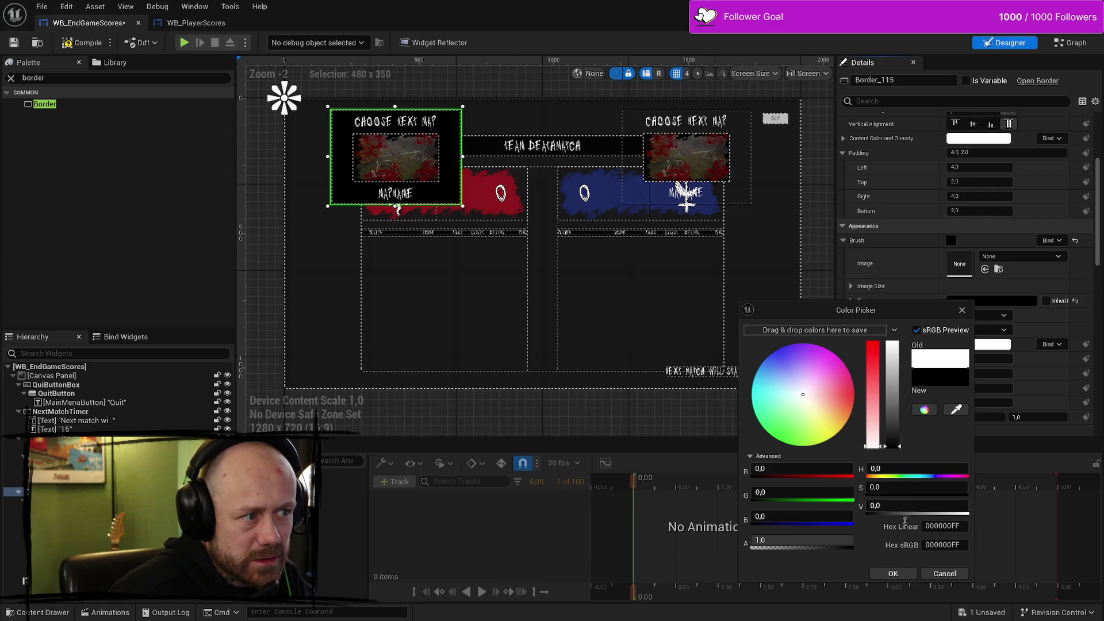
mouse_move(839, 539)
left_mouse_down()
mouse_move(829, 539)
mouse_move(853, 539)
left_mouse_up()
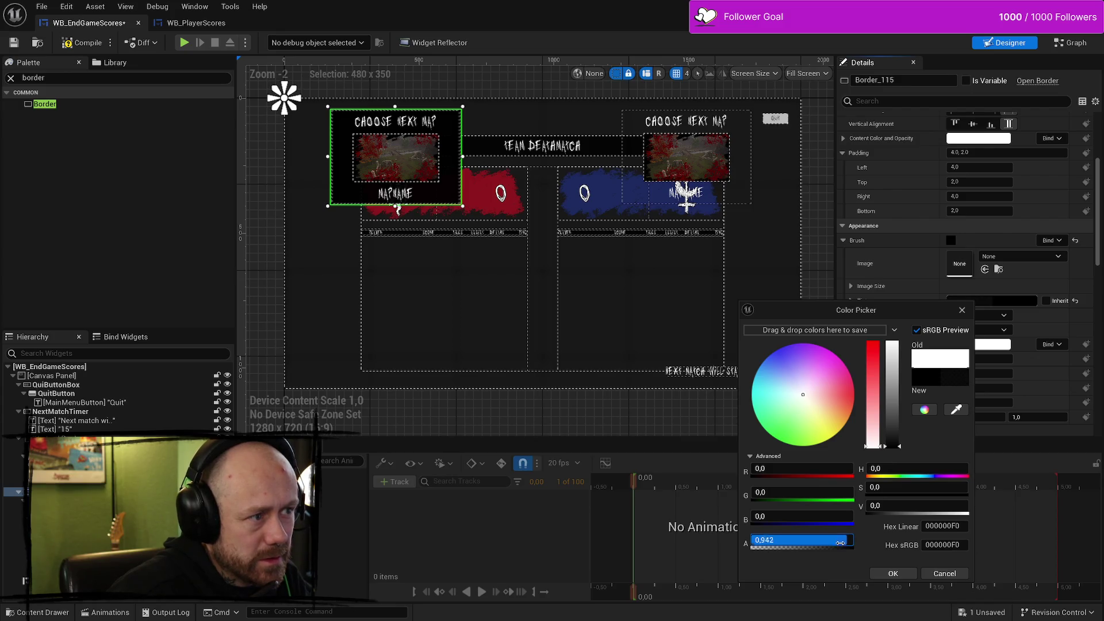
left_click_drag(840, 542, 842, 542)
left_click(903, 574)
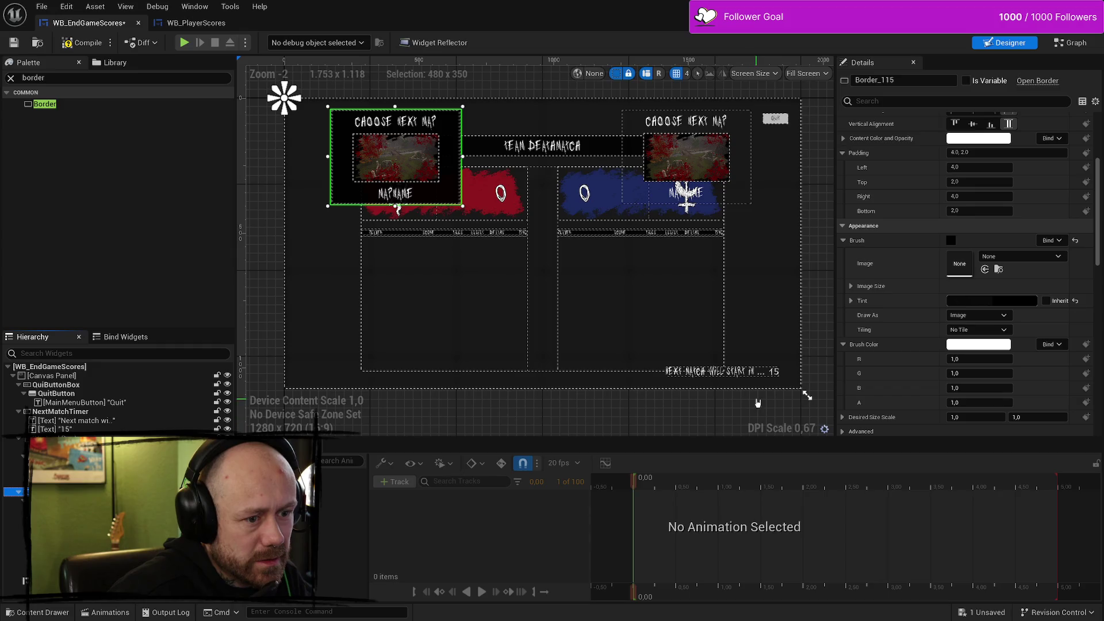
left_click(758, 418)
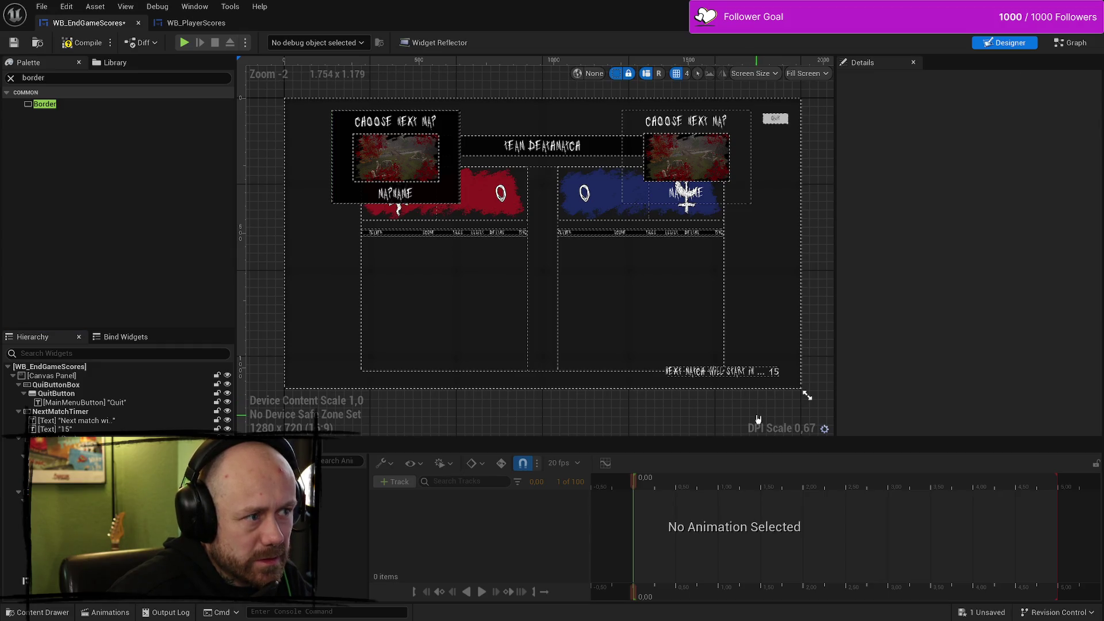
left_click(451, 197)
left_click(538, 422)
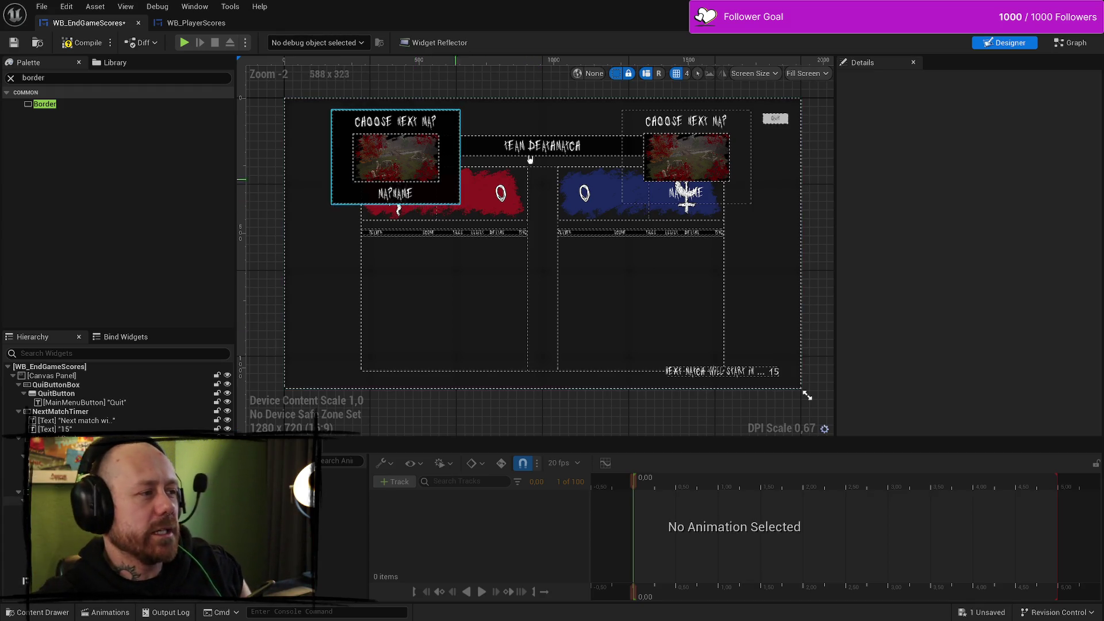
Step: Select Border_115 and set its Brush Tint alpha to 0.8
left_click(350, 182)
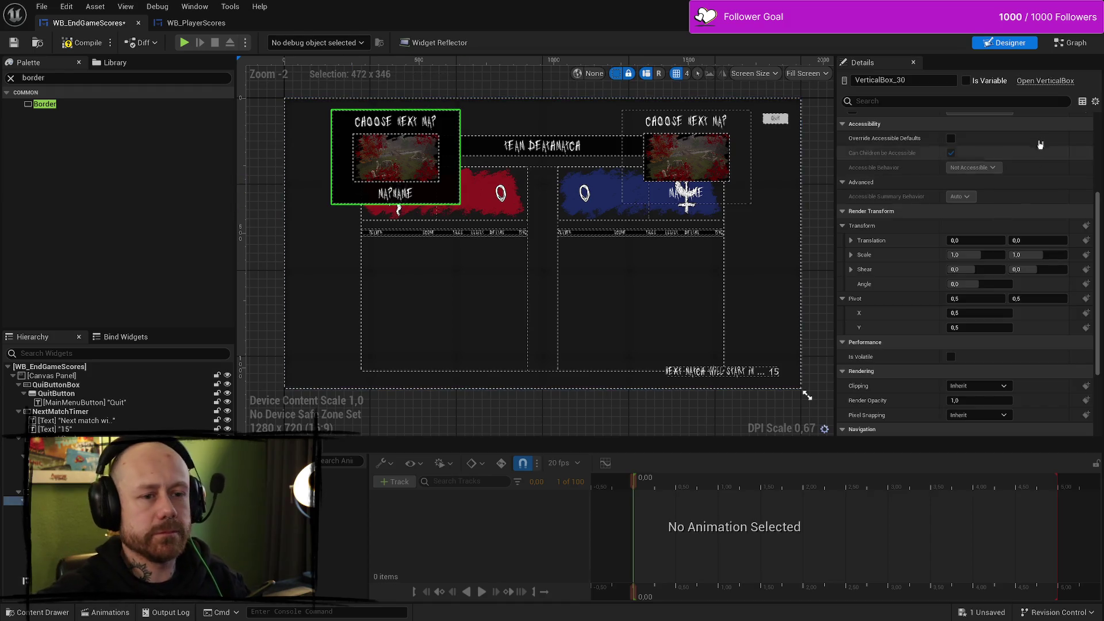
left_click(15, 491)
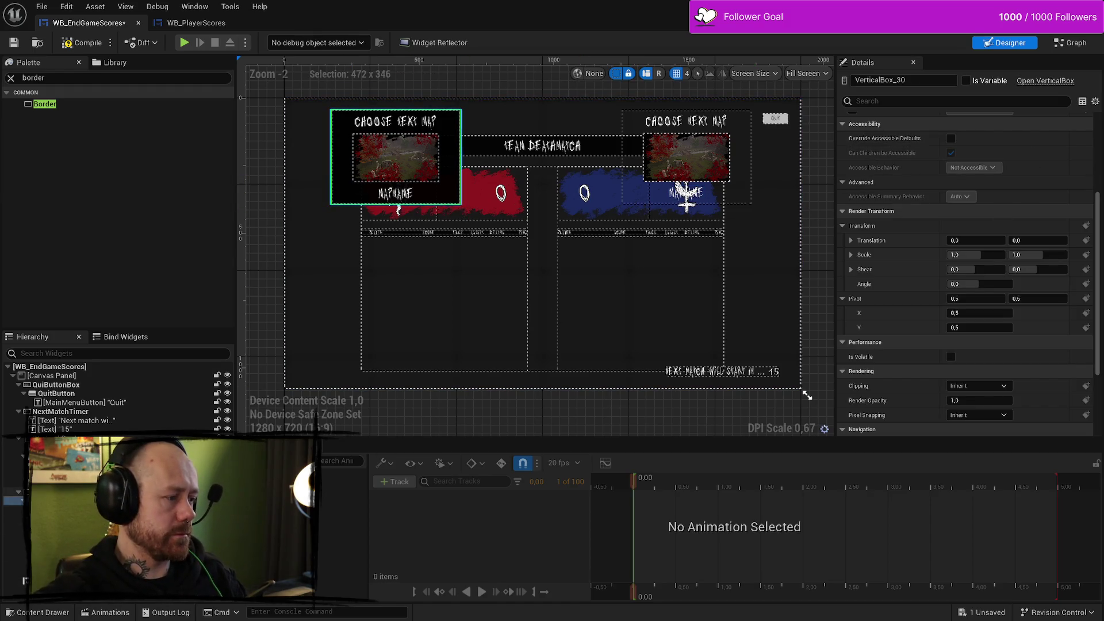
left_click(969, 302)
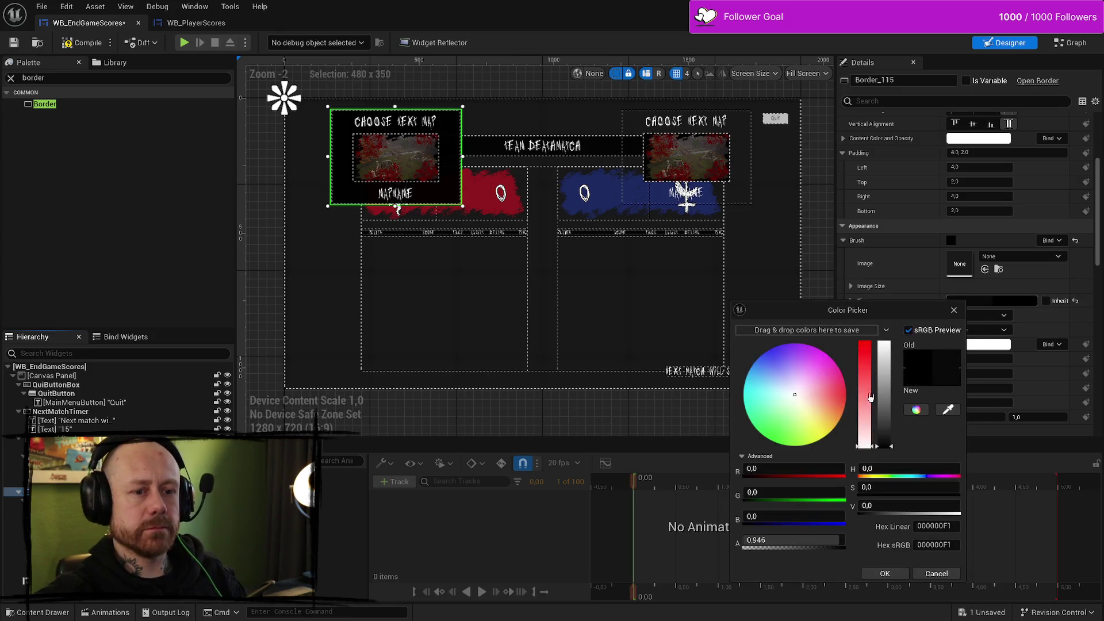
mouse_move(890, 432)
left_mouse_down()
mouse_move(883, 419)
mouse_move(882, 443)
mouse_move(877, 343)
mouse_move(890, 444)
mouse_move(884, 422)
left_mouse_up()
left_click_drag(843, 543, 828, 543)
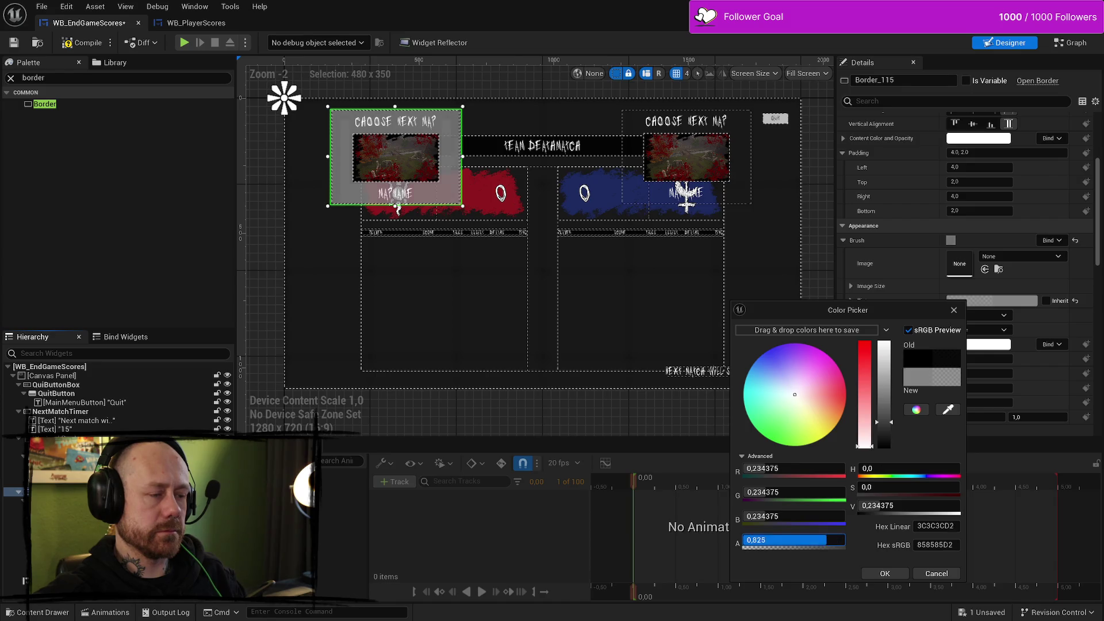
type("1")
key("Return")
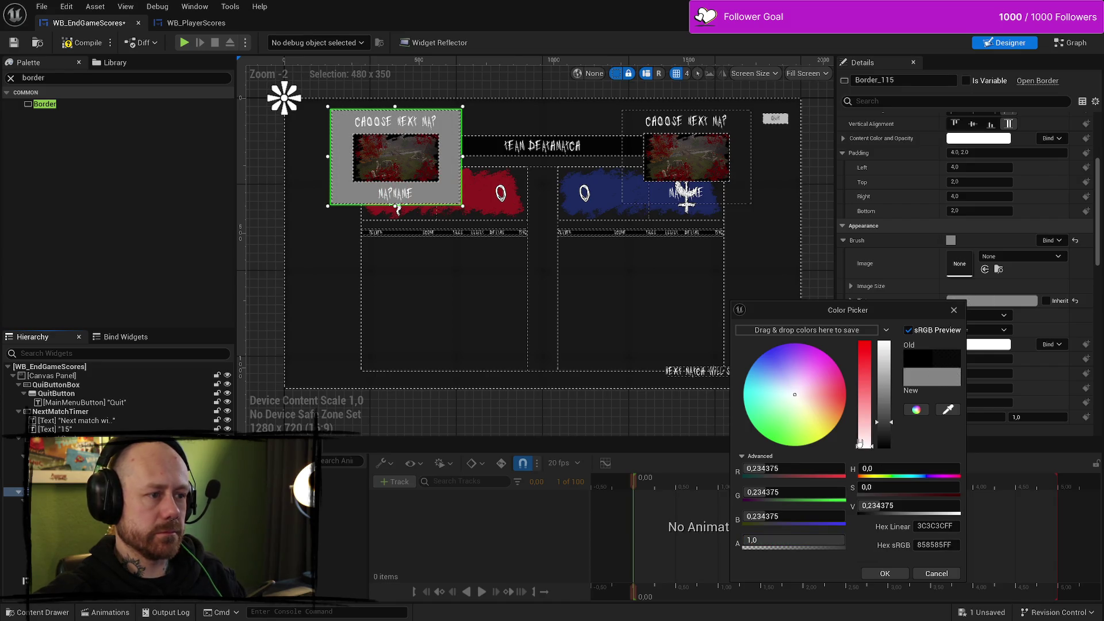
left_click(828, 544)
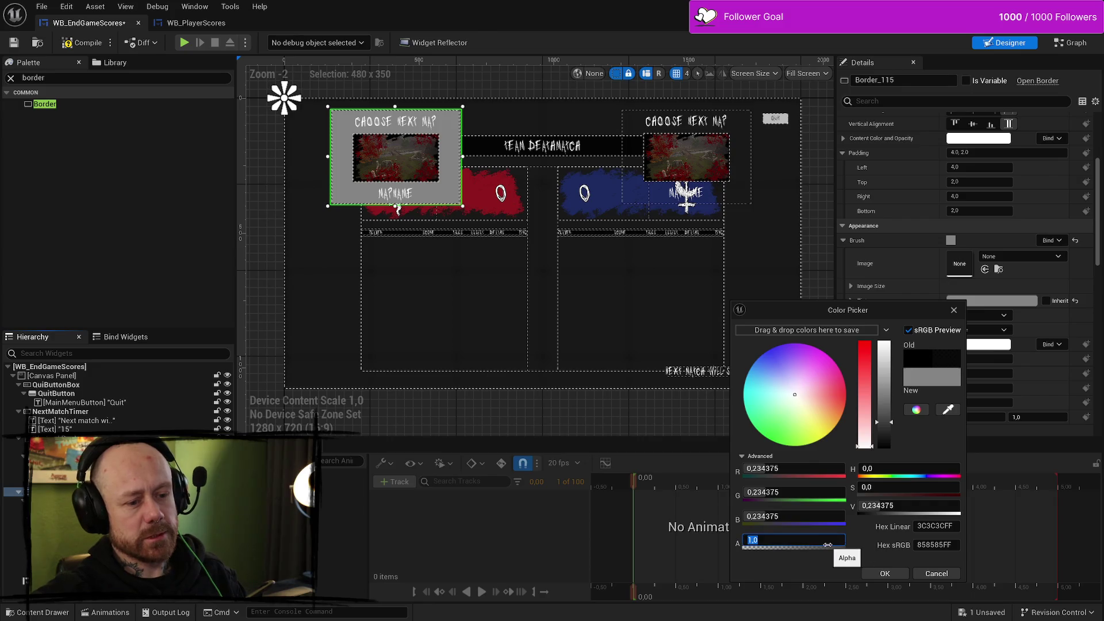
type(".8")
key("Return")
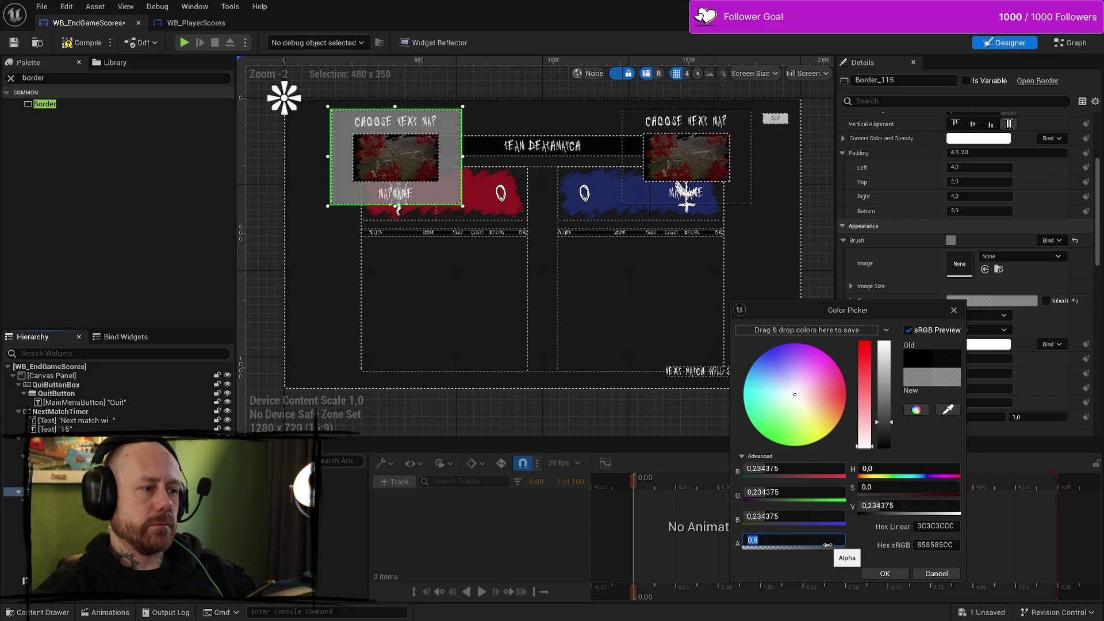
Step: Darken the tint to black (000000CC) and close the Color Picker
left_click_drag(880, 429, 902, 508)
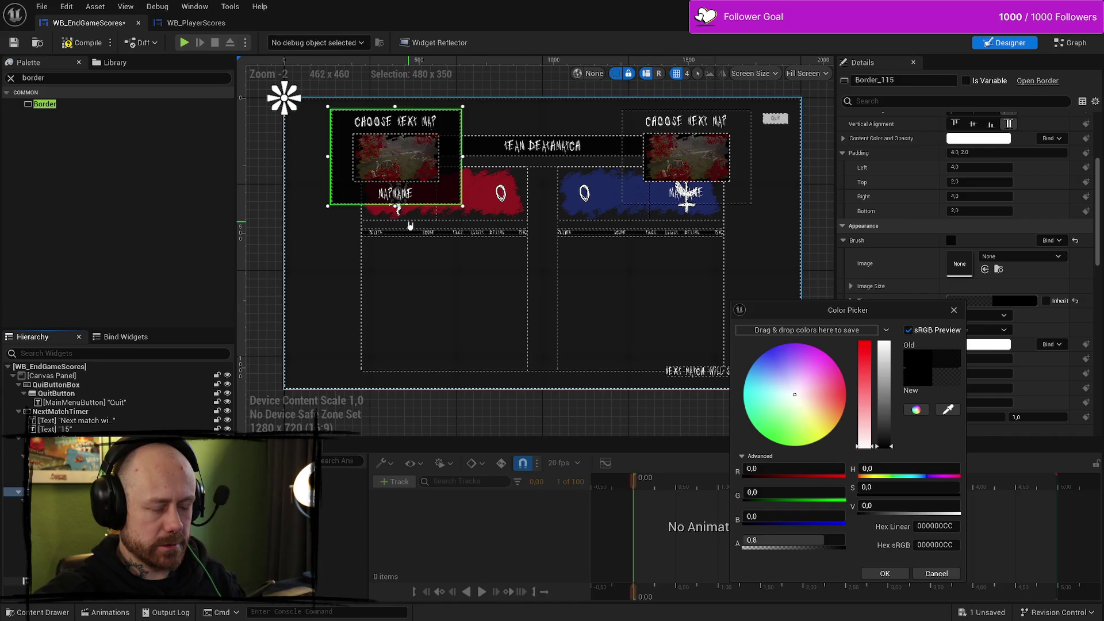
left_click_drag(396, 207, 396, 207)
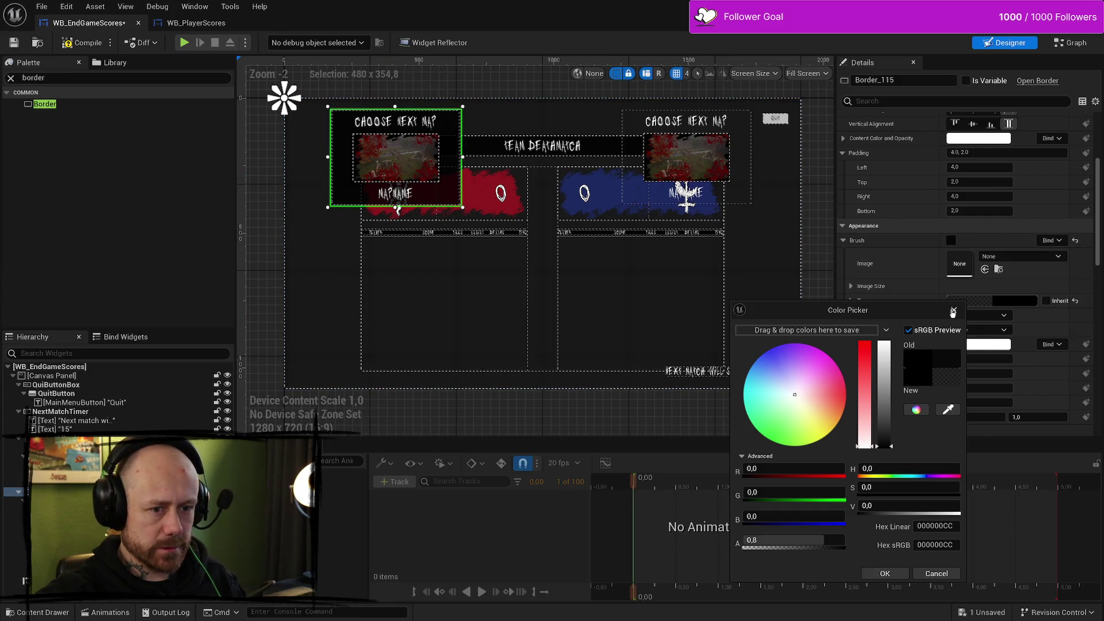
left_click(953, 311)
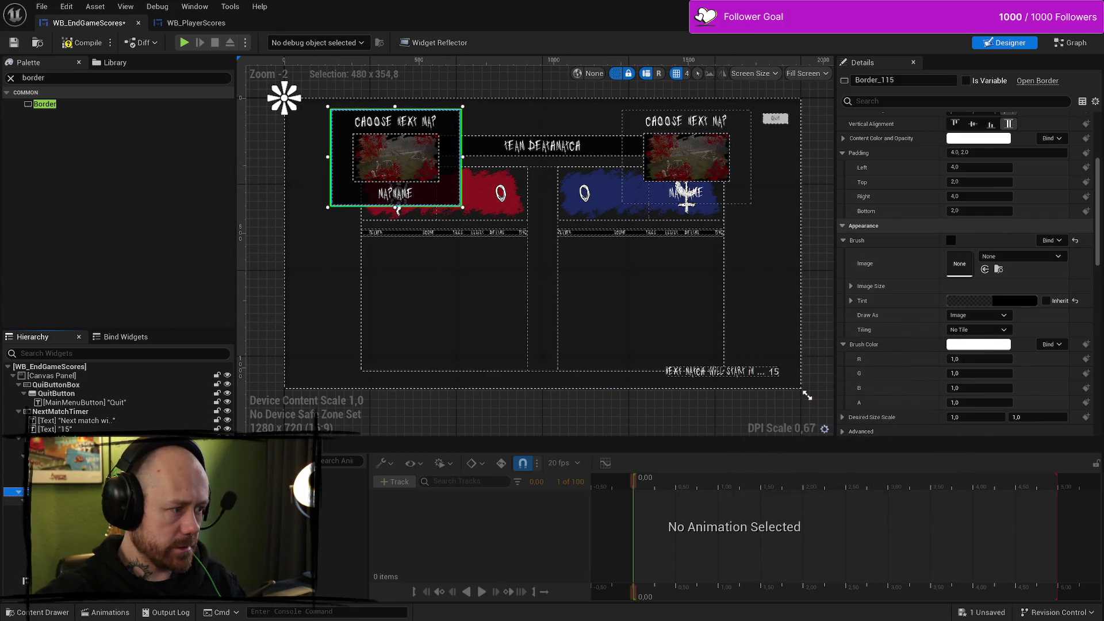
key("Down")
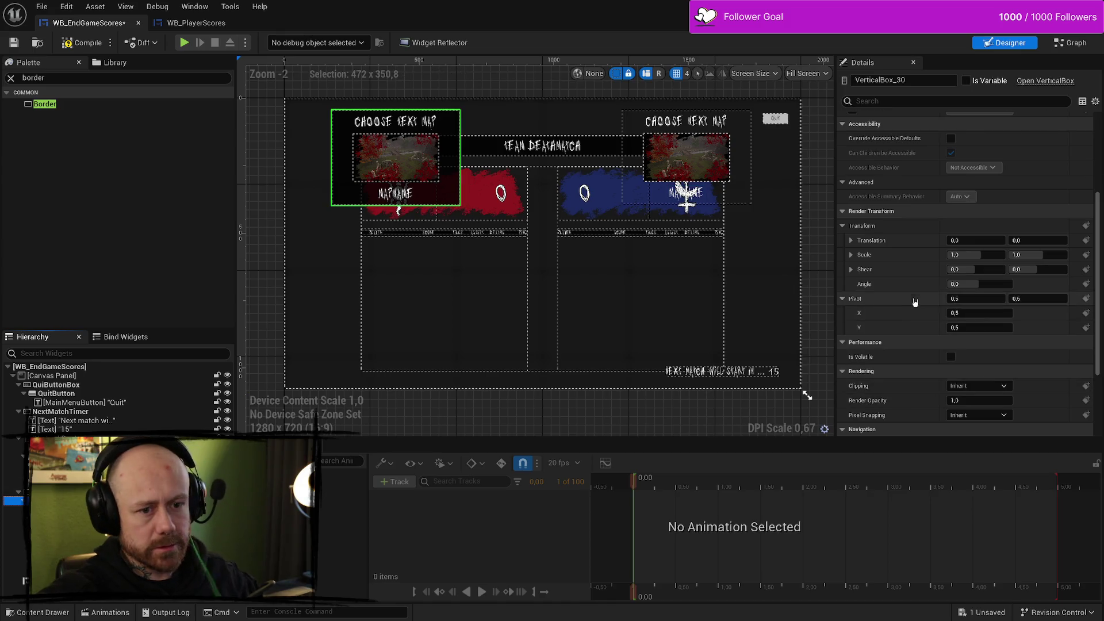
Step: Set the left Border_115's Size Y to 360
scroll(919, 296, "up", 5)
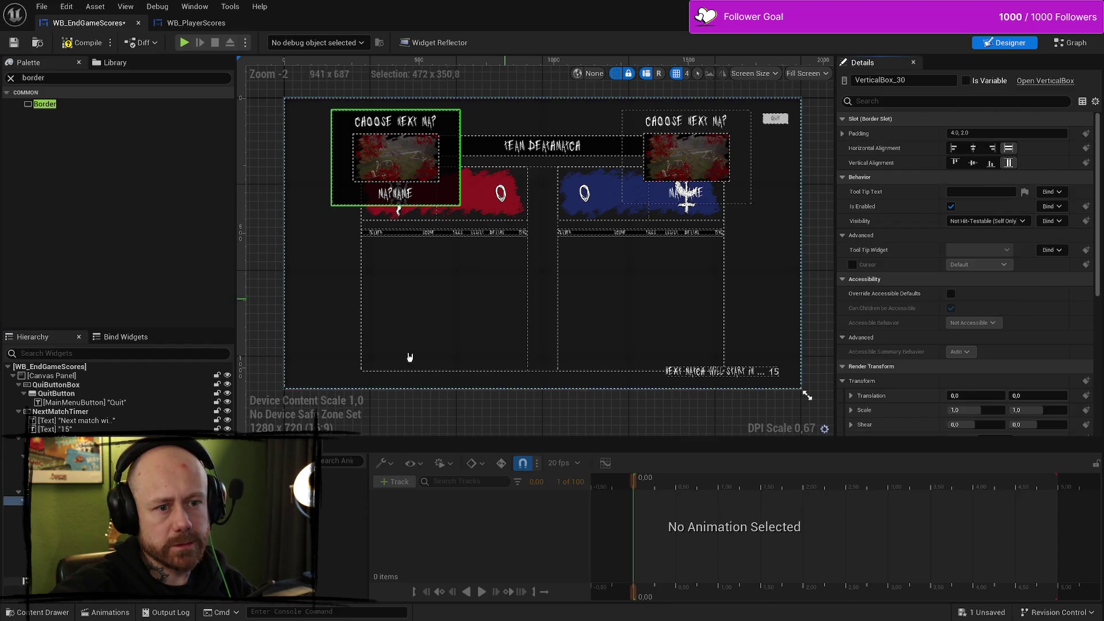
left_click(46, 492)
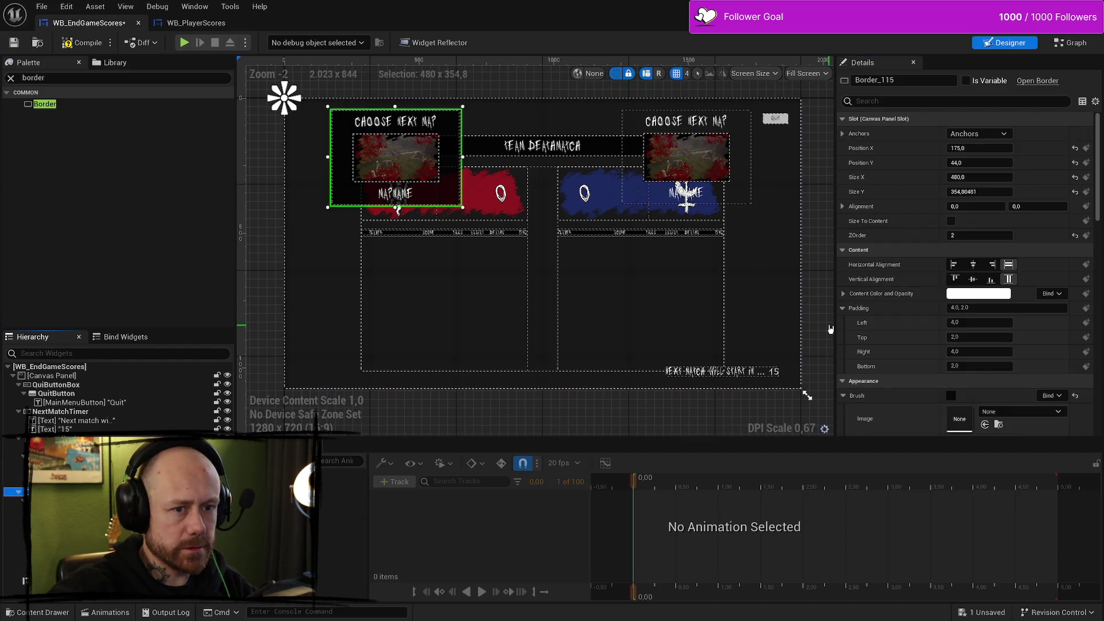
left_click(980, 192)
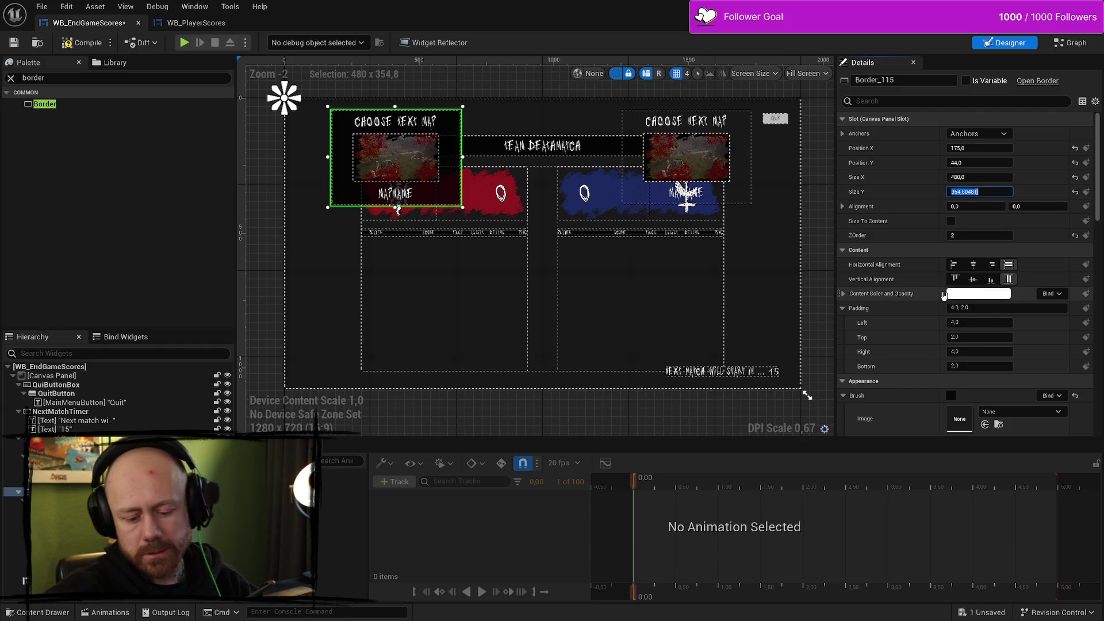
type("350")
key("Return")
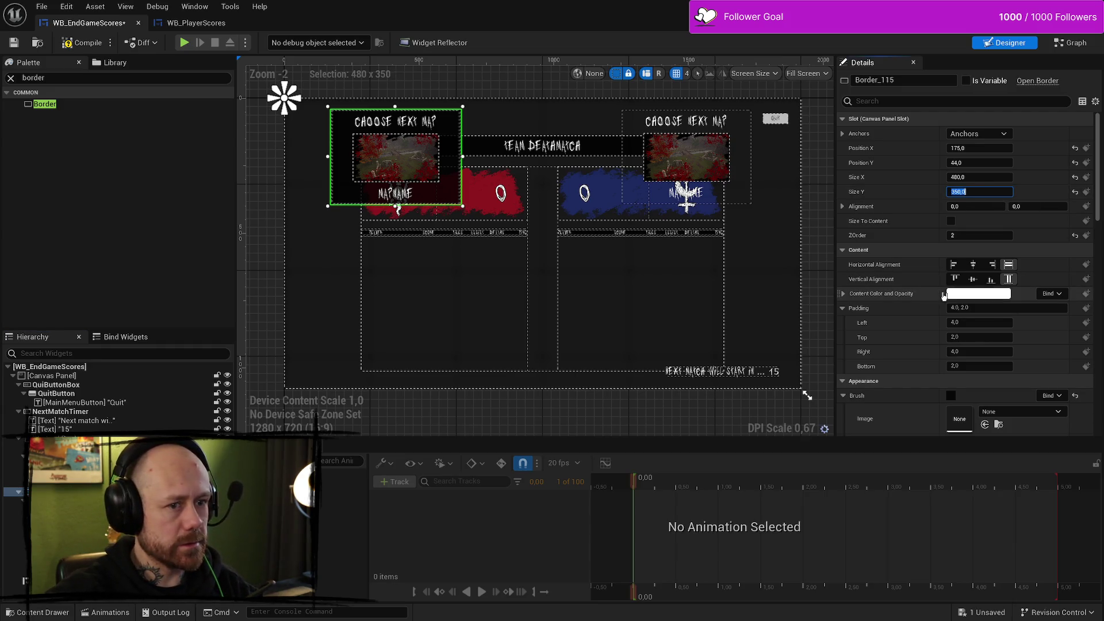
left_click(746, 200)
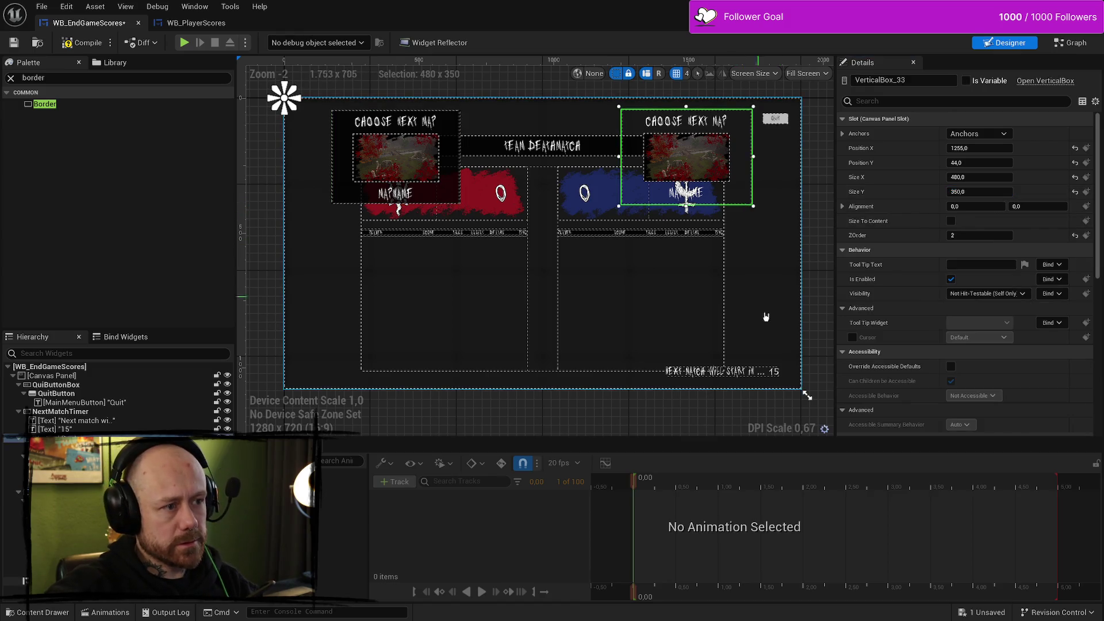
left_click(439, 192)
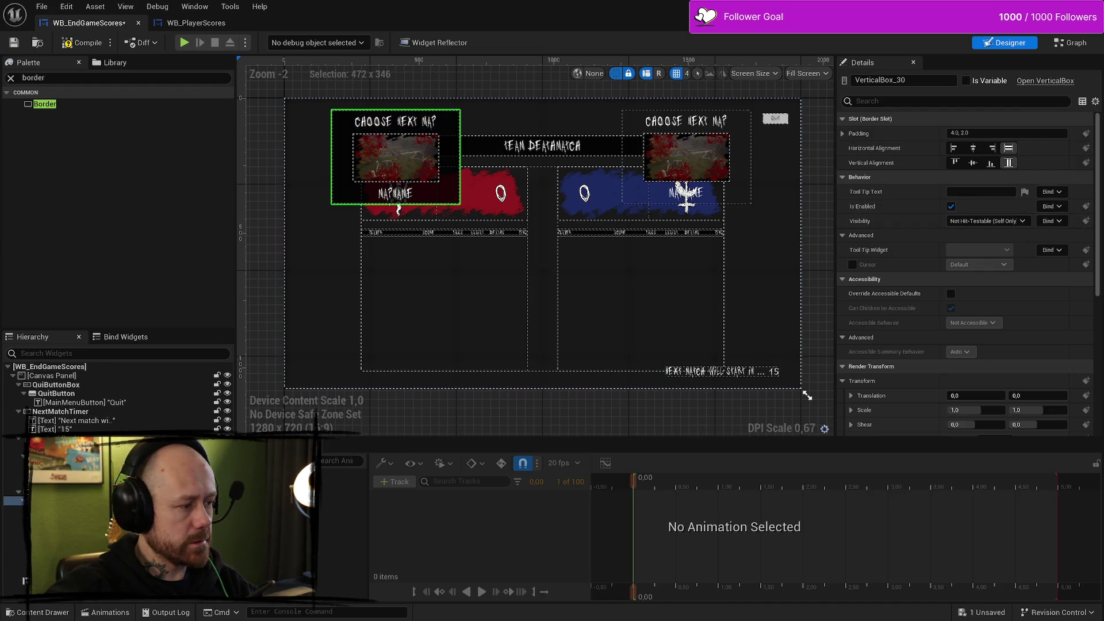
left_click(13, 492)
left_click(996, 191)
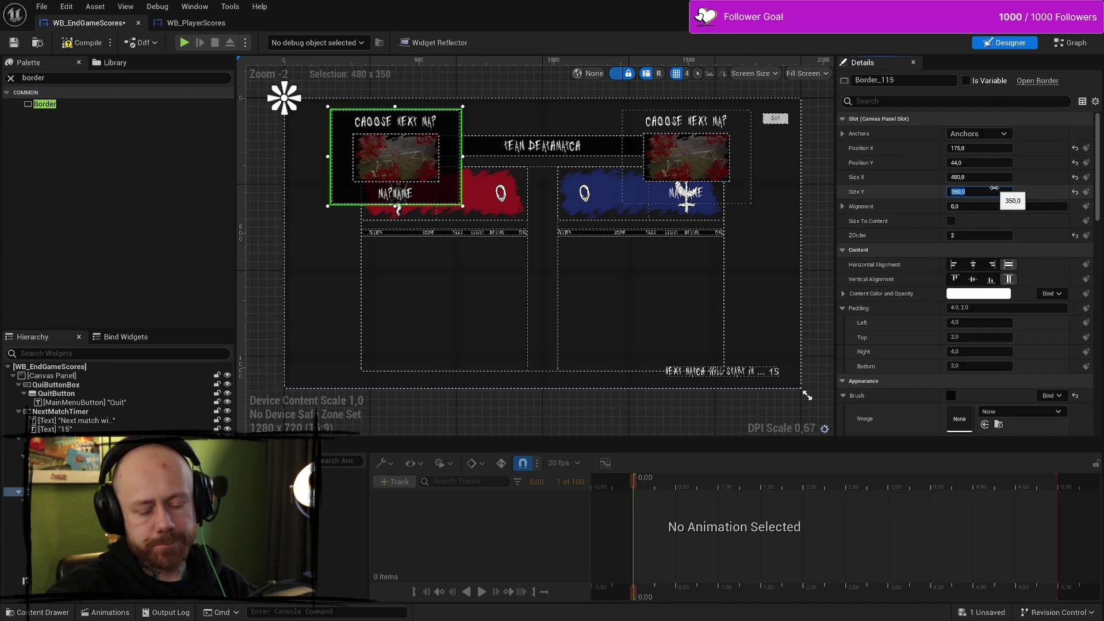
type("0")
key("Return")
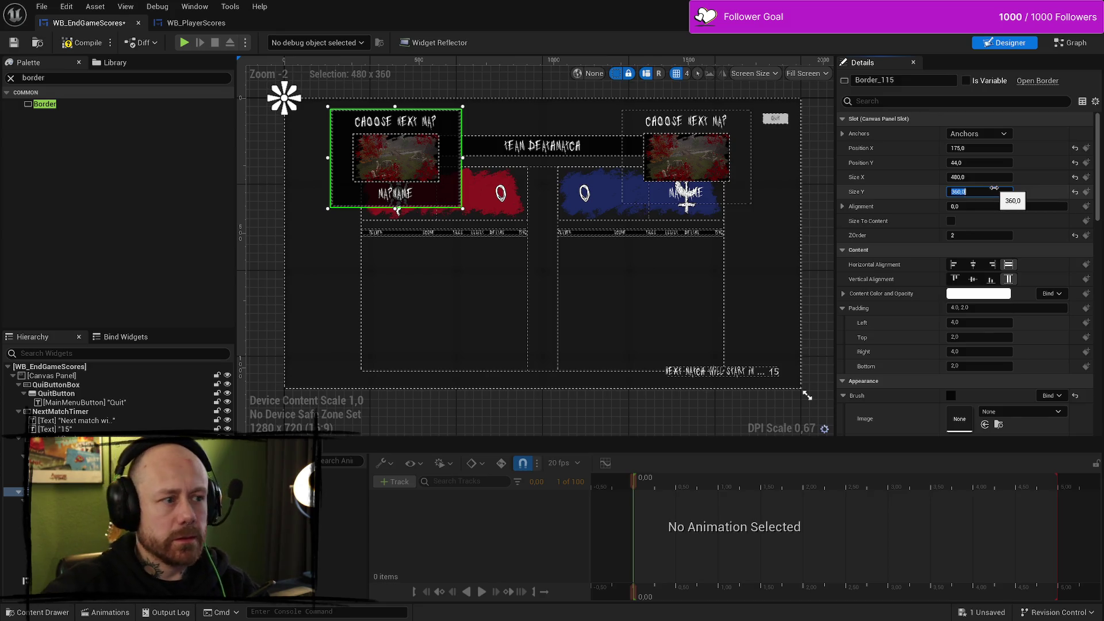
Step: Set the right VerticalBox_33's Size Y to 360 as well
left_click(542, 242)
left_click(687, 155)
left_click(987, 192)
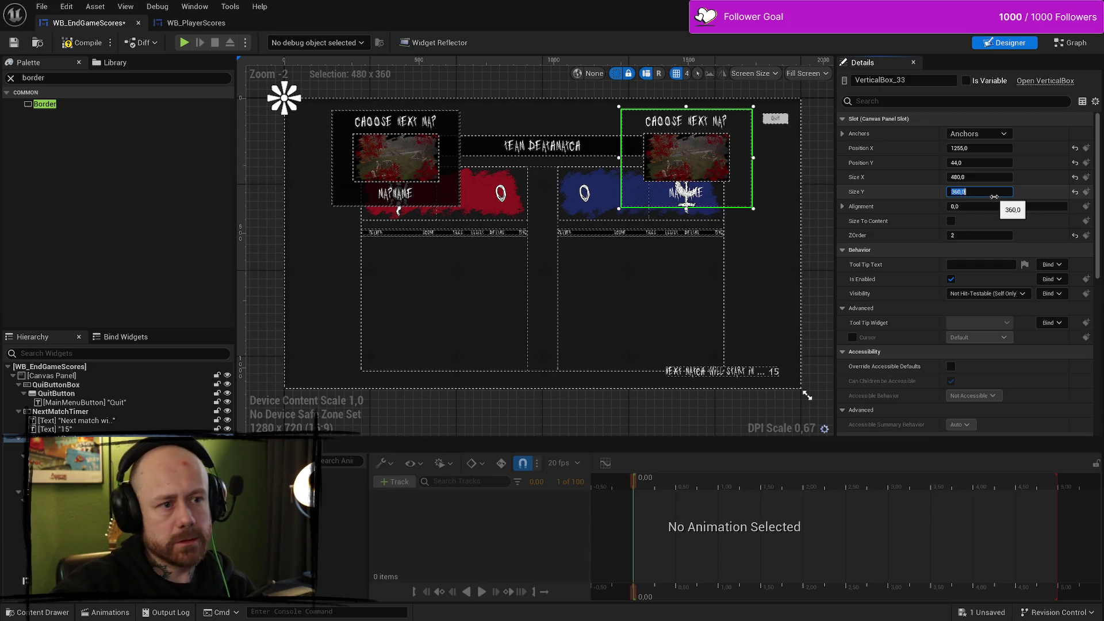
key("Return")
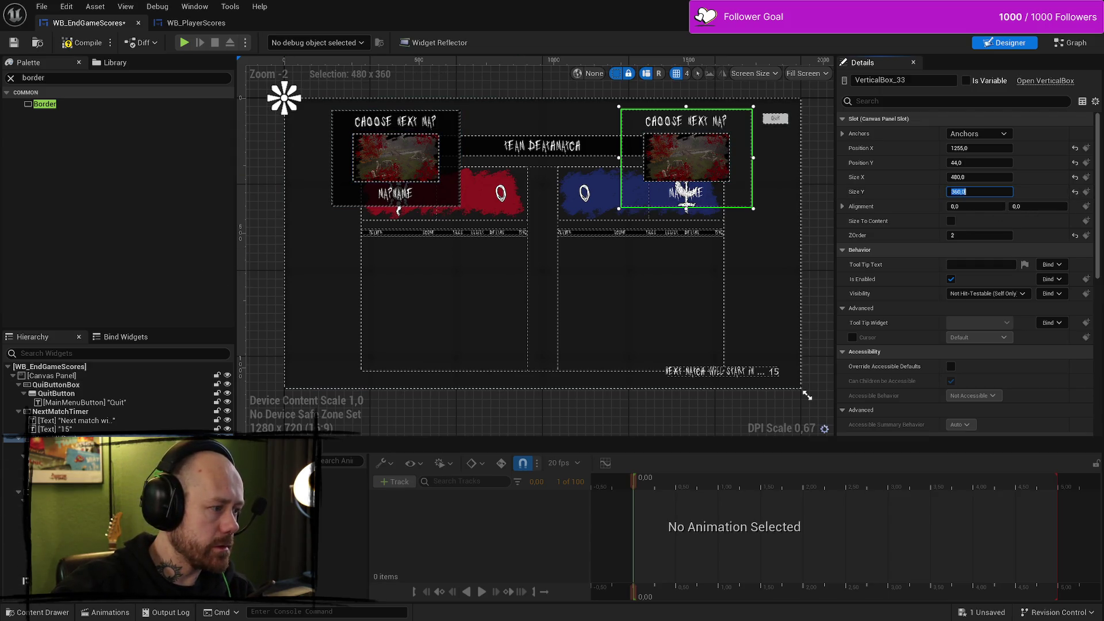
mouse_move(144, 517)
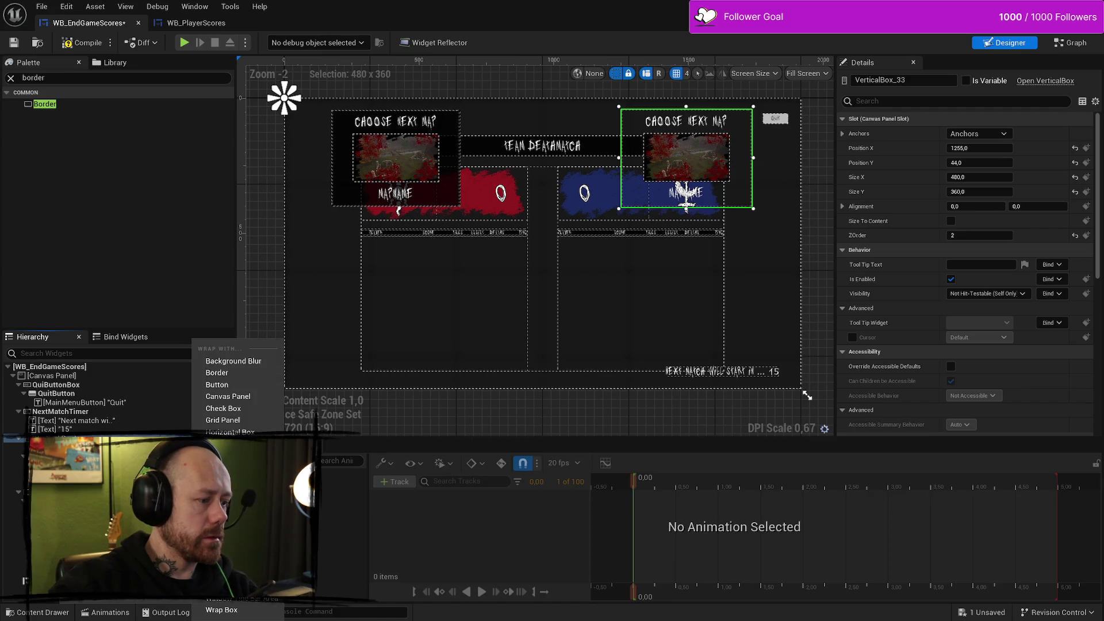
Step: Wrap VerticalBox_33 with a Border and open Border_116's Brush Tint swatch
left_click(221, 372)
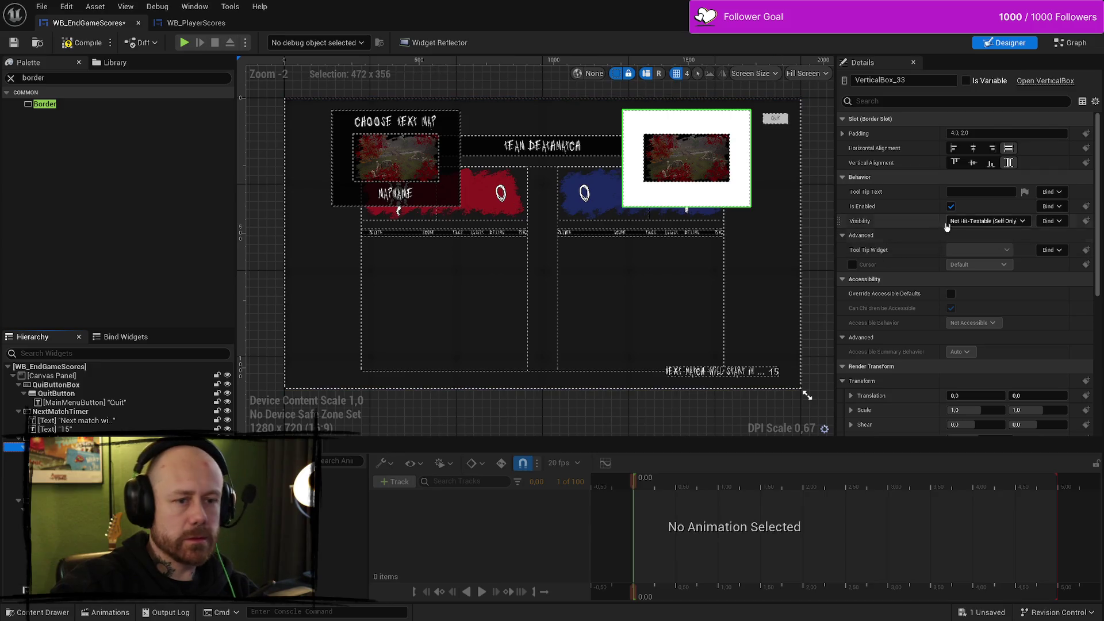
scroll(927, 264, "down", 5)
scroll(926, 264, "down", 4)
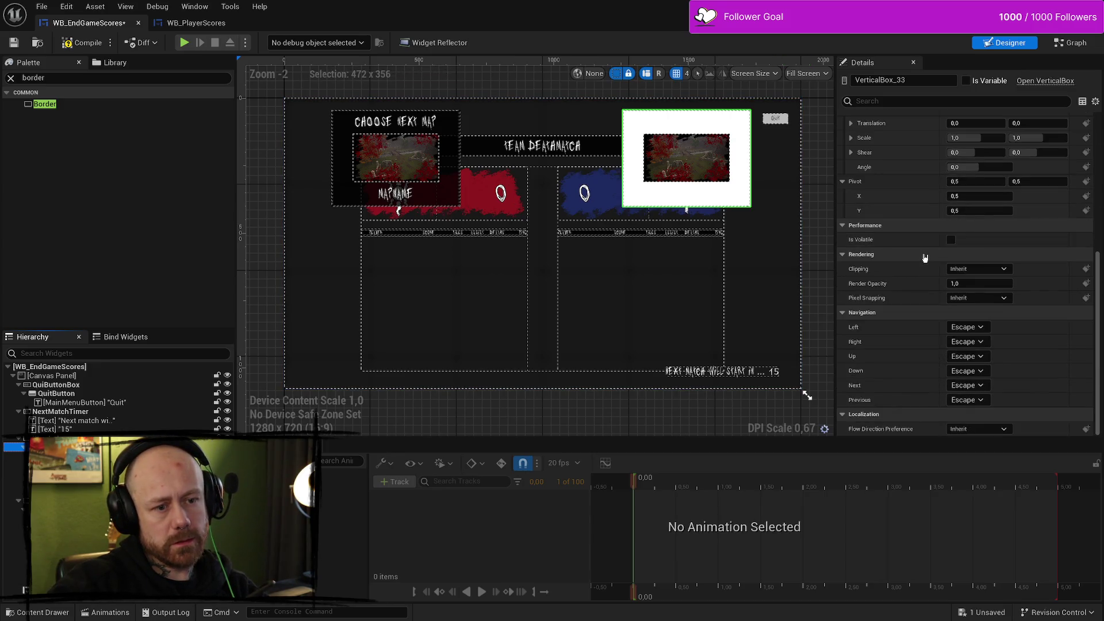
scroll(968, 231, "up", 9)
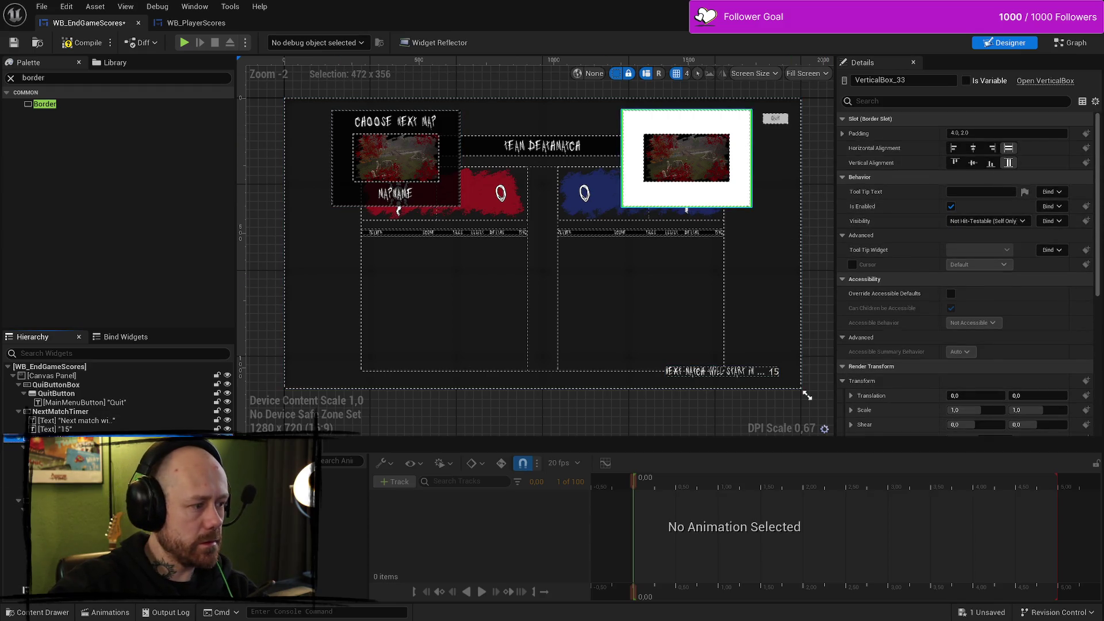
left_click(742, 173)
scroll(935, 295, "down", 8)
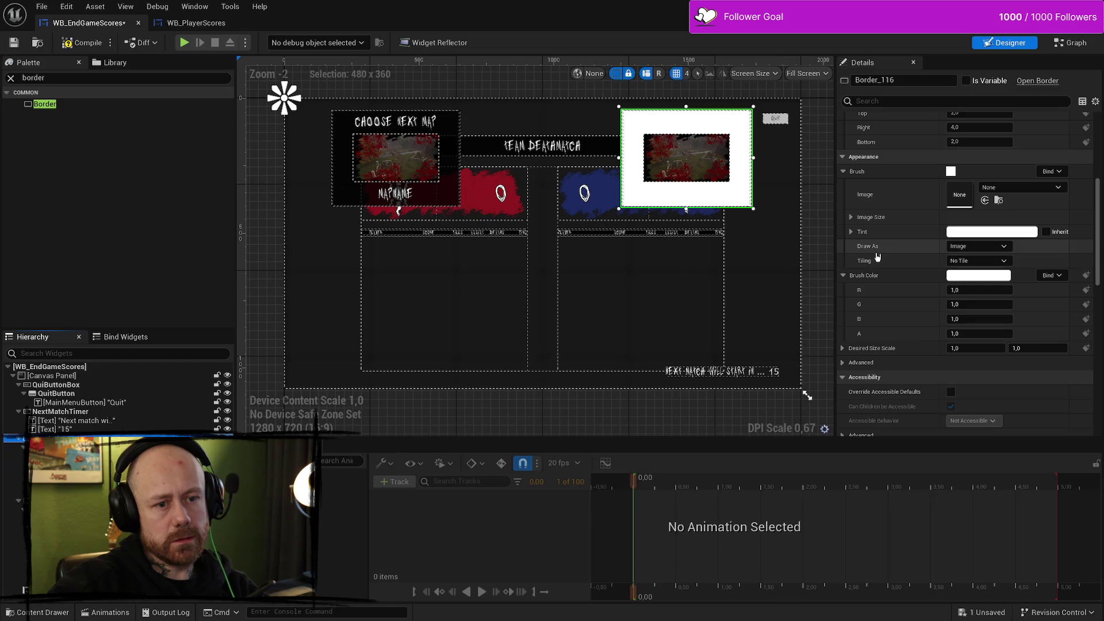
left_click(992, 232)
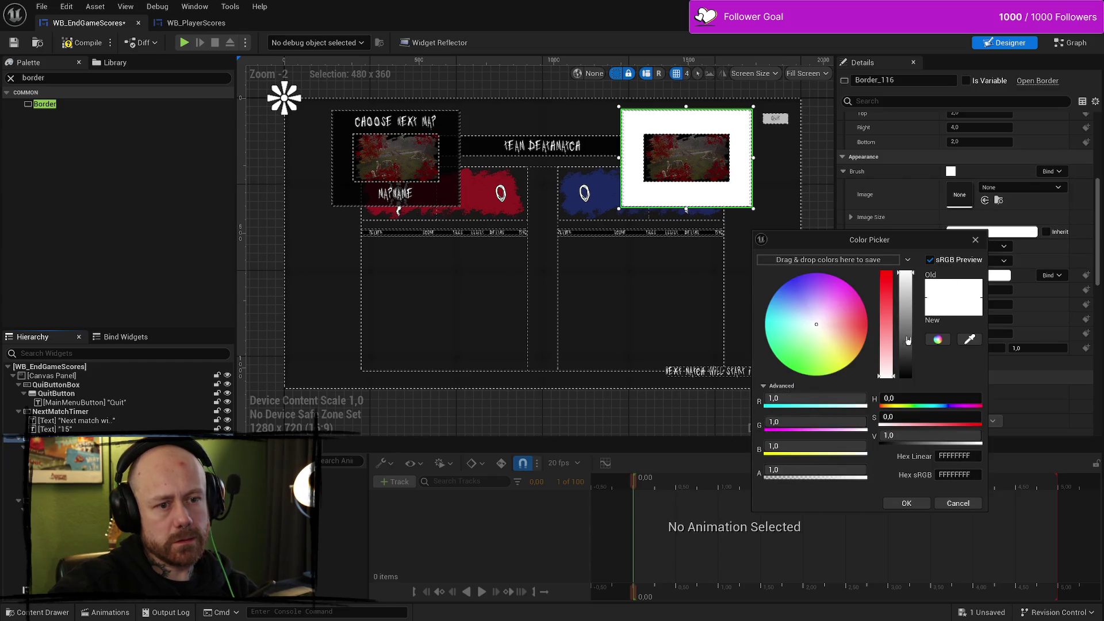